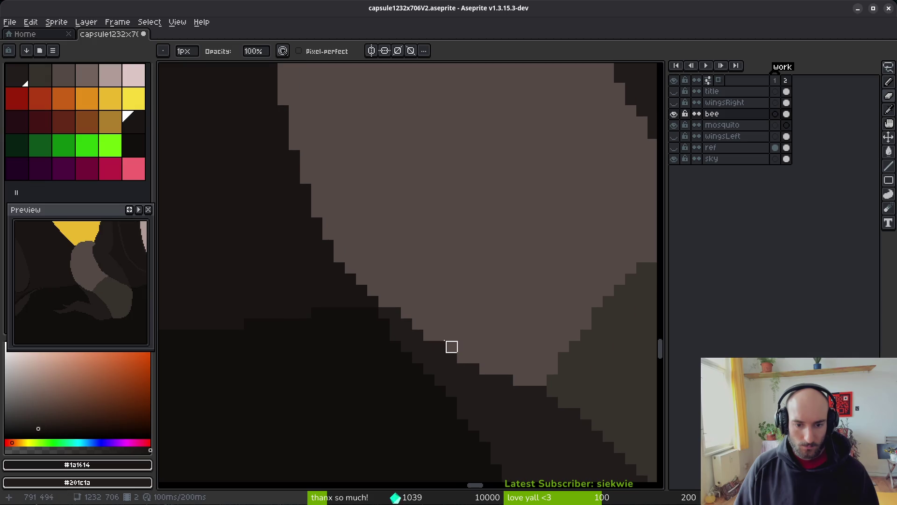
Eyedrop the #201c1a dark shade and extend the dark shading down its diagonal edge
left_click(310, 226, "alt")
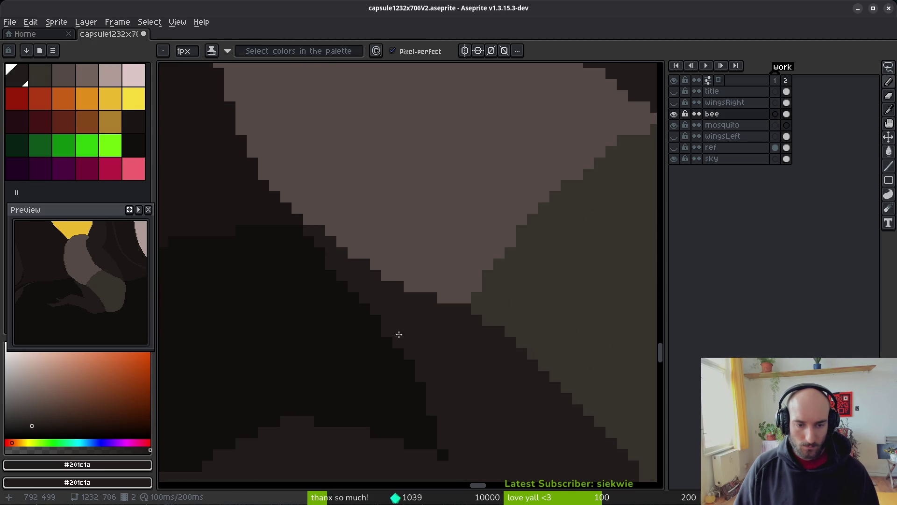
scroll(397, 367, "down", 5)
scroll(396, 382, "up", 5)
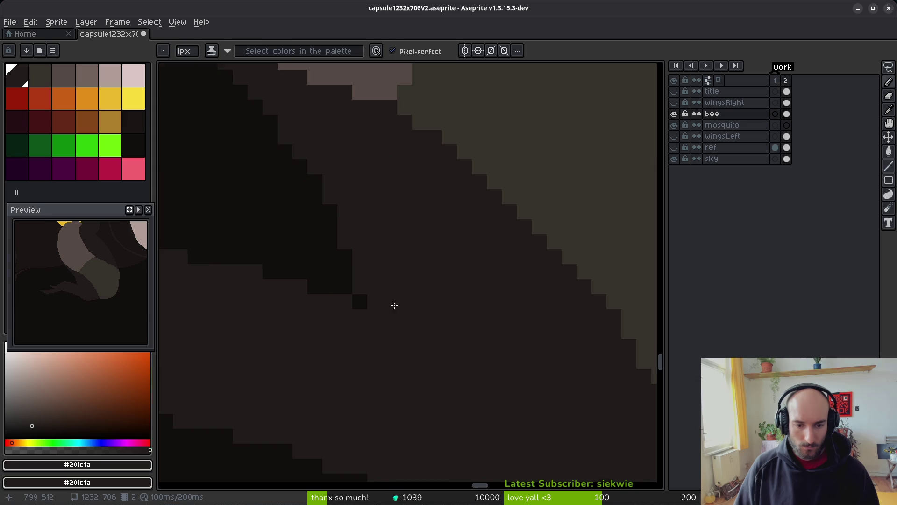
left_click_drag(345, 197, 374, 315)
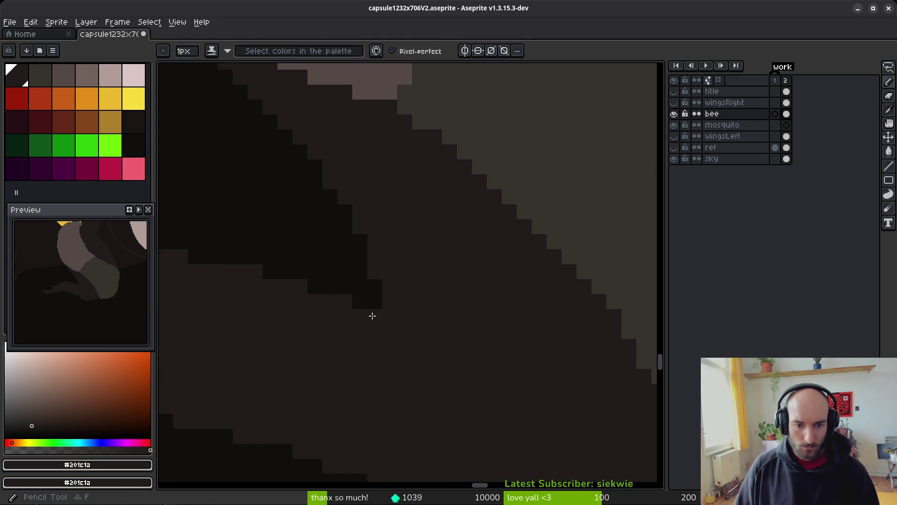
scroll(501, 374, "down", 5)
scroll(520, 382, "up", 6)
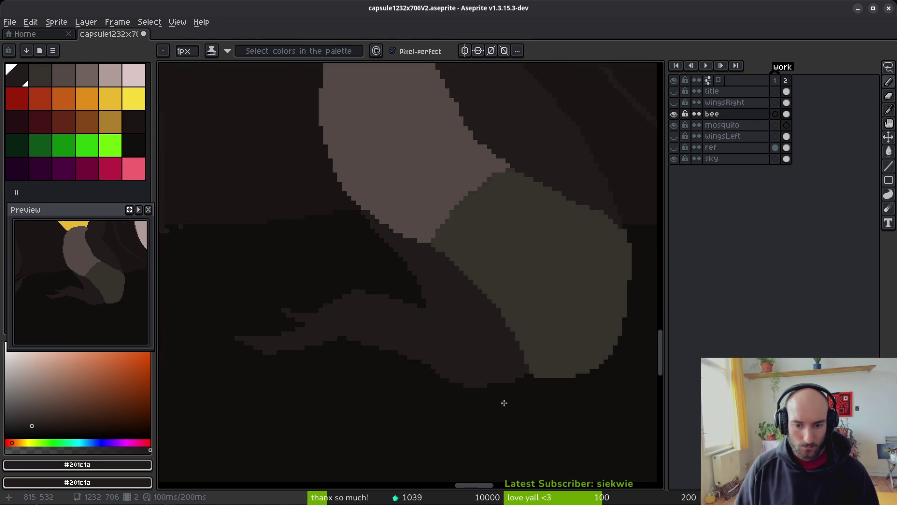
scroll(476, 335, "down", 3)
scroll(533, 323, "down", 1)
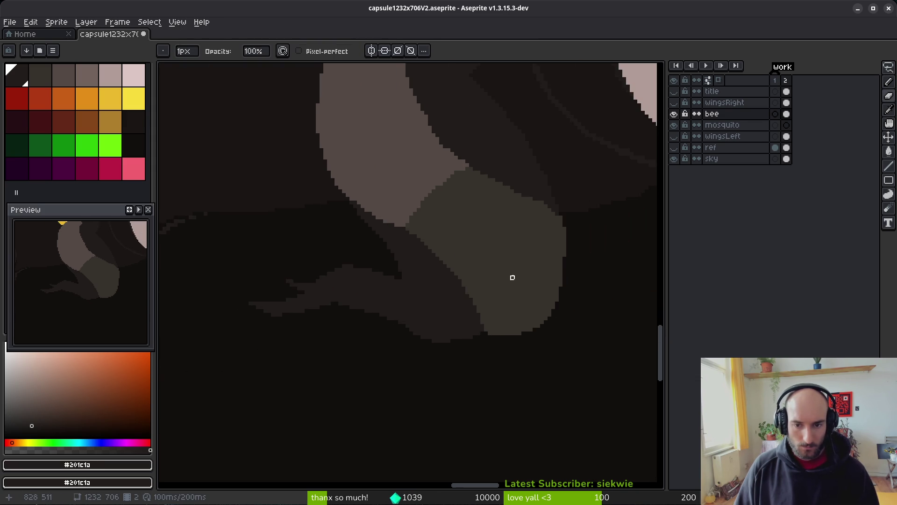
scroll(510, 277, "down", 2)
scroll(477, 281, "up", 2)
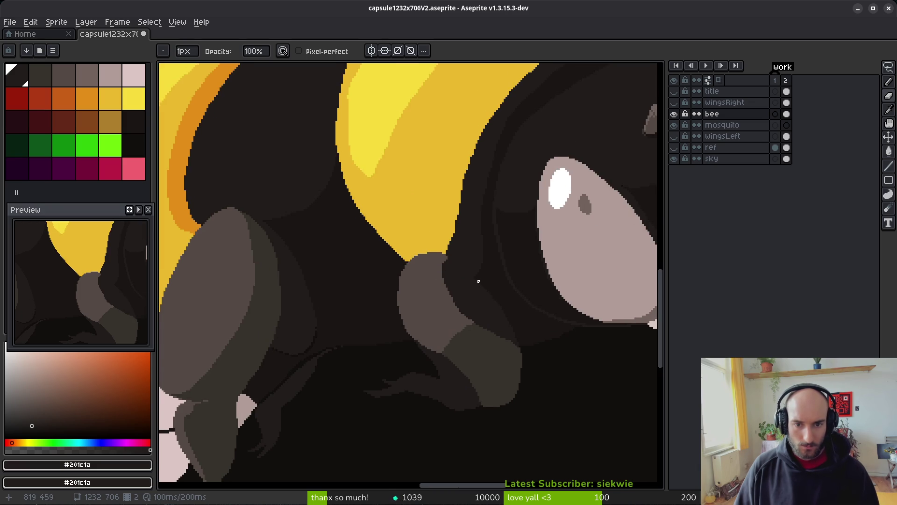
scroll(458, 301, "up", 1)
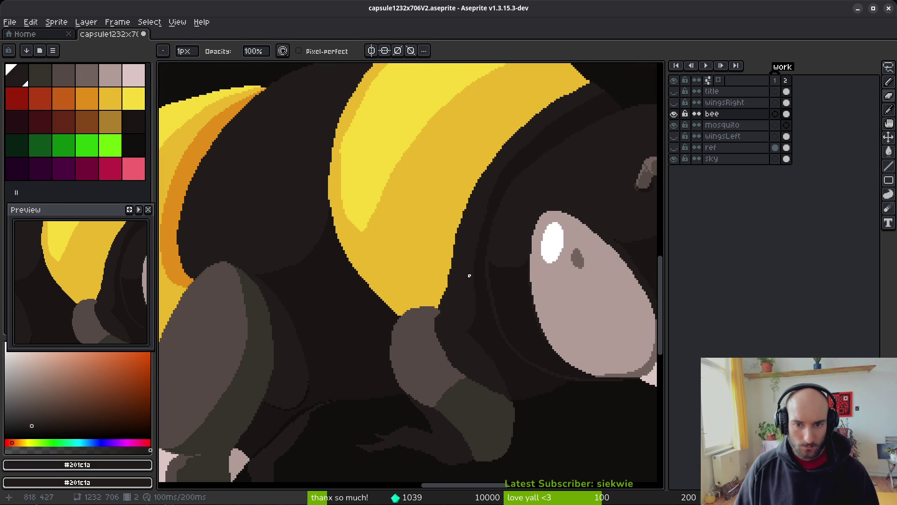
scroll(480, 249, "down", 1)
scroll(480, 251, "up", 1)
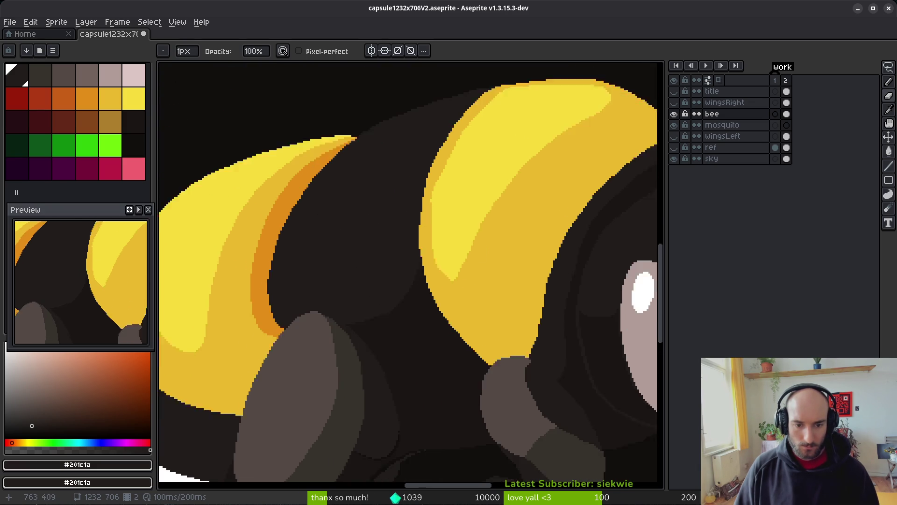
scroll(478, 291, "down", 3)
scroll(466, 286, "up", 4)
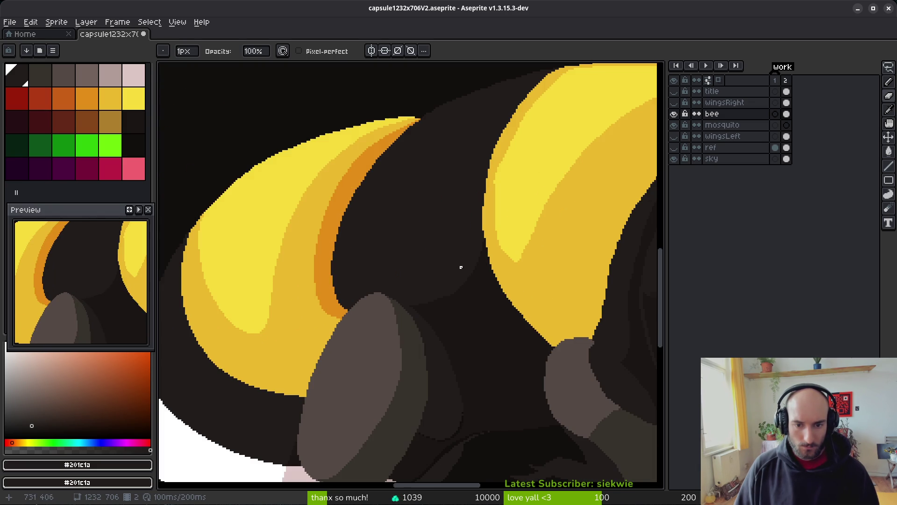
scroll(460, 297, "up", 2)
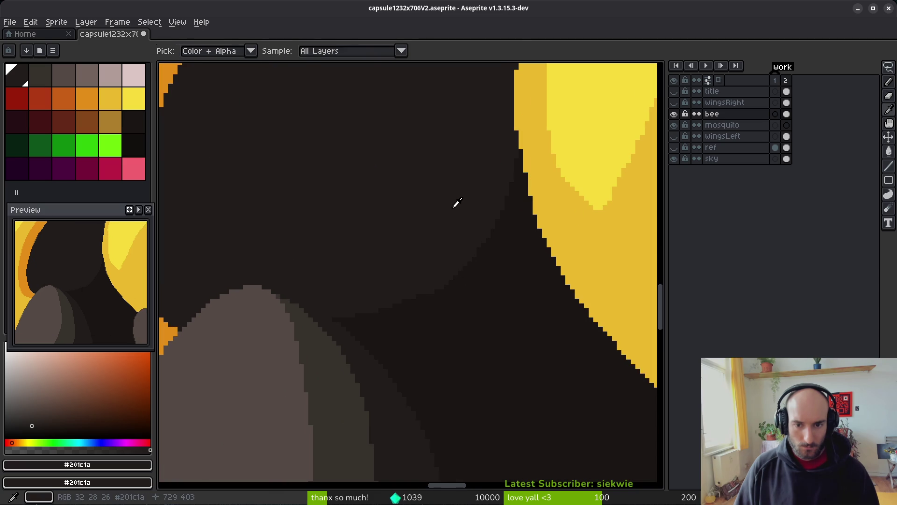
scroll(524, 201, "up", 1)
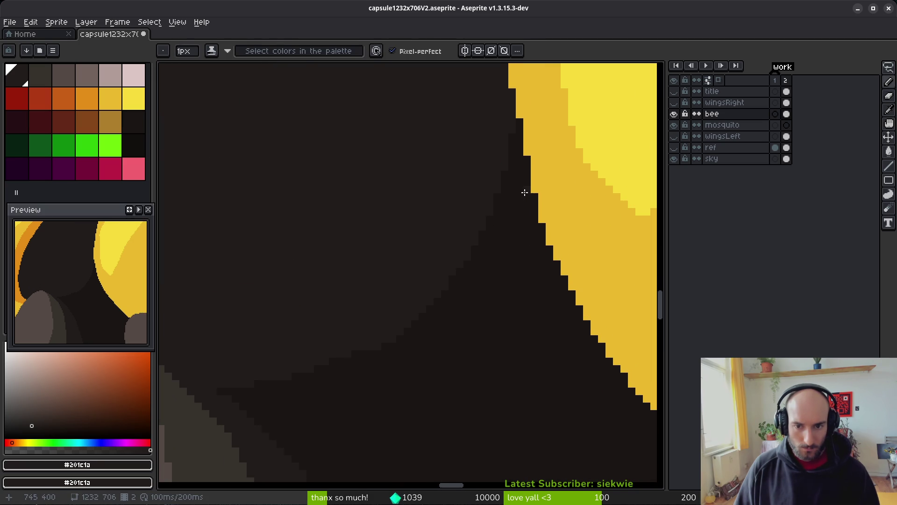
Draw curved #201c1a shading strokes along the lower body with the 1px Pencil, then save
mouse_move(463, 370)
left_mouse_down()
mouse_move(388, 421)
mouse_move(326, 426)
mouse_move(255, 405)
left_mouse_up()
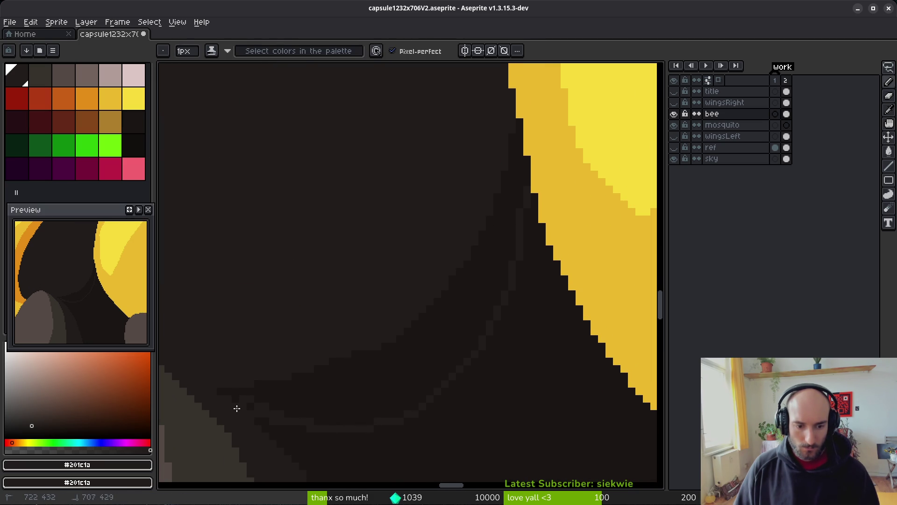
key("g")
key("b")
scroll(527, 363, "down", 2)
scroll(541, 371, "up", 3)
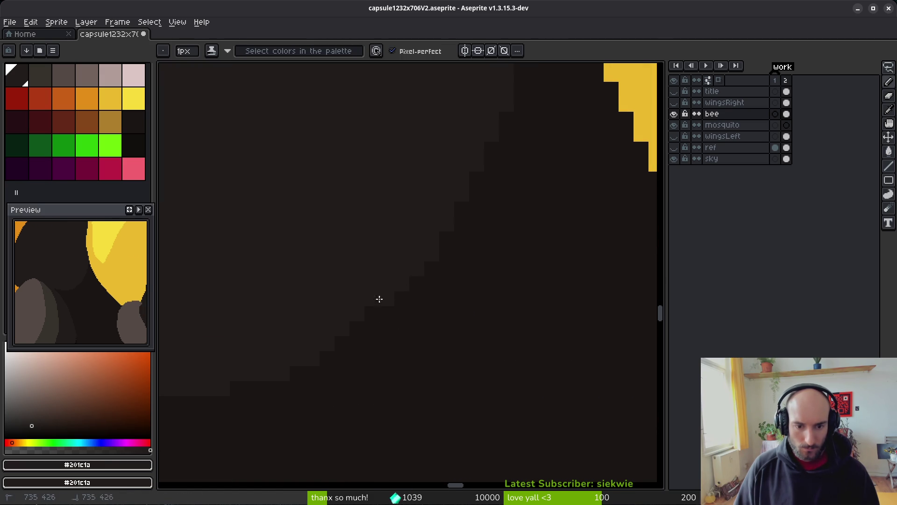
mouse_move(341, 345)
left_mouse_down()
mouse_move(411, 282)
mouse_move(371, 323)
left_mouse_up()
scroll(511, 337, "down", 3)
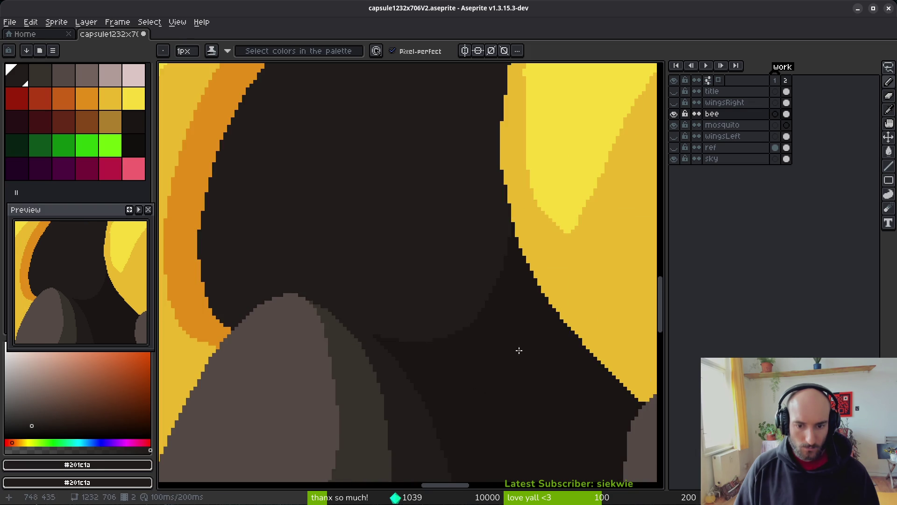
scroll(491, 332, "up", 2)
scroll(551, 323, "down", 2)
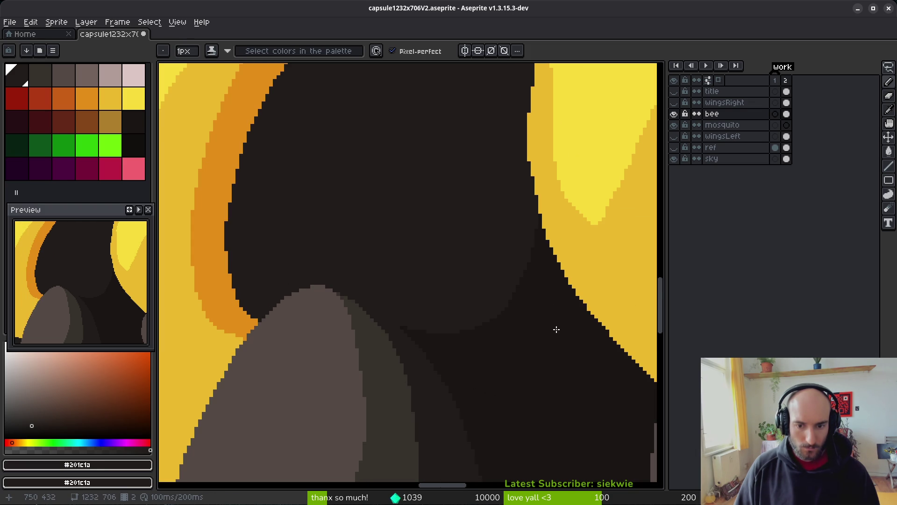
scroll(542, 335, "up", 1)
scroll(541, 335, "up", 2)
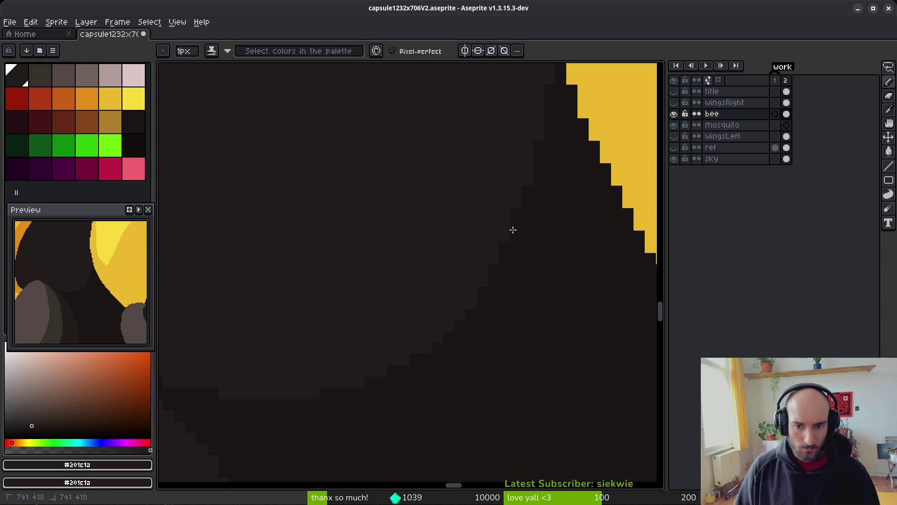
scroll(570, 191, "down", 4)
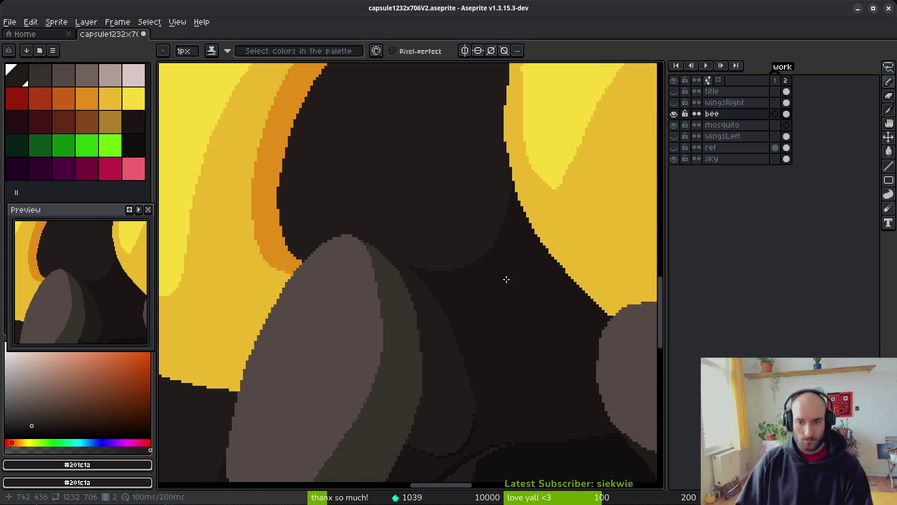
key("ctrl+s")
scroll(455, 299, "up", 2)
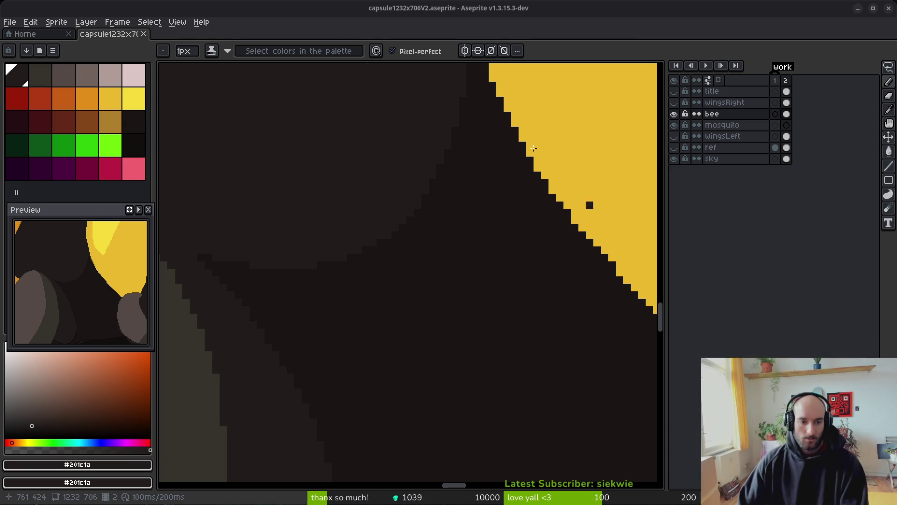
Erase the four stray brown pixels along the stepped edge between the dark body tones
scroll(481, 290, "down", 2)
scroll(481, 290, "up", 6)
scroll(482, 289, "right", 3)
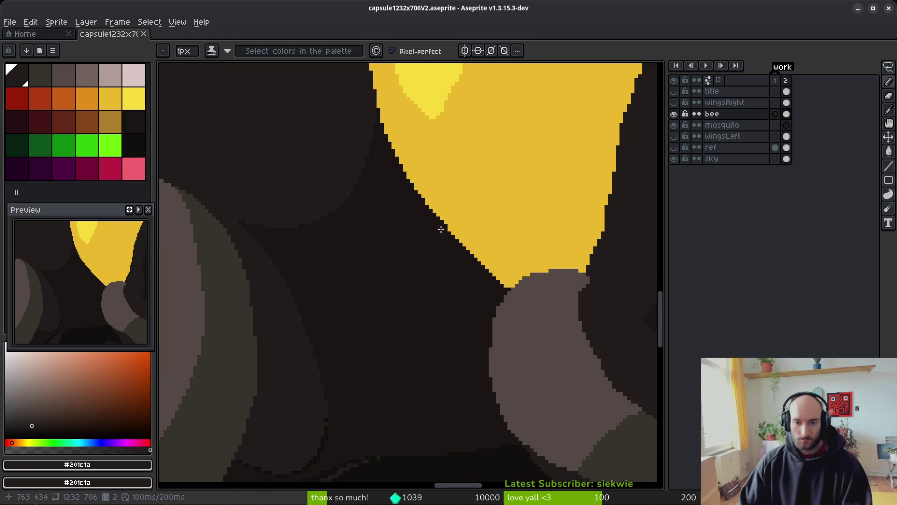
scroll(452, 274, "up", 2)
scroll(436, 307, "down", 4)
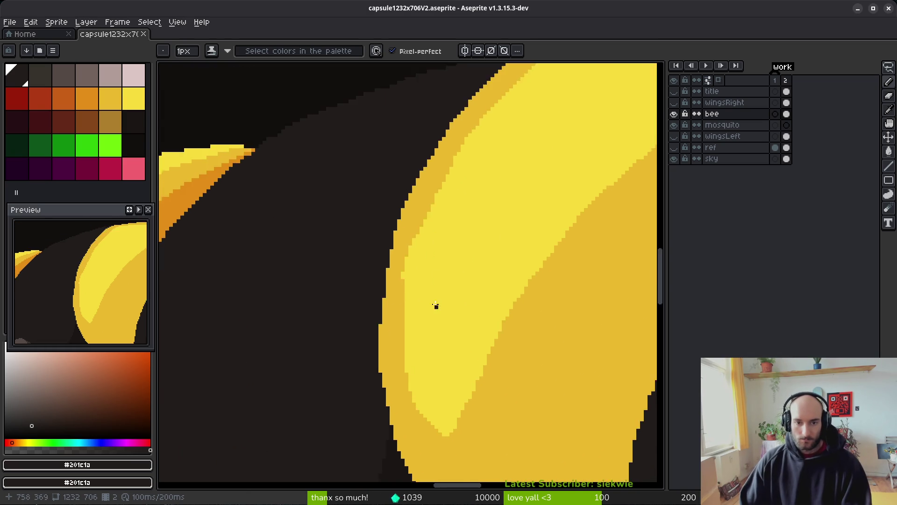
scroll(434, 214, "up", 4)
scroll(426, 243, "up", 4)
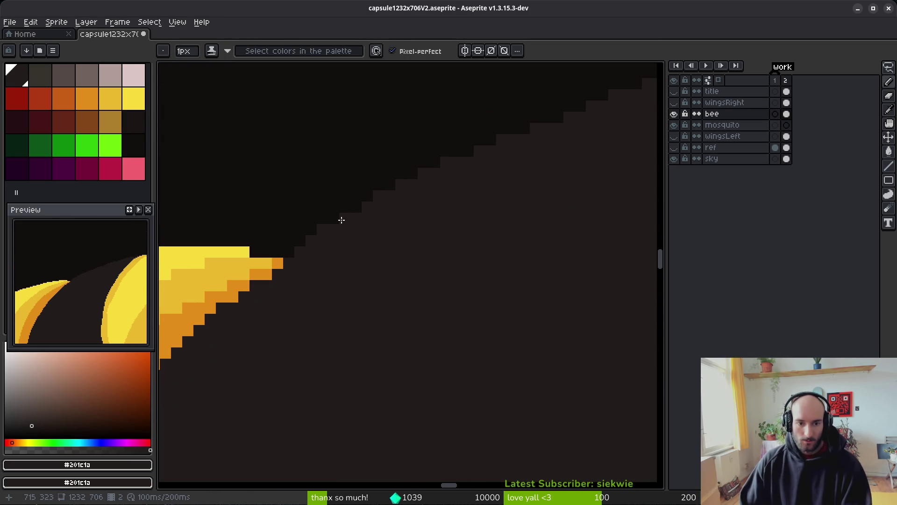
key("e")
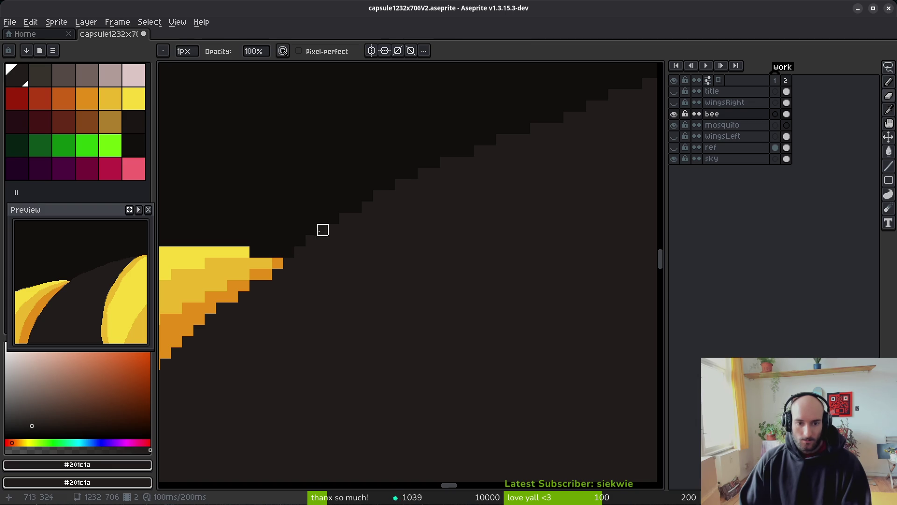
left_click(323, 230)
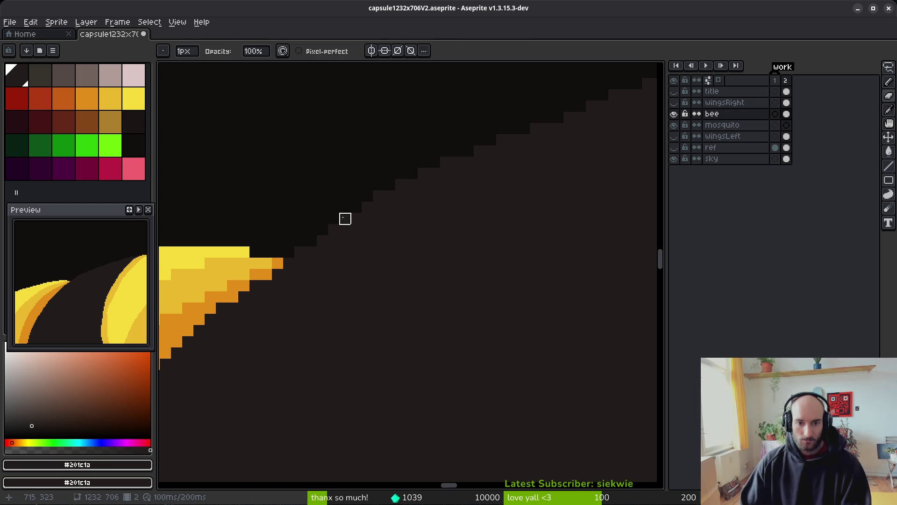
left_click(401, 184)
left_click(379, 195)
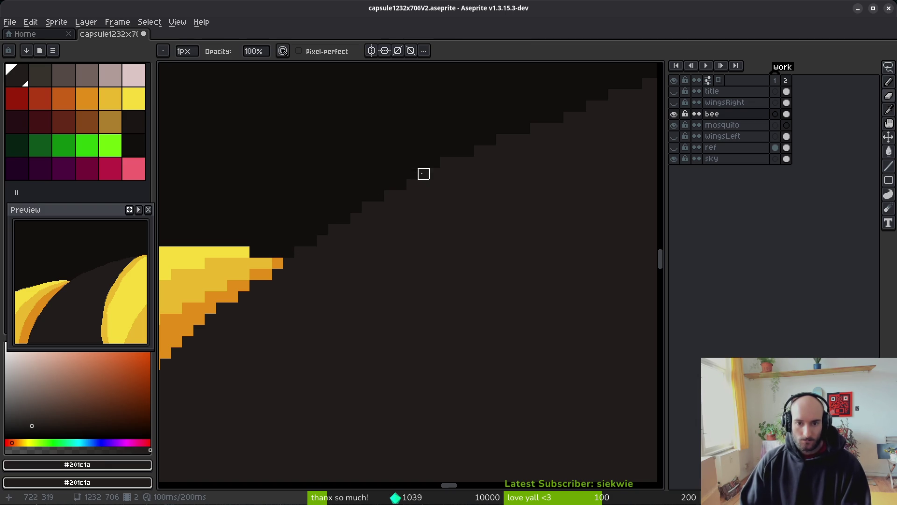
scroll(476, 245, "down", 4)
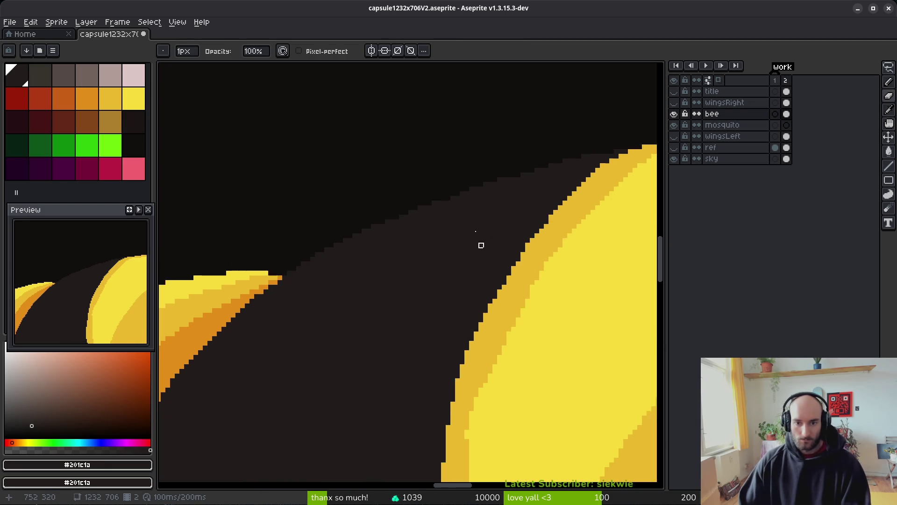
scroll(477, 245, "up", 4)
key("b")
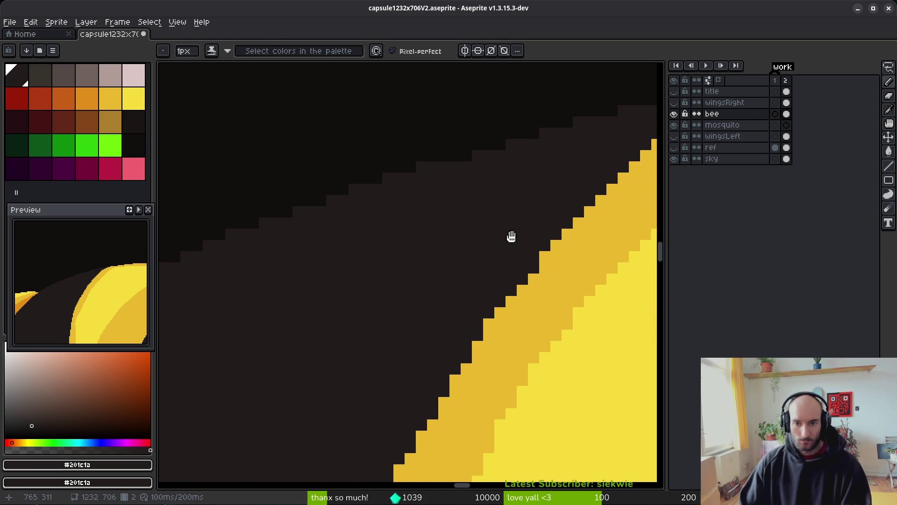
key("e")
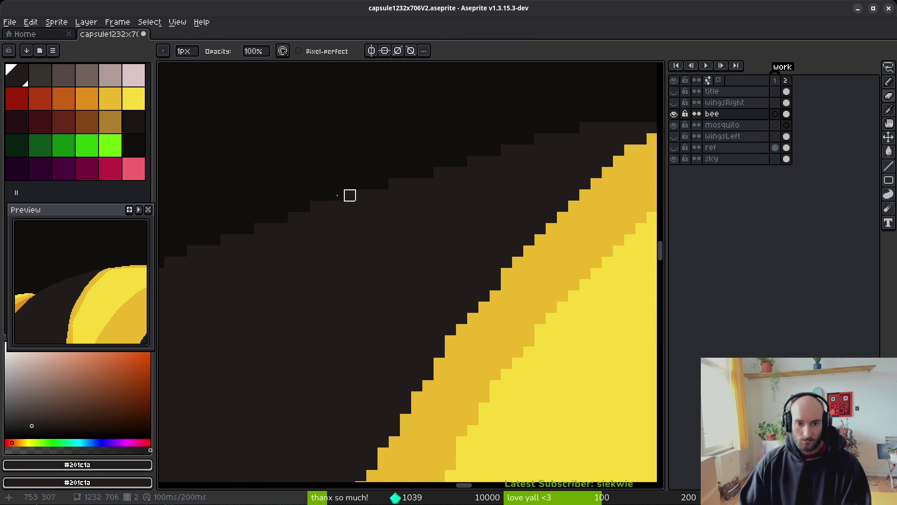
left_click(349, 196)
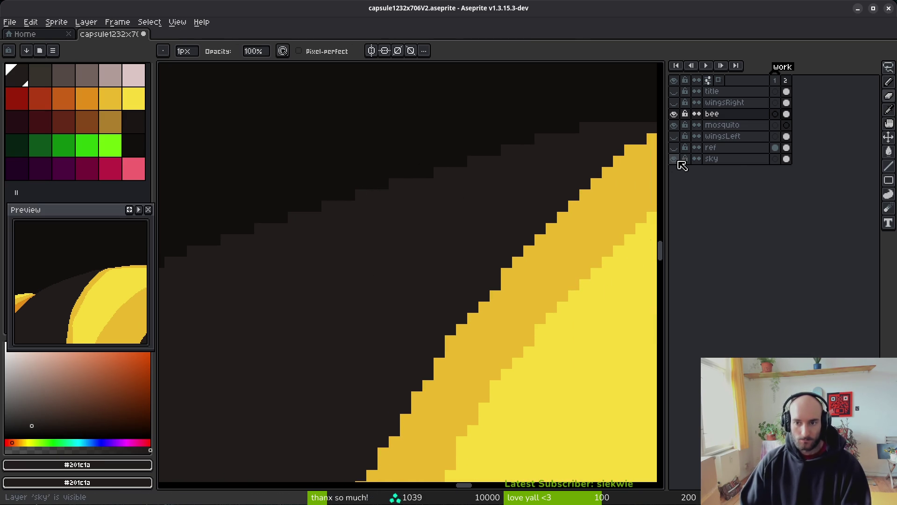
Hide the sky layer, save the file, and bring the bee's yellow body into view
left_click(679, 161)
scroll(461, 226, "down", 2)
scroll(415, 236, "up", 1)
key("ctrl+s")
mouse_move(498, 265)
left_mouse_down()
mouse_move(422, 266)
mouse_move(449, 223)
left_mouse_up()
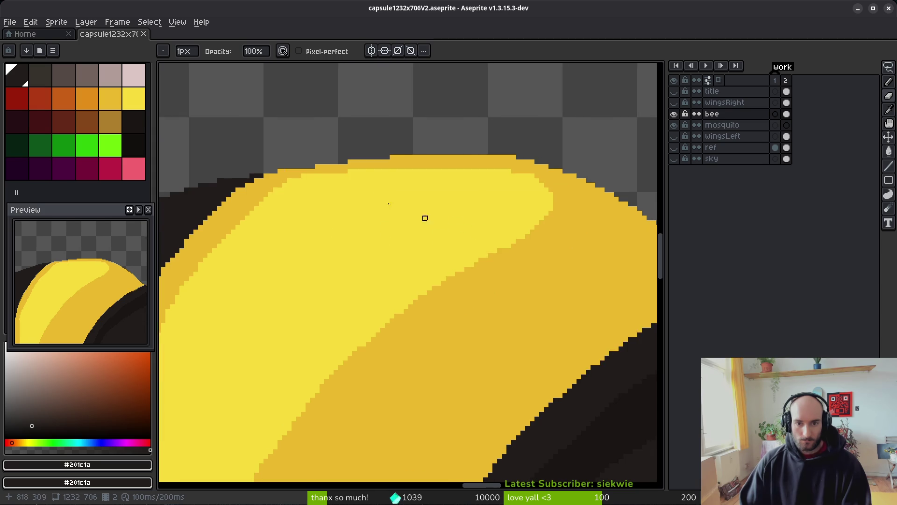
scroll(448, 223, "up", 2)
scroll(372, 220, "up", 2)
Pick the #eab82e gold and fill the notches along the bee's top edge with it
key("b")
left_click(375, 166, "alt")
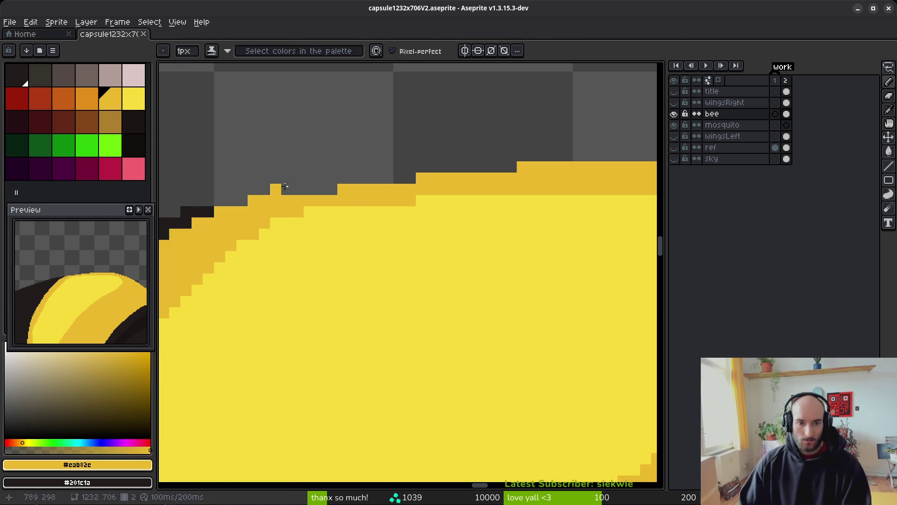
left_click_drag(320, 189, 436, 177)
left_click(510, 167)
left_click(304, 189)
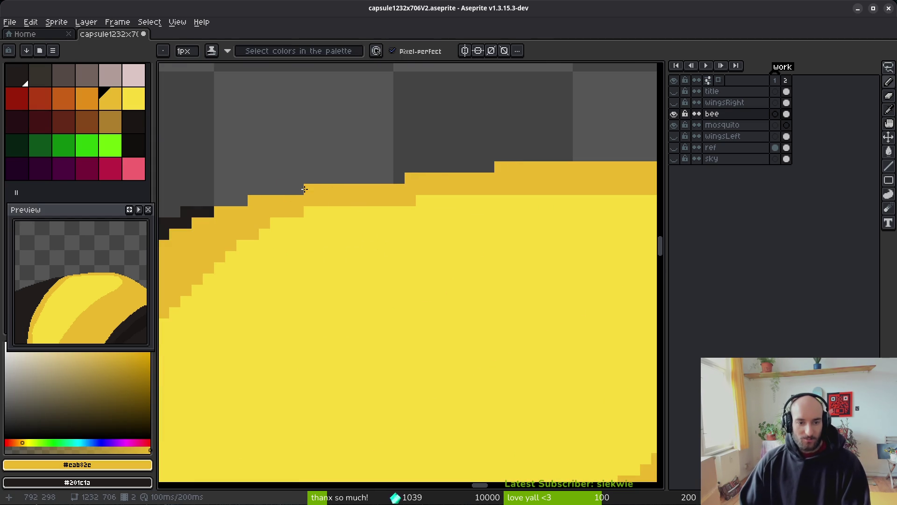
left_click_drag(388, 178, 399, 178)
left_click(477, 168)
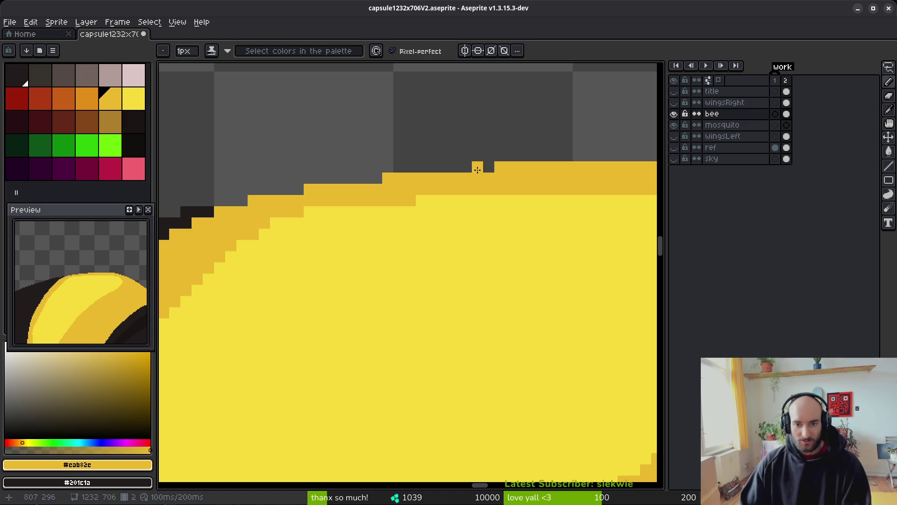
left_click_drag(477, 169, 488, 168)
Erase the two stray gold pixels left on the top edge
scroll(439, 202, "right", 10)
key("e")
left_click(334, 162)
key("b")
key("e")
left_click(379, 173)
key("b")
scroll(513, 243, "down", 3)
scroll(500, 290, "up", 3)
key("e")
key("b")
scroll(477, 261, "down", 3)
scroll(477, 262, "right", 3)
key("e")
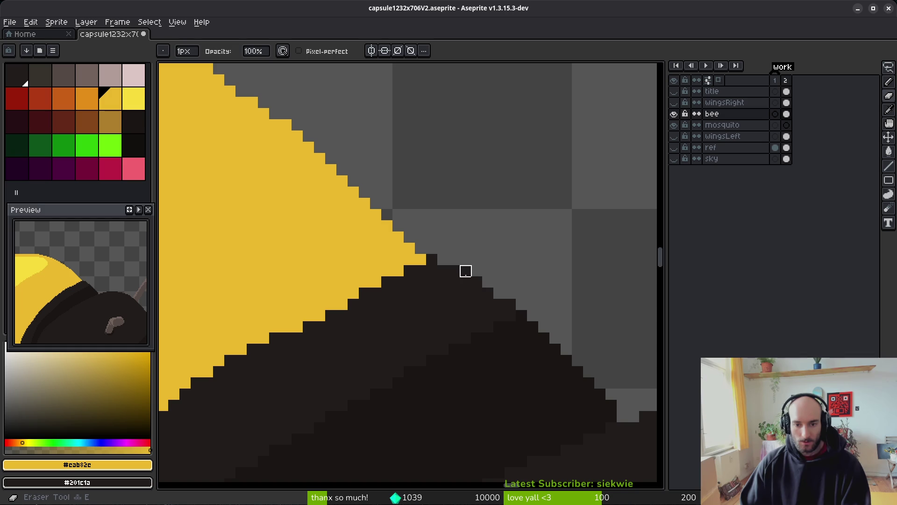
scroll(522, 269, "down", 3)
scroll(387, 210, "up", 2)
key("i")
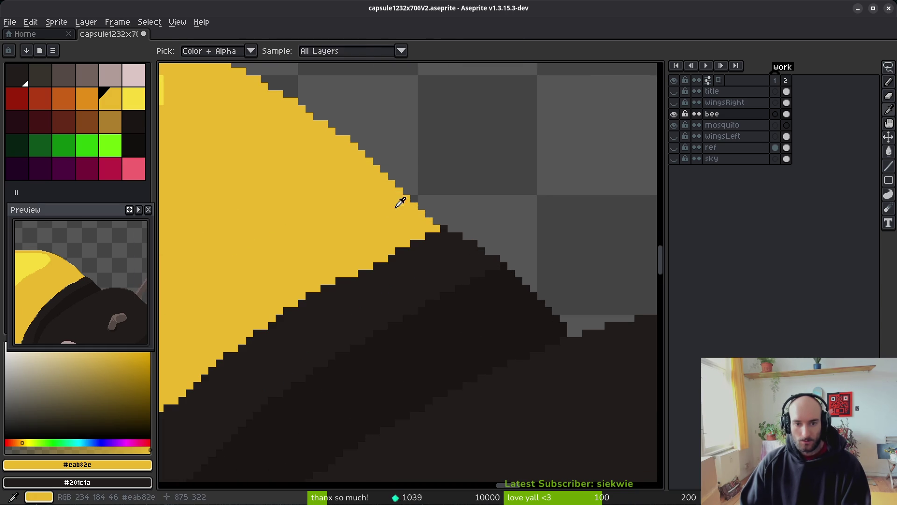
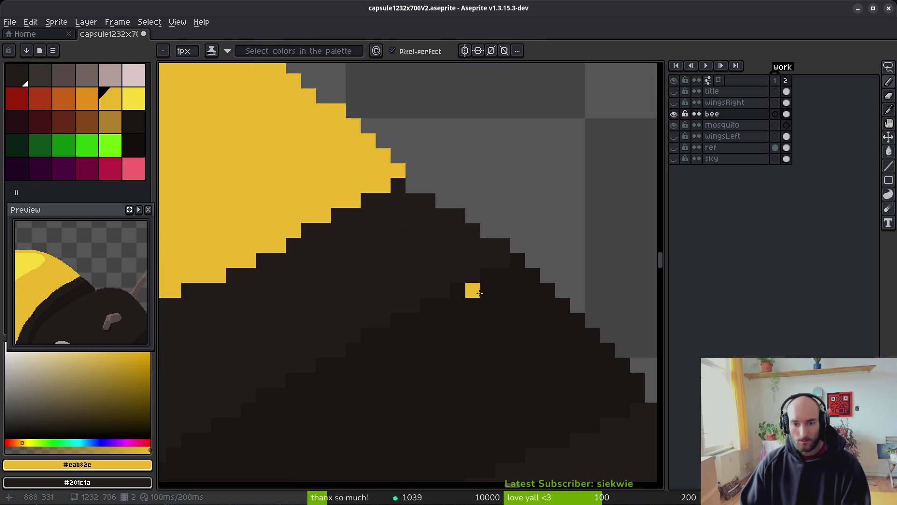
Paint over the stray yellow pixel and three stepped-edge pixels in the dark #201c1a body colour
left_click(479, 292, "alt")
left_click(413, 186)
left_click(443, 200)
left_click(488, 230)
left_click(532, 260)
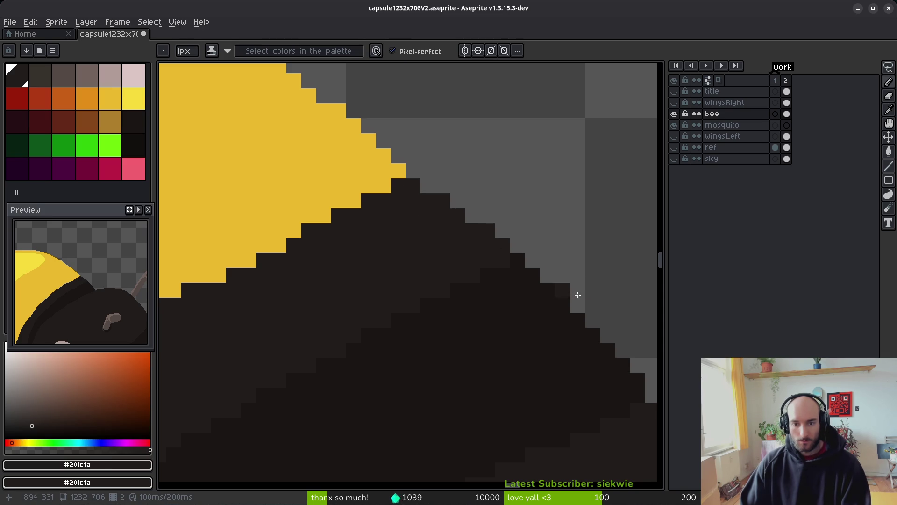
Add another dark pixel to a yellow step further along the yellow/black boundary
left_click_drag(543, 273, 476, 246)
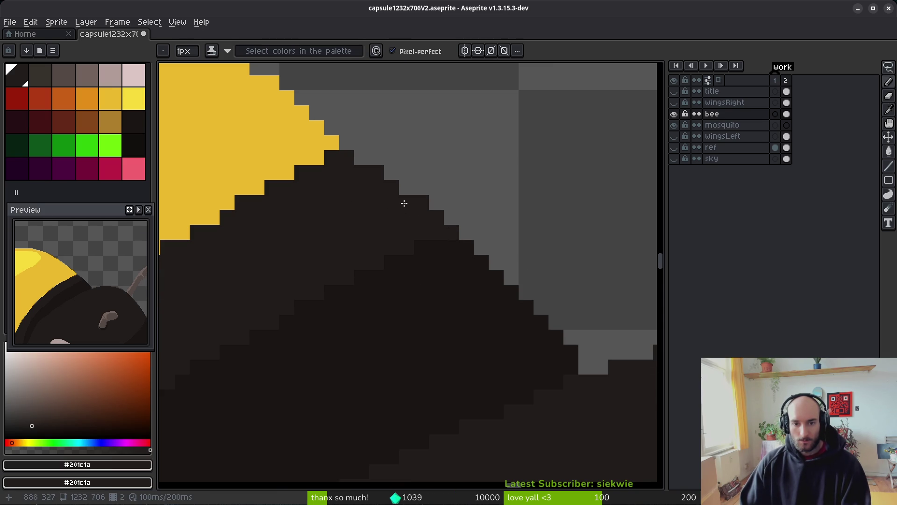
scroll(404, 202, "down", 3)
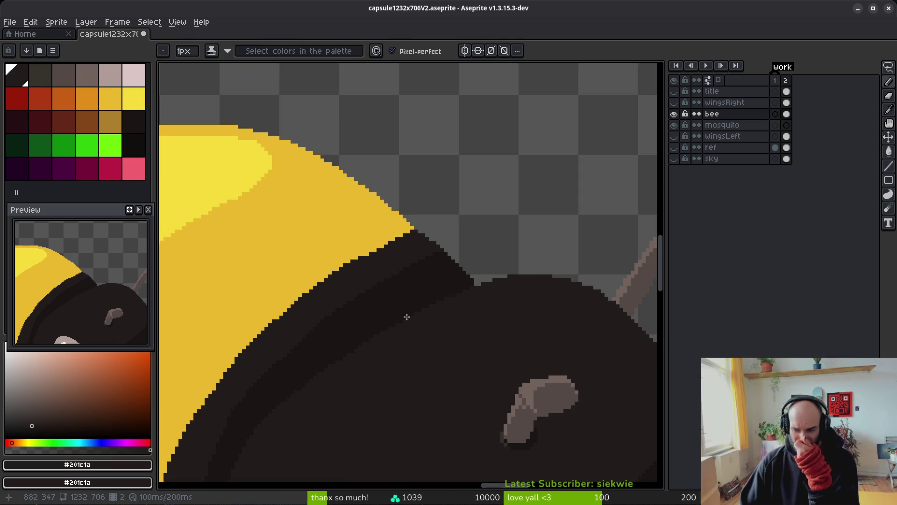
scroll(405, 314, "up", 3)
key("alt")
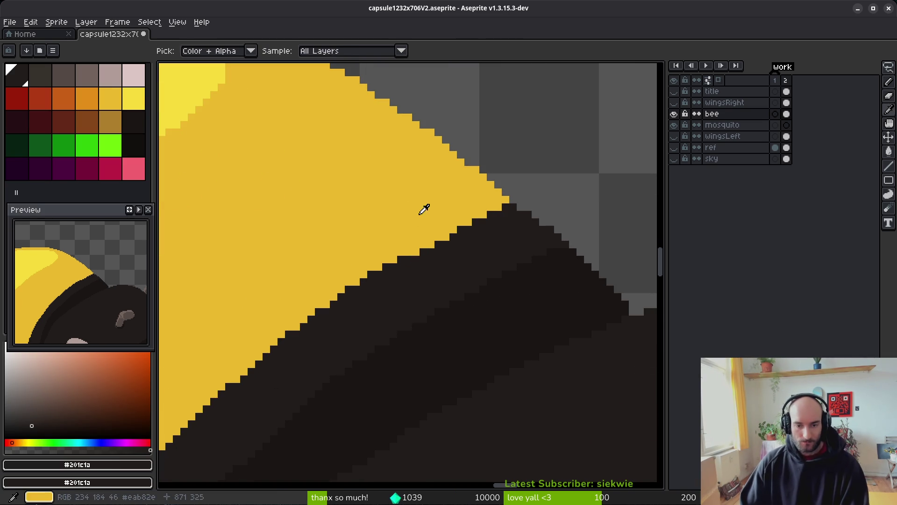
scroll(432, 256, "up", 1)
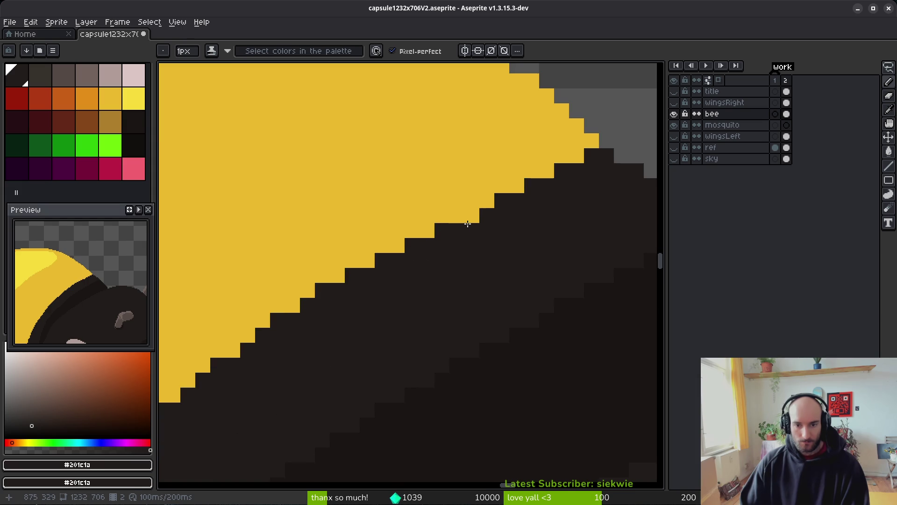
scroll(467, 223, "down", 3)
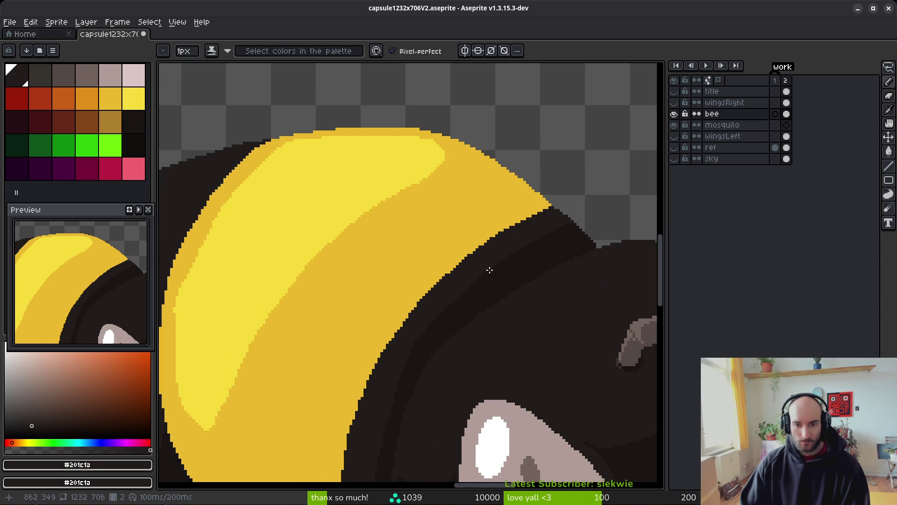
scroll(490, 274, "up", 1)
left_click(459, 219)
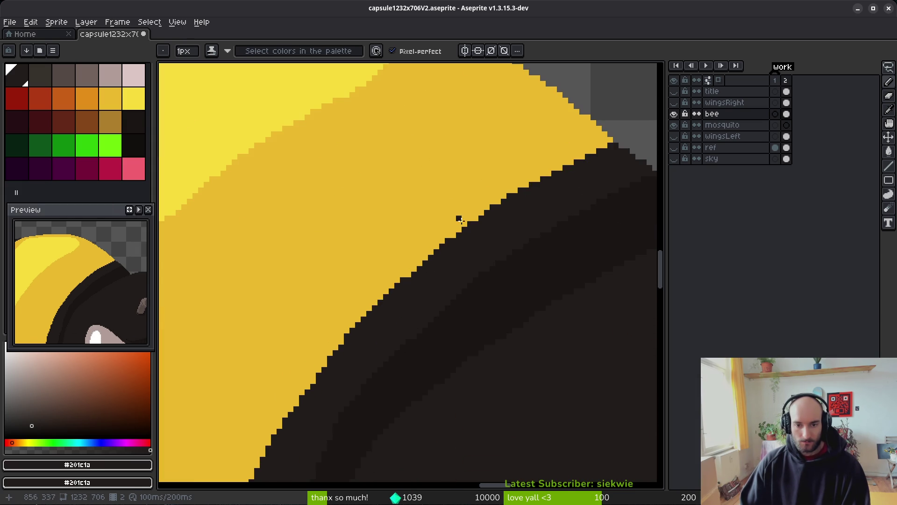
Extend the black body along the yellow edge and trim the yellow stair-steps back with black
scroll(439, 243, "up", 1)
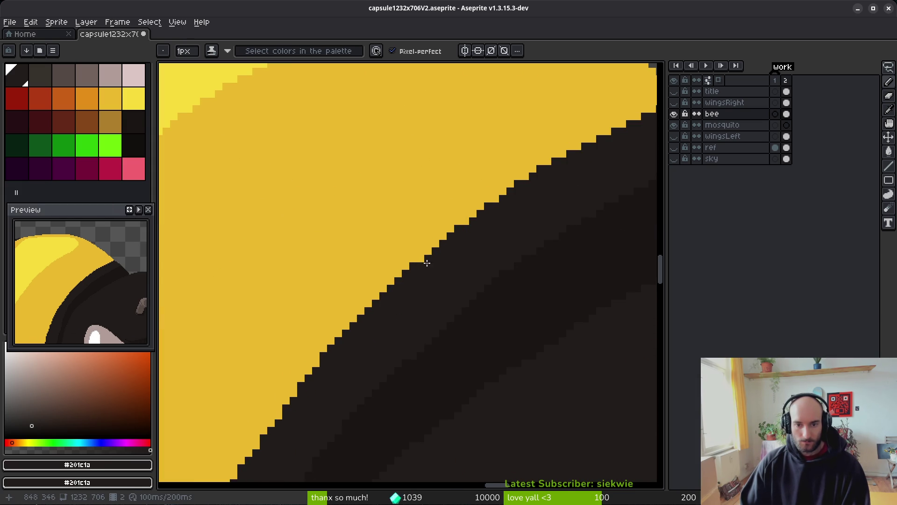
scroll(538, 188, "down", 2)
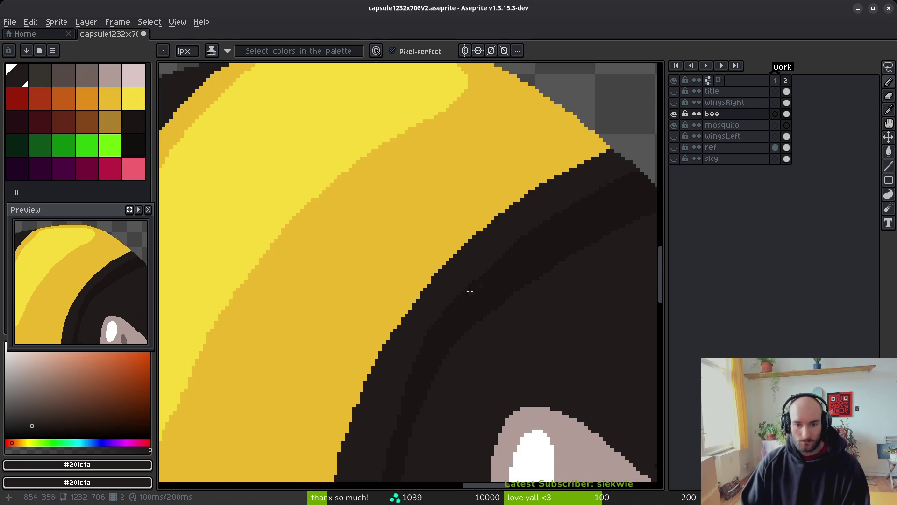
scroll(492, 280, "up", 3)
mouse_move(468, 197)
left_mouse_down()
mouse_move(392, 303)
mouse_move(403, 284)
left_mouse_up()
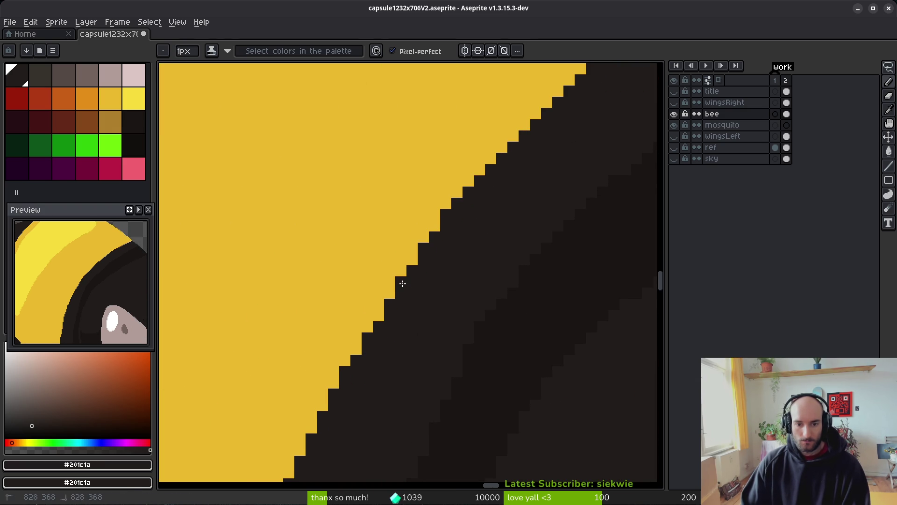
scroll(467, 274, "down", 3)
scroll(474, 266, "left", 2)
left_click_drag(389, 318, 365, 351)
Pick the band yellow and fill a notch in the yellow edge
left_click(344, 307, "alt")
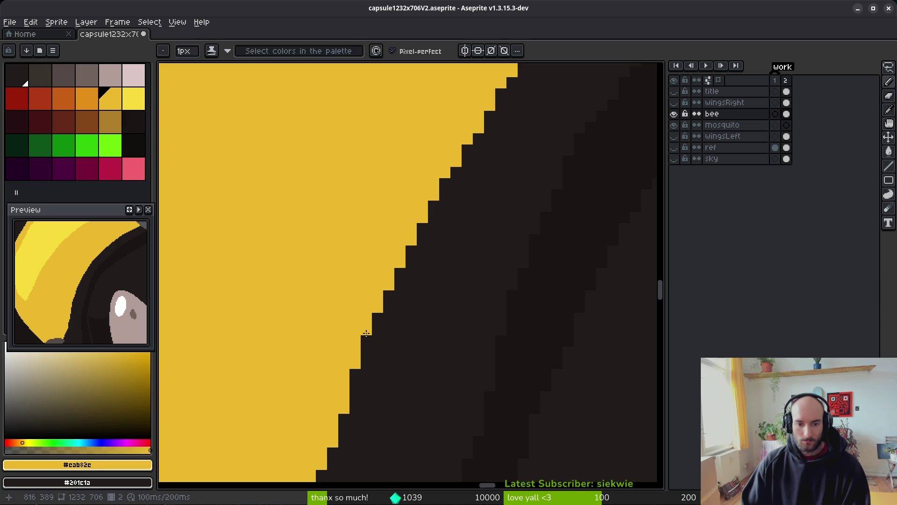
scroll(491, 219, "down", 3)
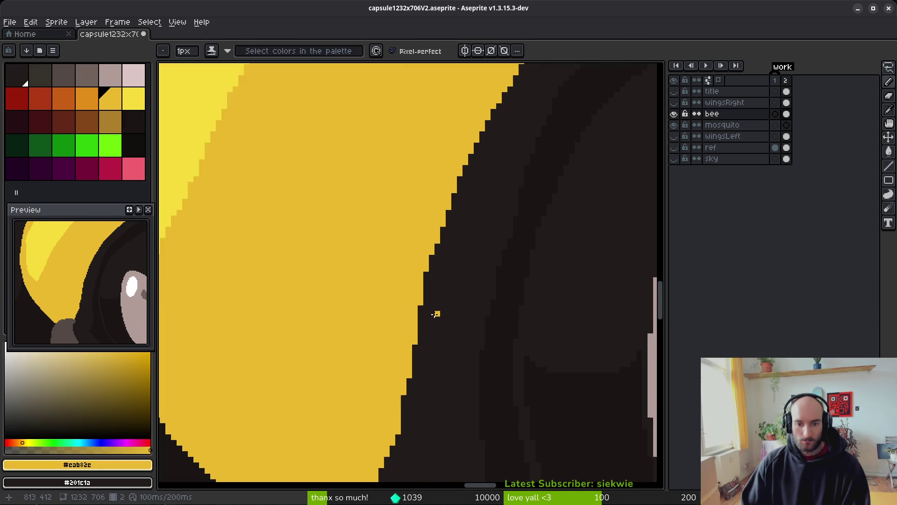
scroll(435, 314, "up", 5)
left_click(453, 280)
scroll(500, 311, "down", 2)
scroll(493, 264, "up", 1)
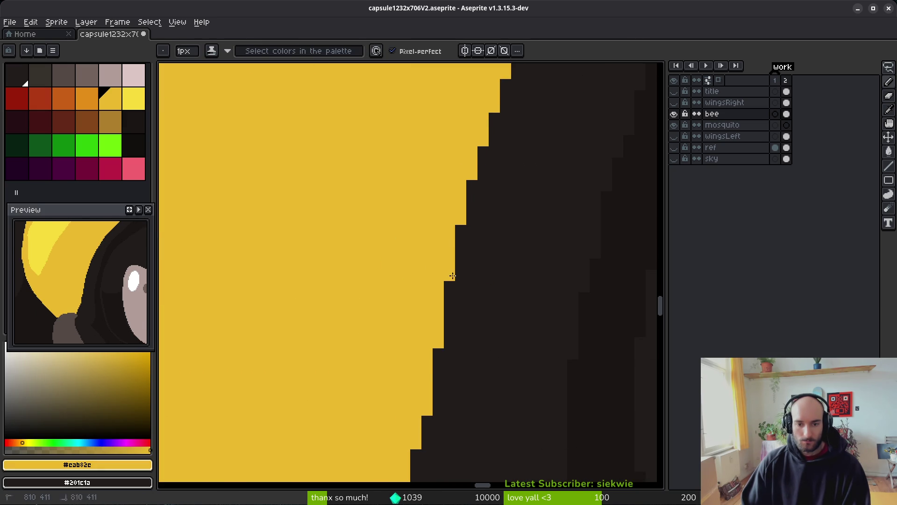
Move down the edge toward the grey leg, re-picking the yellow and dark body colours
left_click_drag(490, 313, 501, 162)
key("alt")
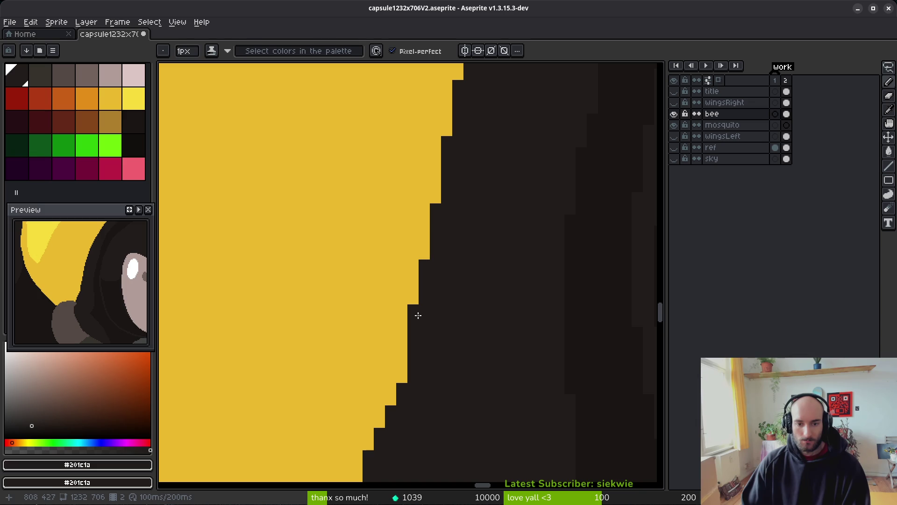
left_click(406, 299, "alt")
left_click_drag(491, 320, 484, 236)
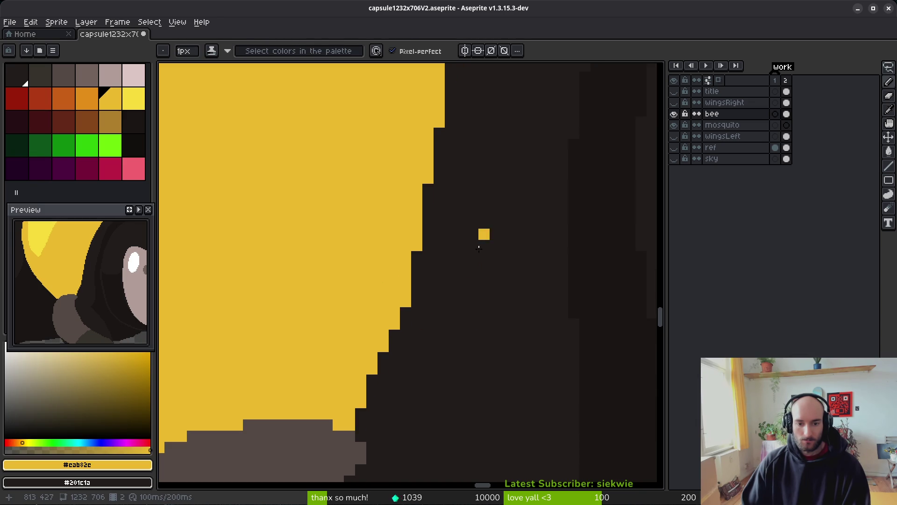
left_click(410, 312, "alt")
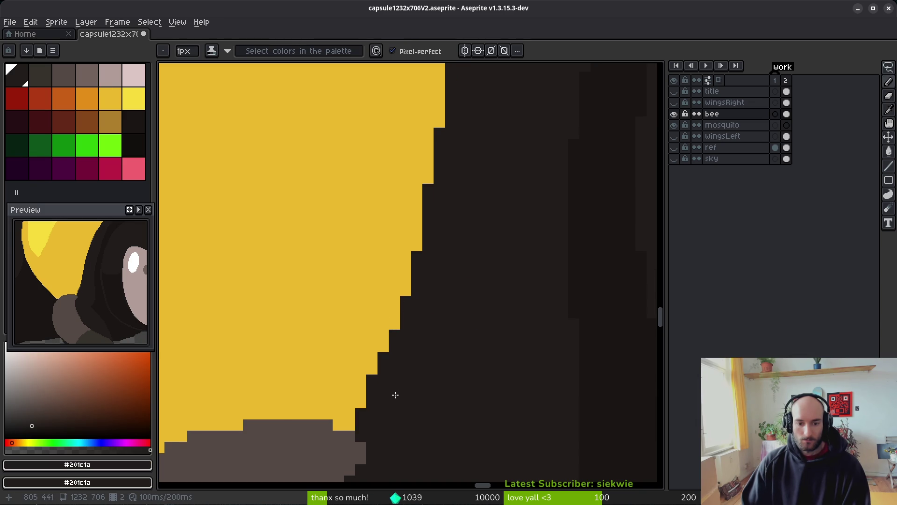
scroll(509, 248, "down", 6)
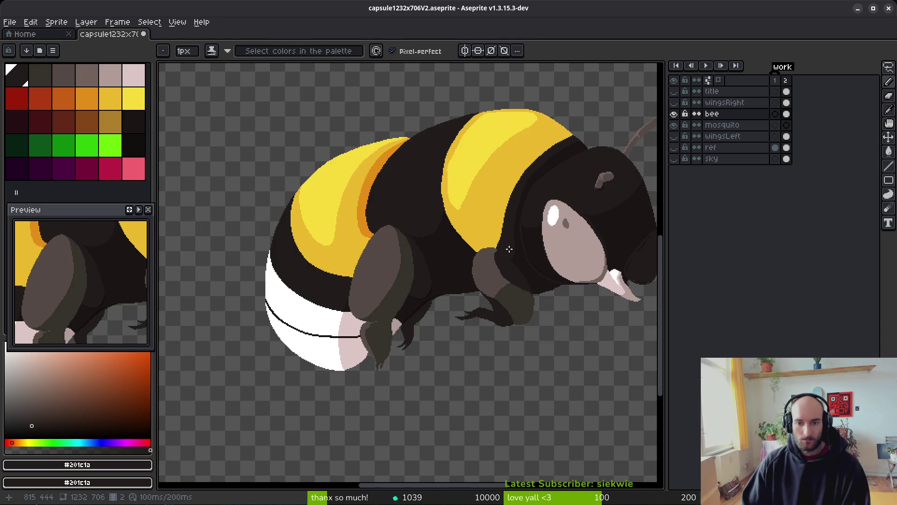
Sample the yellow and dark body colours near the leg and save capsule1232x706V2.aseprite
scroll(510, 248, "up", 6)
left_click(476, 205, "alt")
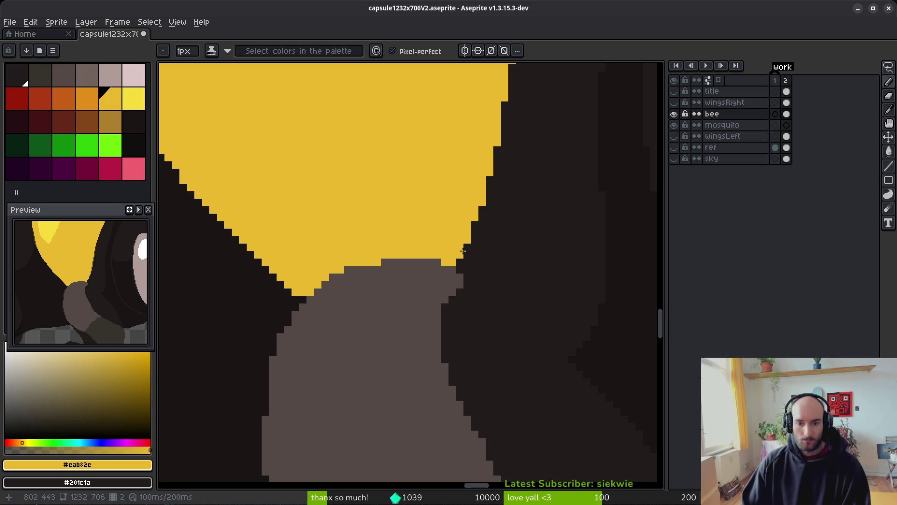
scroll(584, 250, "down", 5)
scroll(569, 262, "up", 5)
left_click(535, 213, "alt")
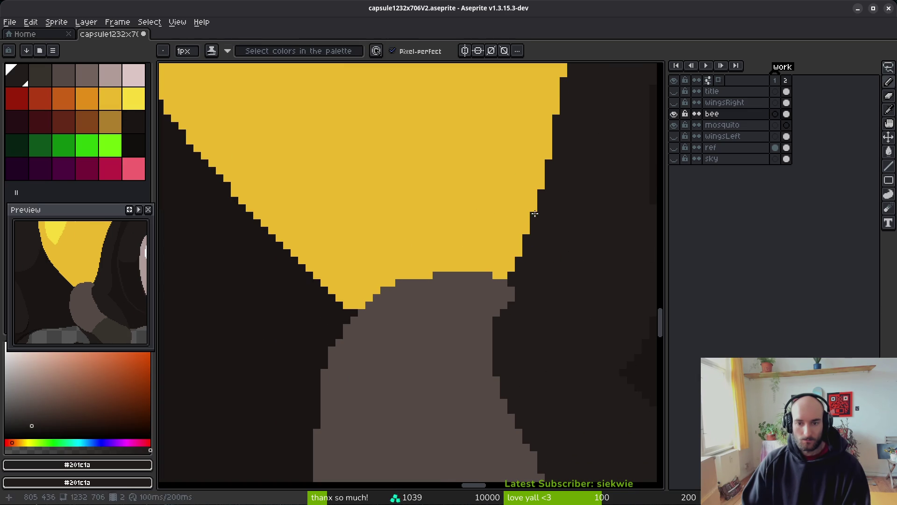
scroll(511, 234, "down", 3)
key("ctrl+s")
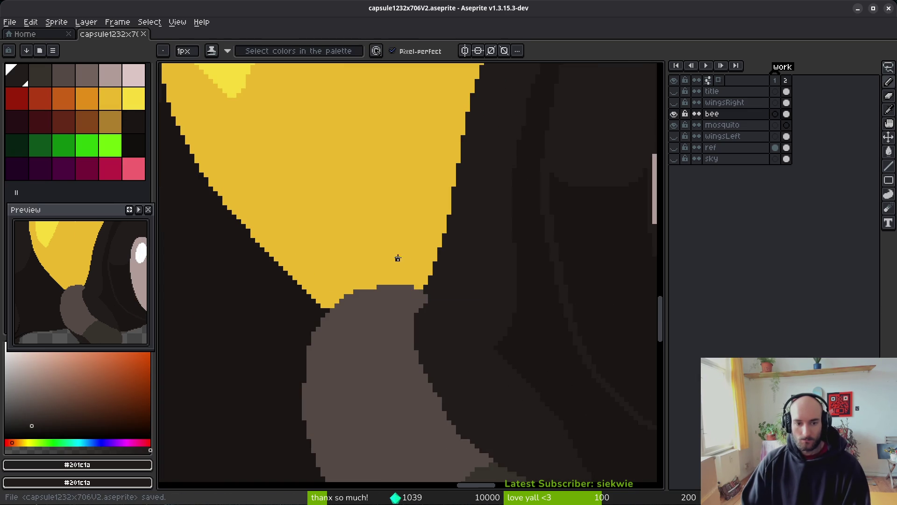
Touch up a yellow edge pixel where the band meets the grey leg
scroll(434, 276, "down", 1)
scroll(403, 266, "up", 3)
left_click(397, 266, "alt")
left_click(323, 328)
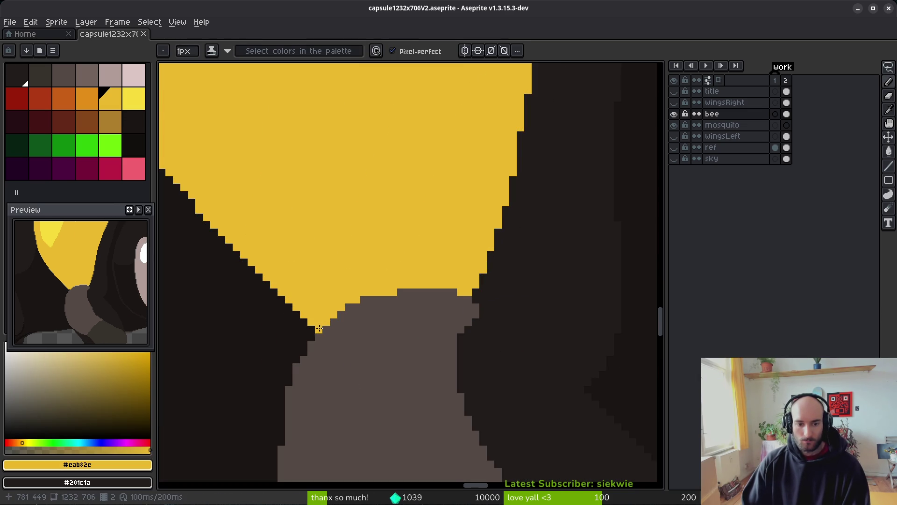
scroll(392, 267, "down", 1)
scroll(392, 267, "down", 3)
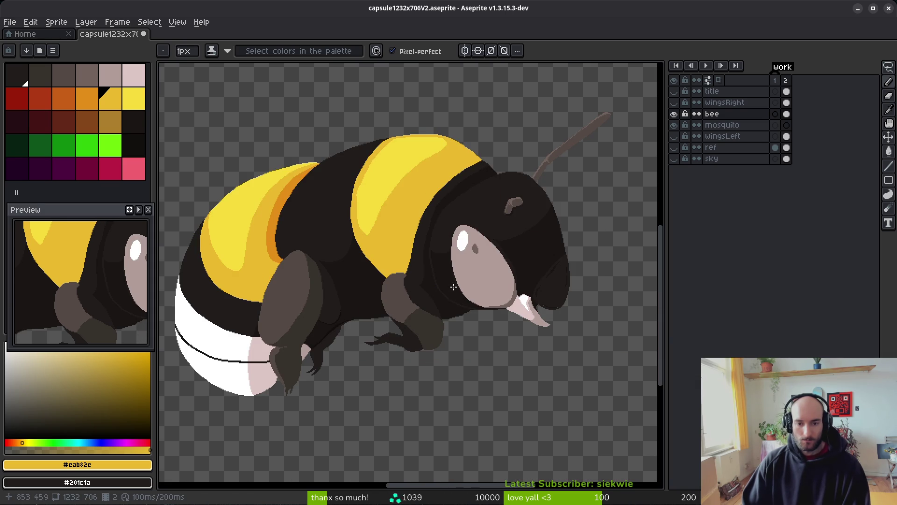
Set light yellow #f7db3b as second colour and thicken the darker rim along the band's top
scroll(415, 237, "up", 5)
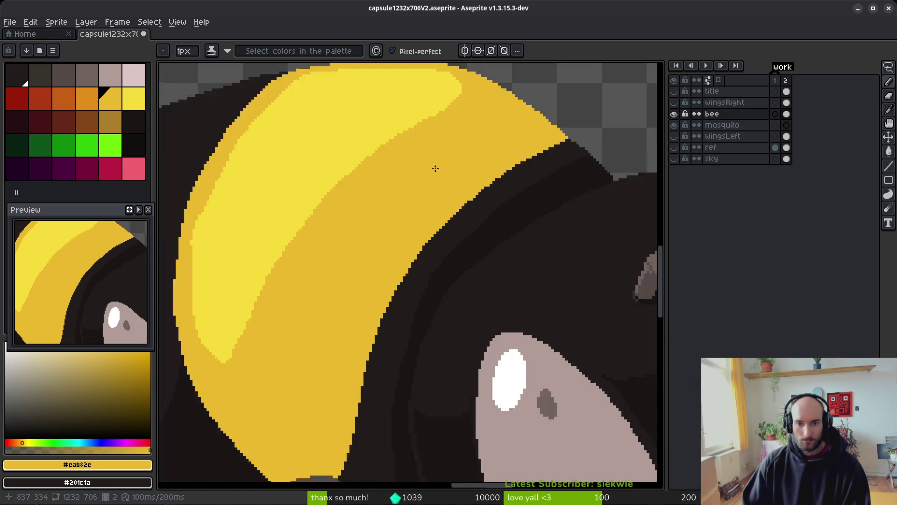
scroll(378, 215, "down", 2)
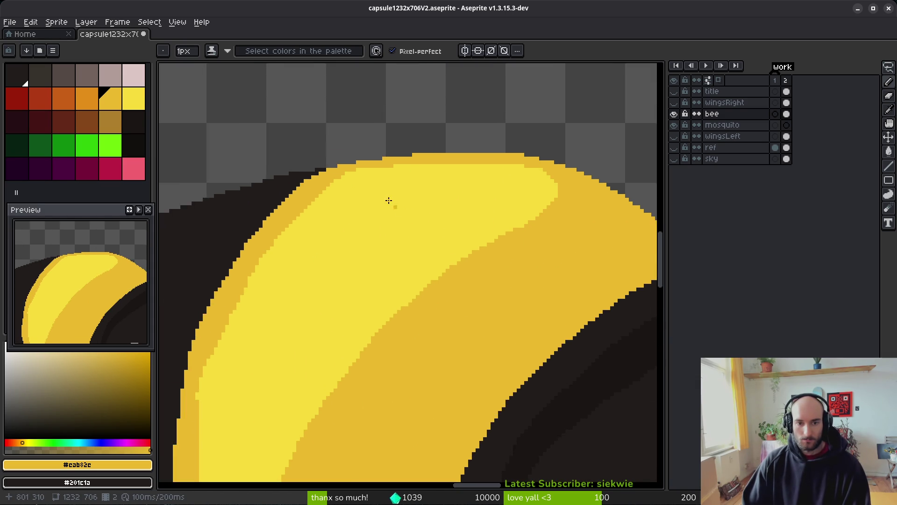
scroll(399, 187, "up", 3)
scroll(399, 185, "down", 1)
right_click(388, 196, "alt")
scroll(372, 187, "up", 1)
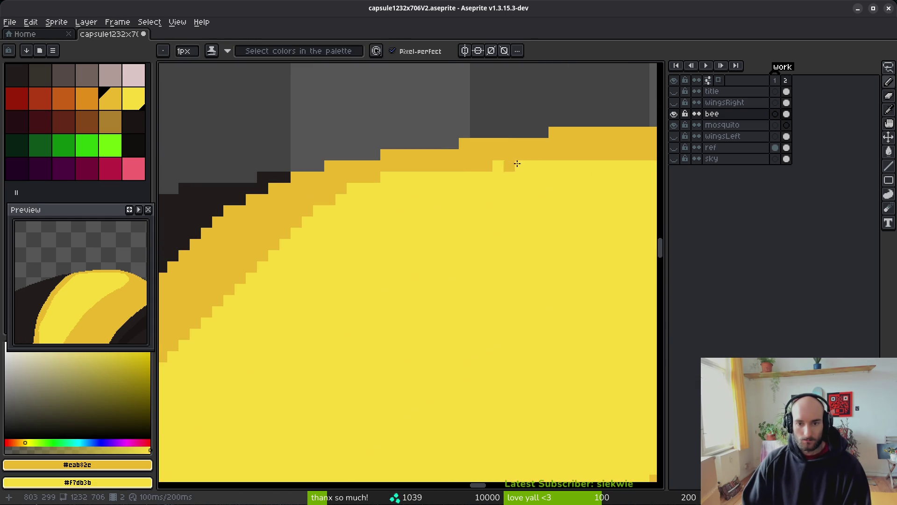
left_click_drag(472, 169, 302, 209)
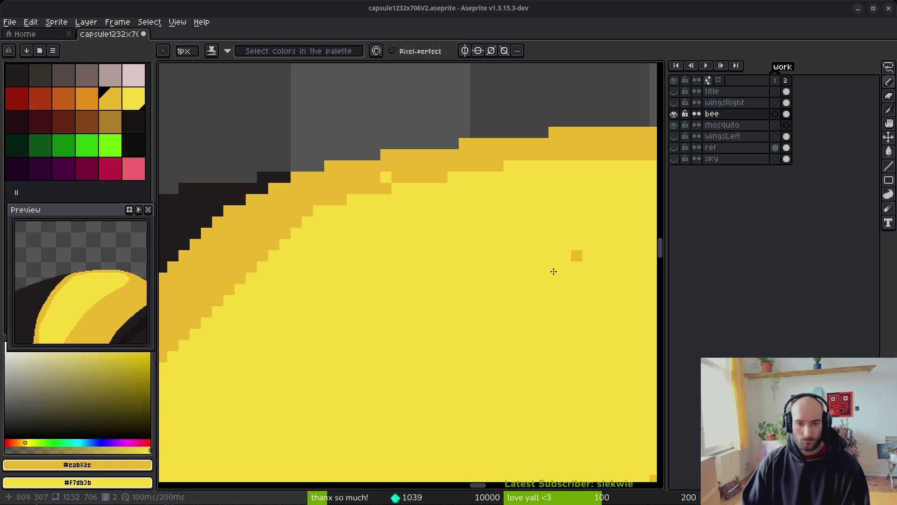
mouse_move(316, 212)
left_mouse_down()
mouse_move(402, 168)
mouse_move(396, 175)
mouse_move(452, 177)
left_mouse_up()
Fix individual rim pixels, trimming the inner edge with light yellow and patching gaps with darker yellow
right_click(374, 201)
left_click(416, 185)
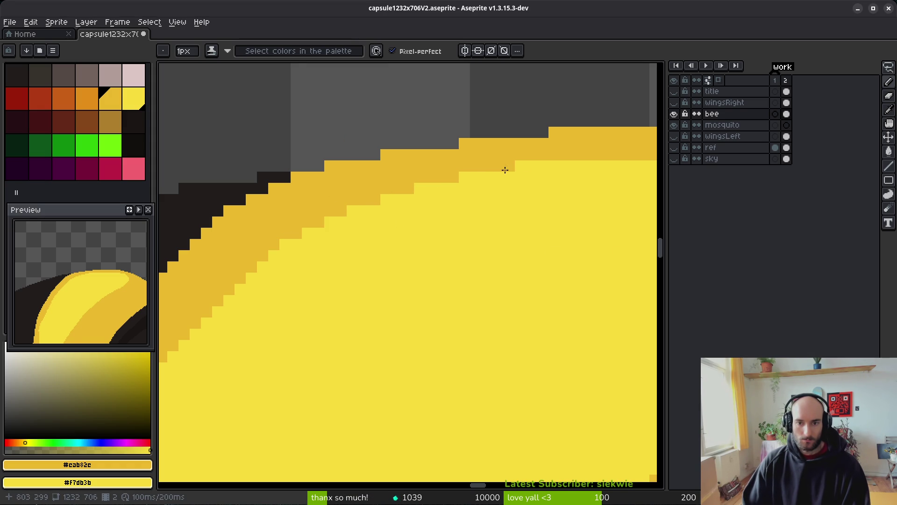
scroll(483, 244, "down", 2)
scroll(395, 267, "up", 2)
left_click(374, 209, "alt")
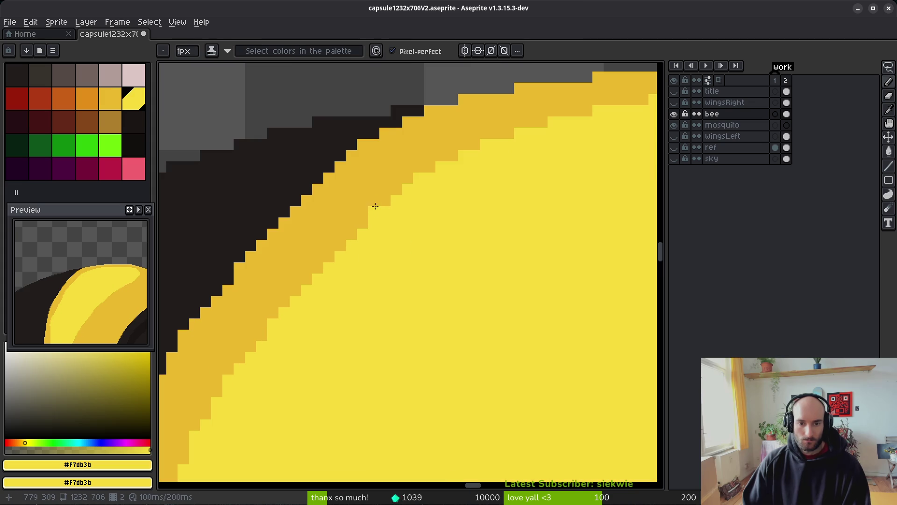
mouse_move(385, 200)
left_mouse_down()
mouse_move(297, 289)
mouse_move(328, 278)
left_mouse_up()
left_click(306, 279)
left_click(315, 256, "alt")
scroll(400, 285, "down", 3)
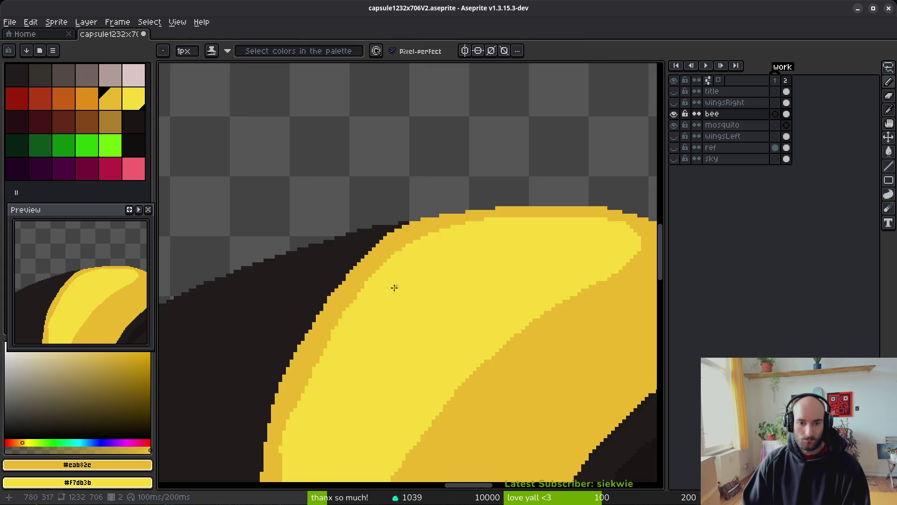
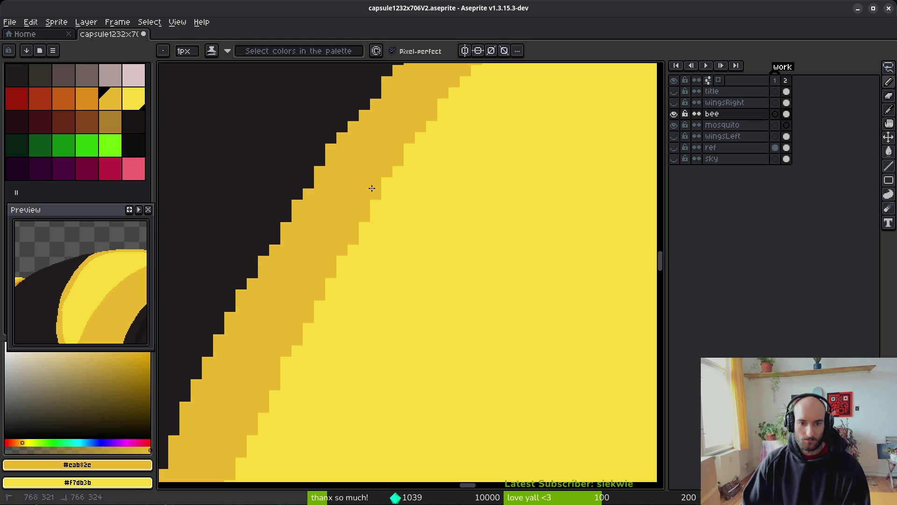
Fill six light-yellow notches along the rim's inner edge with dark gold #cab82c
left_click(286, 362)
left_click(297, 351)
left_click(308, 328)
left_click(342, 261)
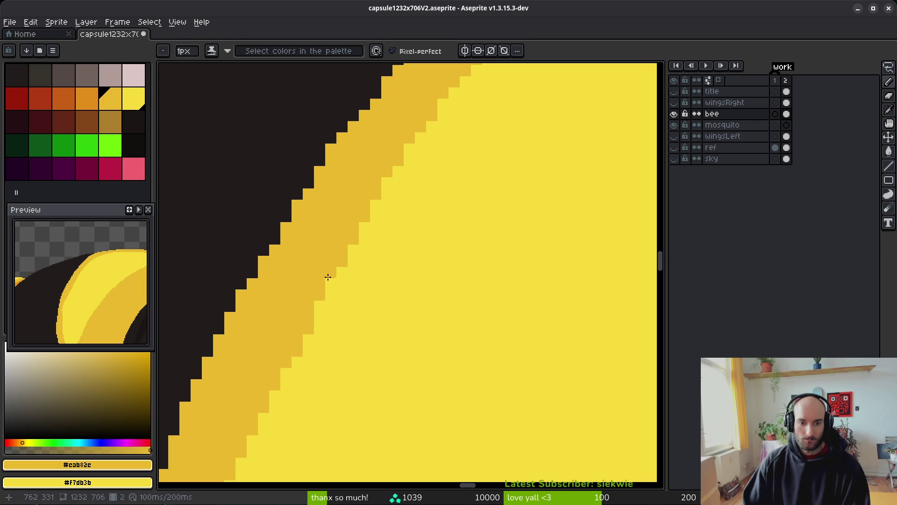
left_click(328, 288)
left_click(318, 306)
Paint light yellow #f7db3b over stray dark-gold pixels to smooth the rim's inner edge
scroll(366, 334, "down", 3)
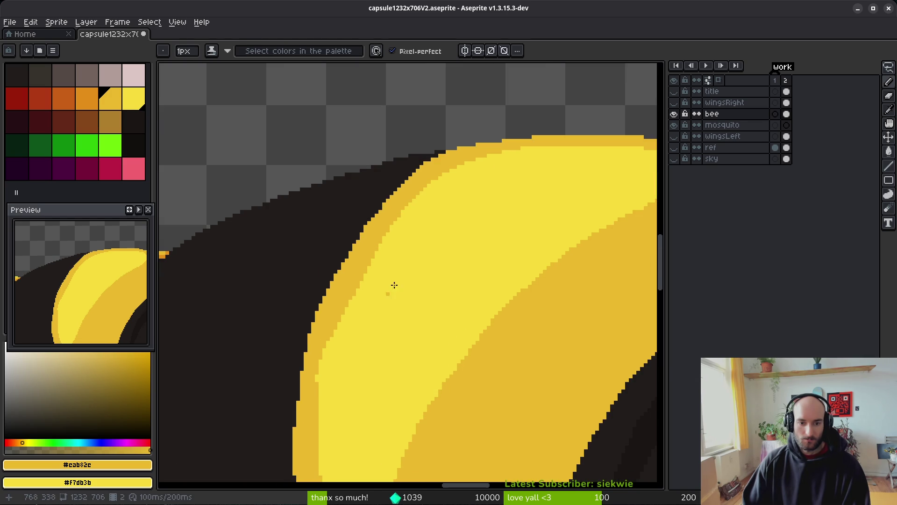
left_click(404, 243, "alt")
scroll(403, 243, "up", 1)
left_click_drag(344, 260, 273, 427)
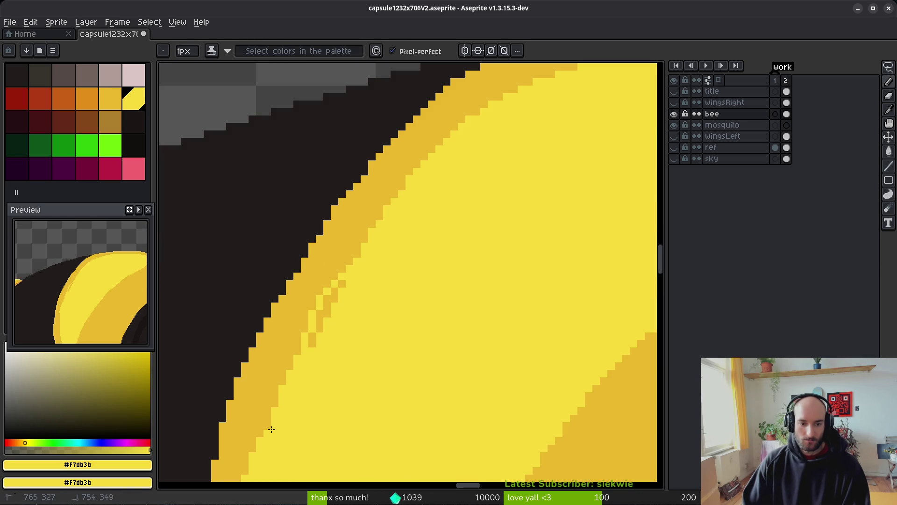
left_click_drag(317, 331, 322, 311)
left_click_drag(367, 235, 346, 264)
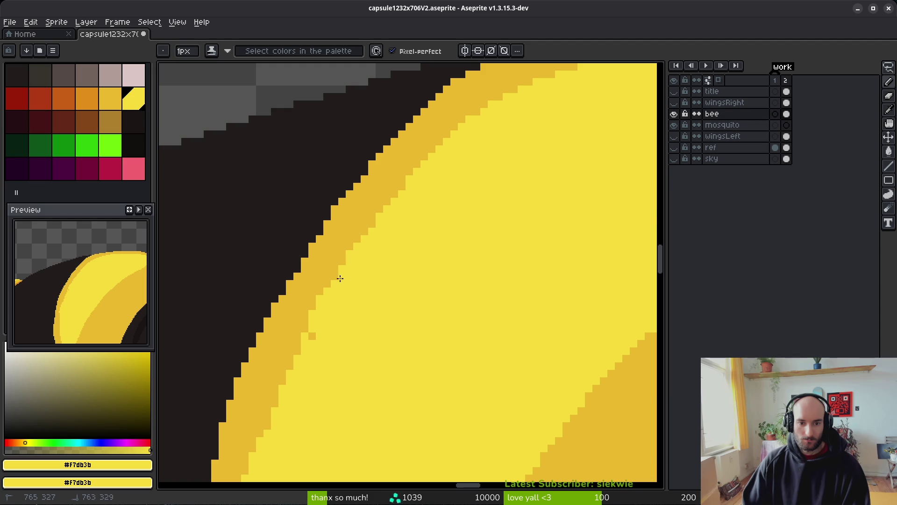
mouse_move(283, 378)
left_mouse_down()
mouse_move(266, 419)
mouse_move(287, 395)
left_mouse_up()
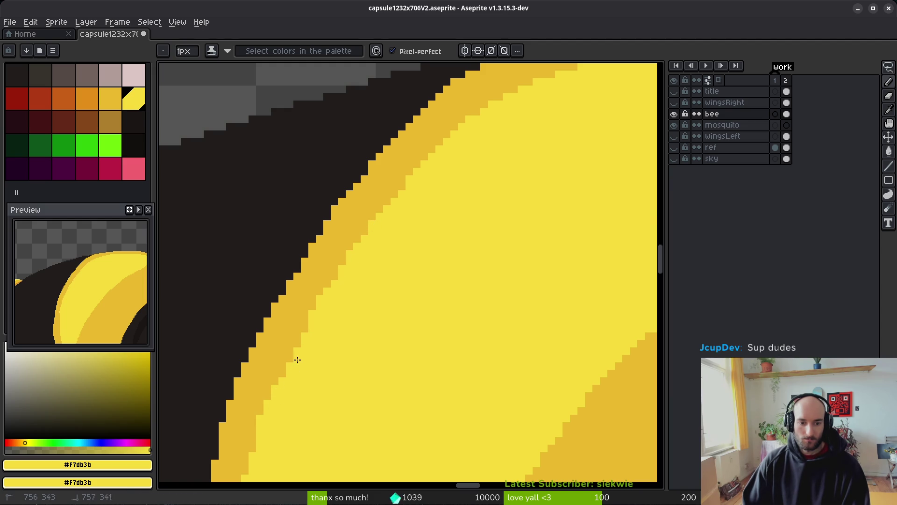
left_click(350, 235, "alt")
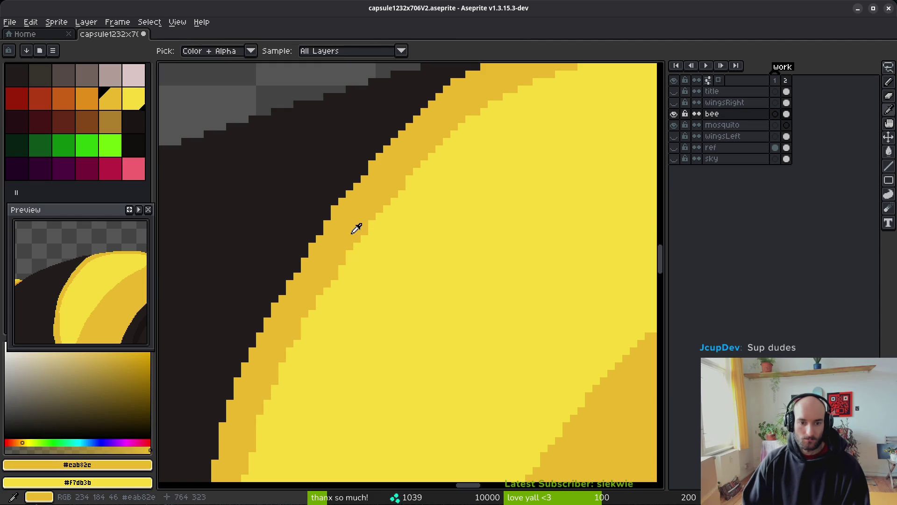
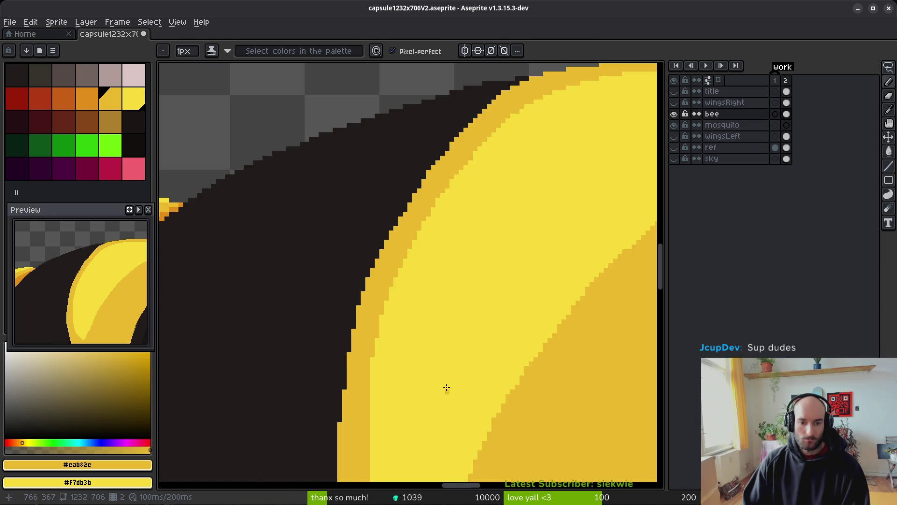
scroll(449, 384, "down", 2)
Paint gold over the four dark stepped pixels along the yellow stripe's rim
scroll(445, 386, "up", 5)
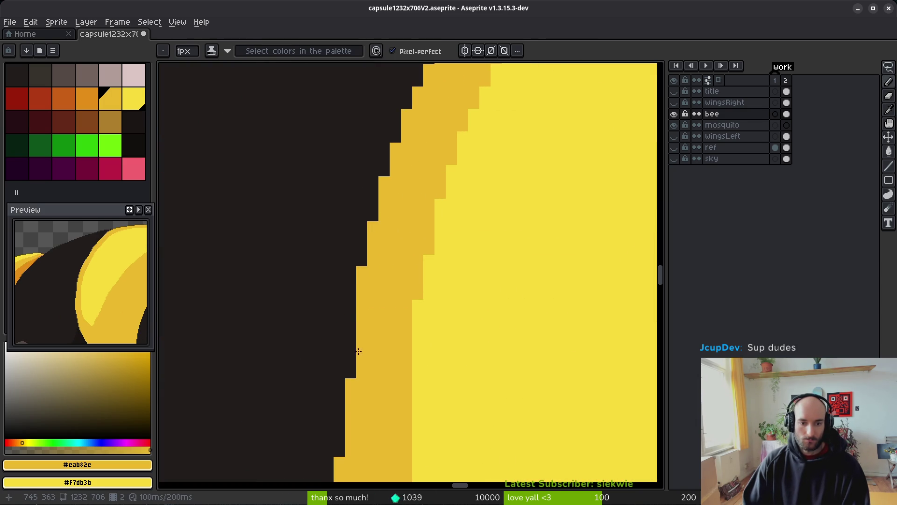
mouse_move(351, 324)
left_mouse_down()
mouse_move(387, 295)
mouse_move(373, 269)
left_mouse_up()
left_click(366, 274)
key("ctrl+z")
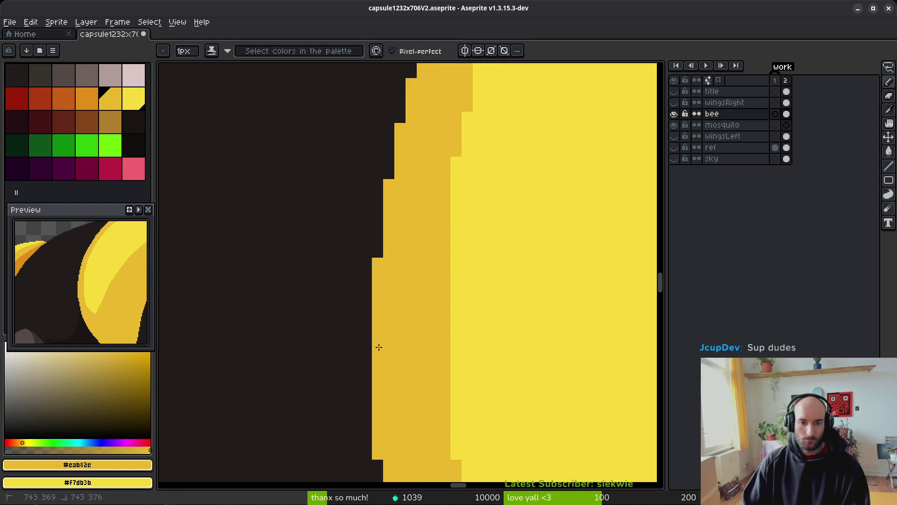
scroll(433, 298, "down", 2)
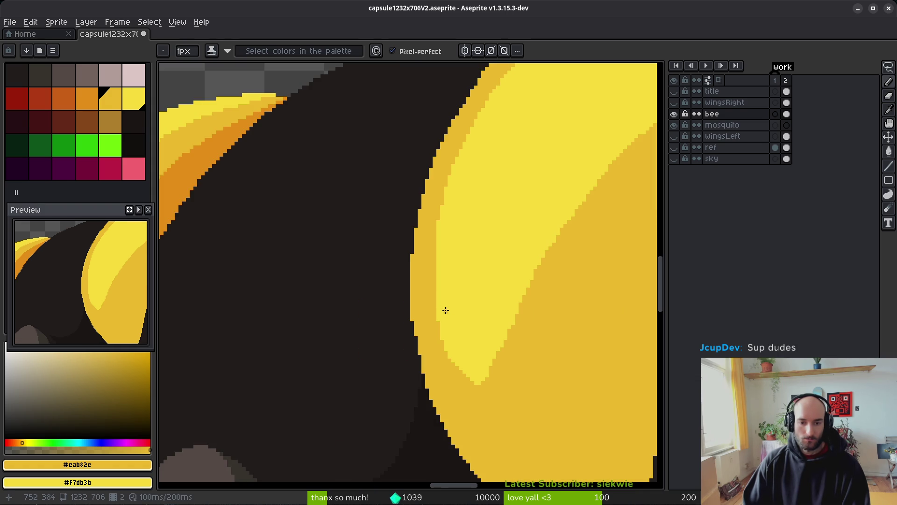
scroll(444, 312, "down", 3)
scroll(479, 346, "up", 8)
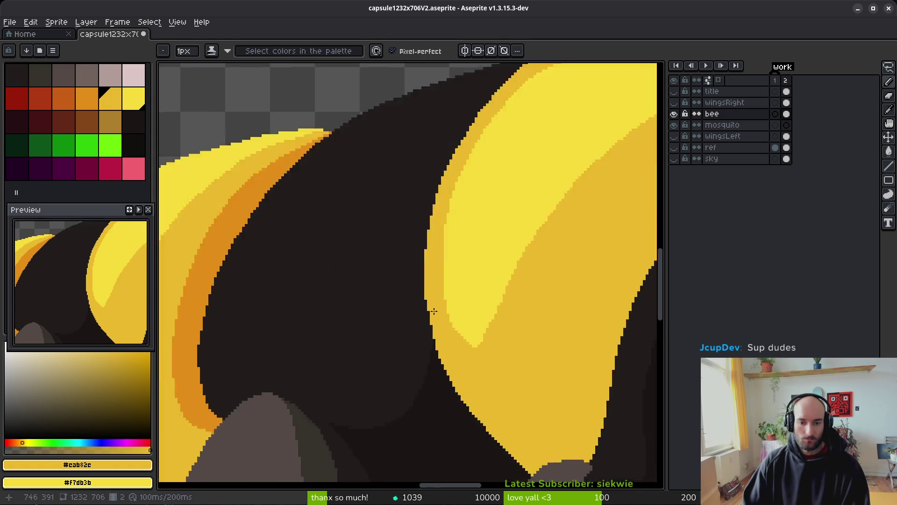
left_click(379, 235)
left_click(390, 291)
left_click(390, 302)
left_click(402, 347)
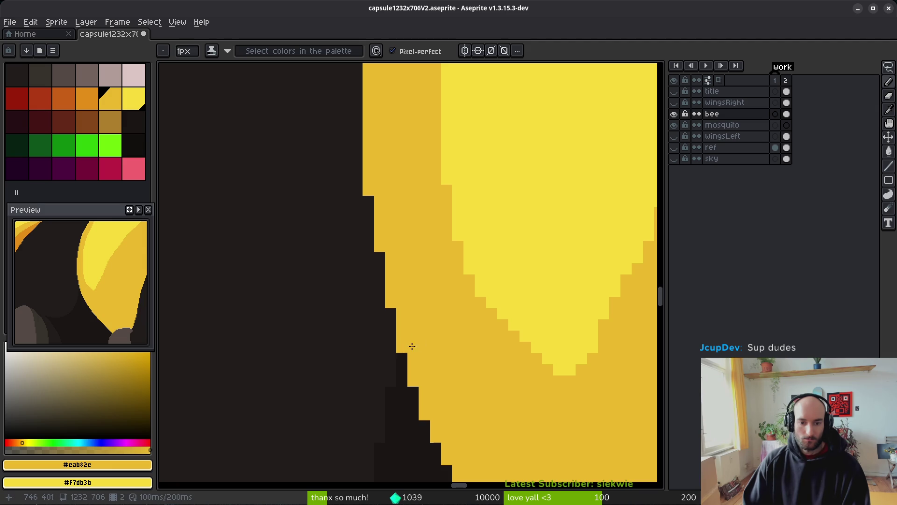
Pick the dark body colour #201c1a and darken the stray gold pixels along the stripe's upper rim
scroll(403, 349, "down", 3)
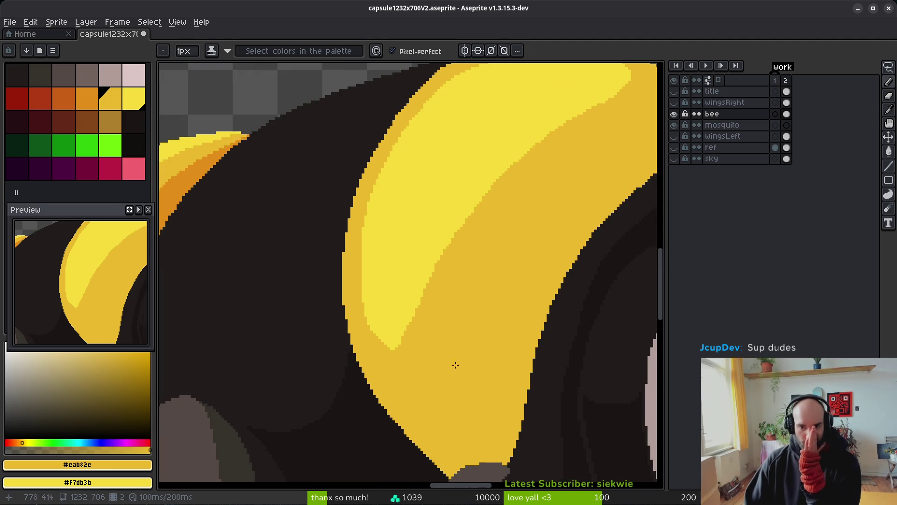
scroll(391, 253, "down", 2)
scroll(398, 226, "up", 4)
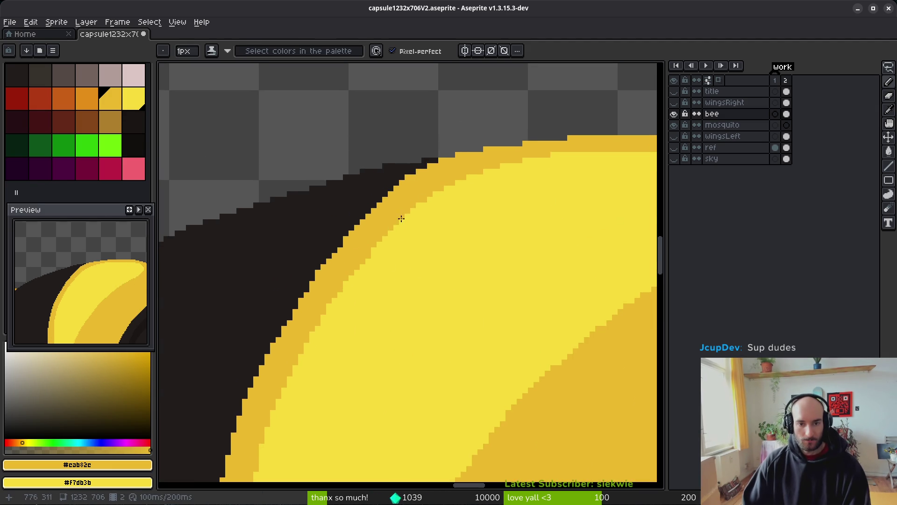
left_click(371, 206, "alt")
scroll(369, 206, "up", 1)
mouse_move(414, 172)
left_mouse_down()
mouse_move(542, 116)
mouse_move(410, 164)
mouse_move(471, 144)
left_mouse_up()
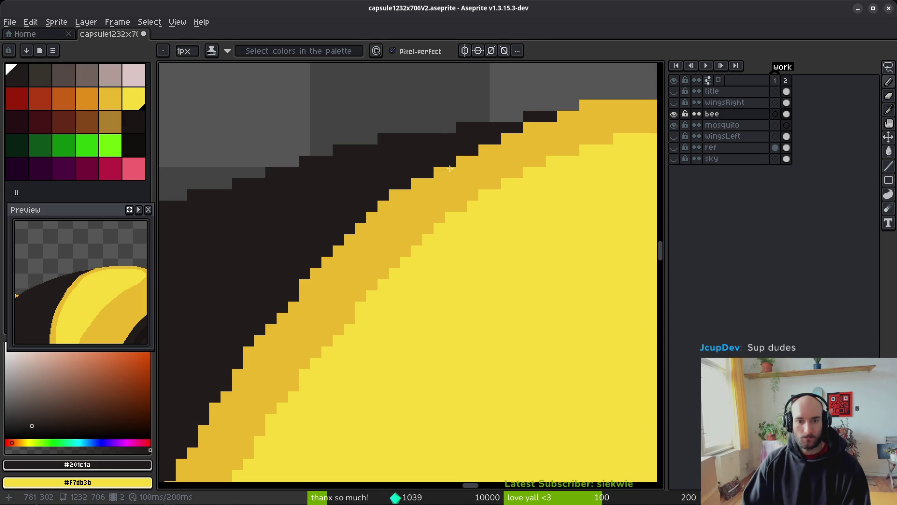
left_click_drag(417, 183, 386, 201)
left_click(386, 201)
left_click(371, 214)
scroll(439, 277, "down", 3)
scroll(435, 280, "down", 3)
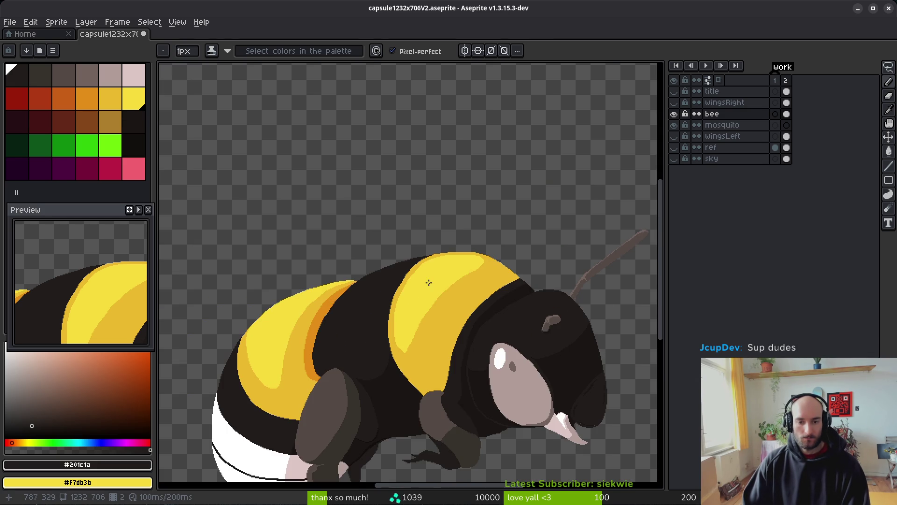
scroll(476, 323, "up", 4)
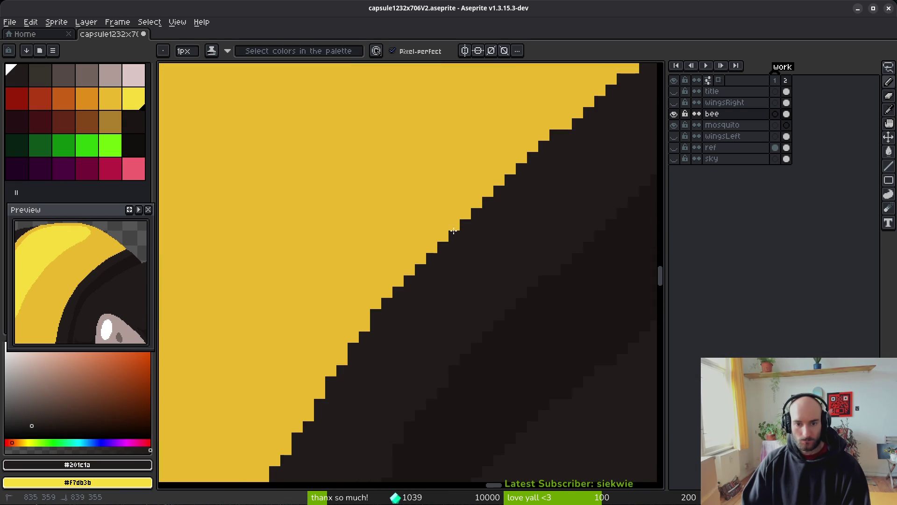
left_click(413, 271)
left_click_drag(413, 270, 499, 167)
left_click(504, 160, "alt")
left_click(532, 192)
scroll(527, 215, "down", 2)
scroll(519, 231, "up", 2)
scroll(527, 228, "down", 2)
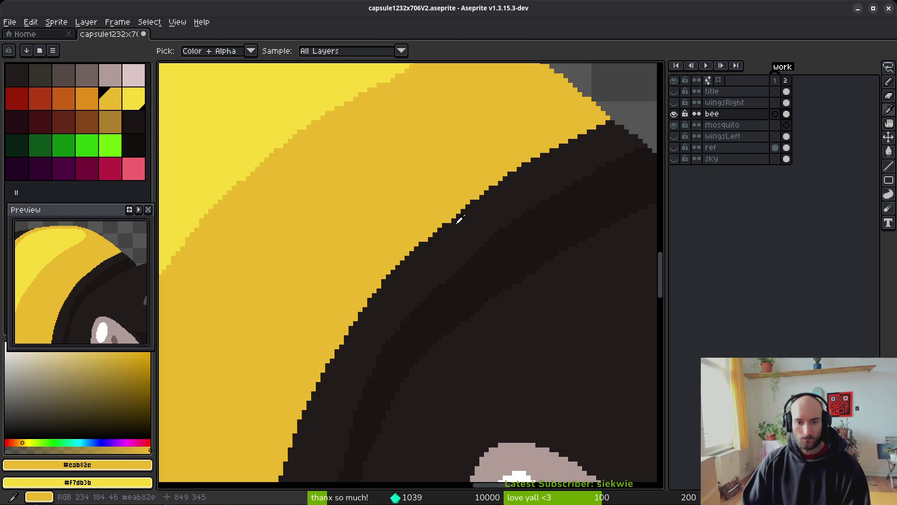
left_click(408, 247, "alt")
left_click_drag(408, 248, 460, 203)
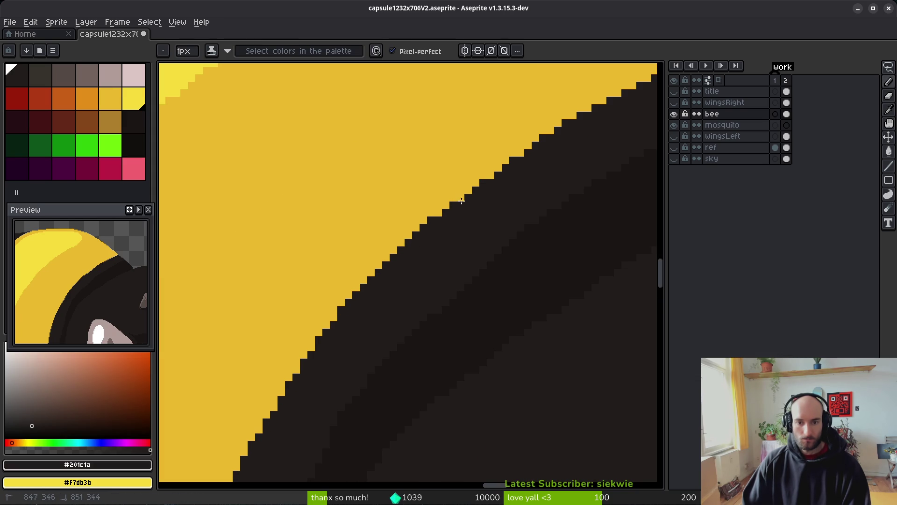
scroll(496, 206, "up", 2)
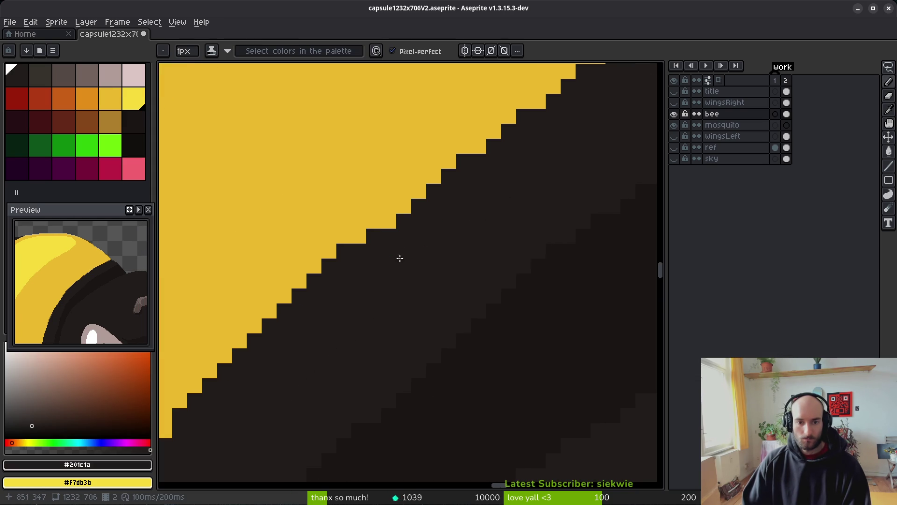
left_click_drag(391, 224, 452, 160)
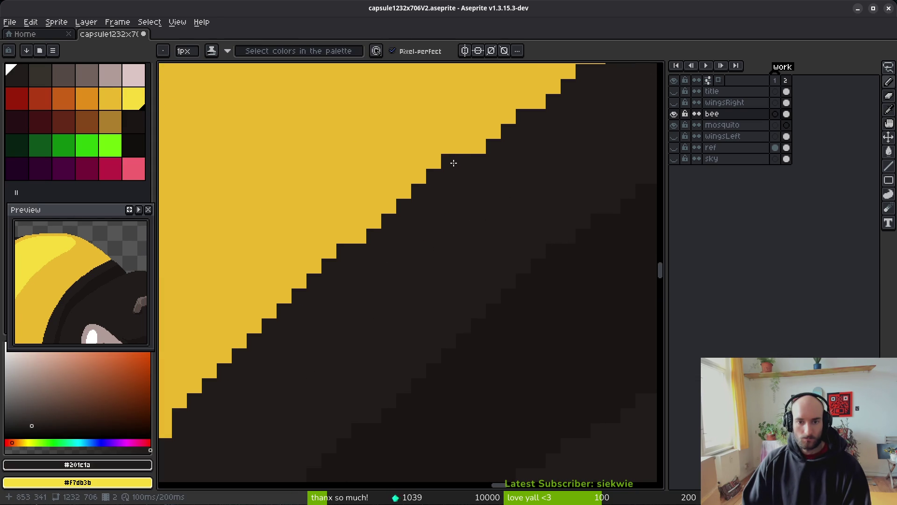
scroll(473, 247, "down", 4)
scroll(432, 224, "up", 3)
left_click_drag(443, 218, 482, 186)
scroll(552, 201, "down", 2)
scroll(508, 240, "down", 2)
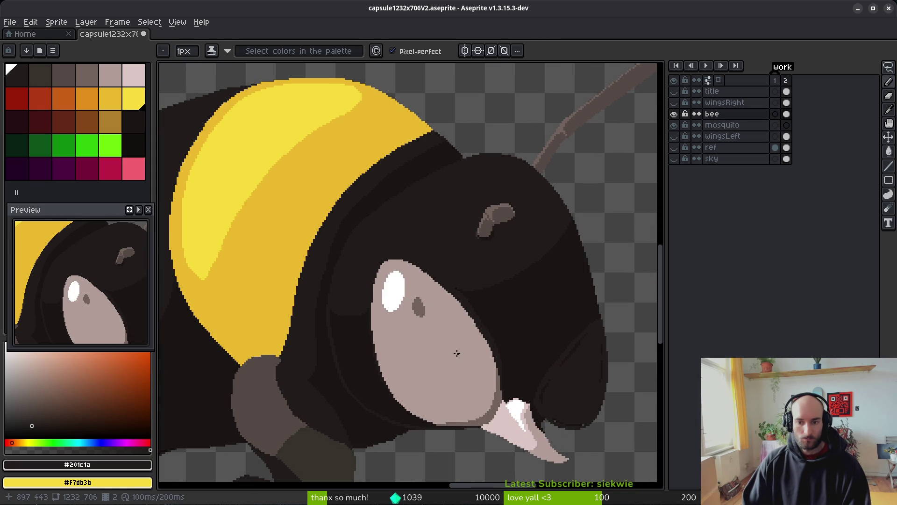
scroll(330, 301, "up", 5)
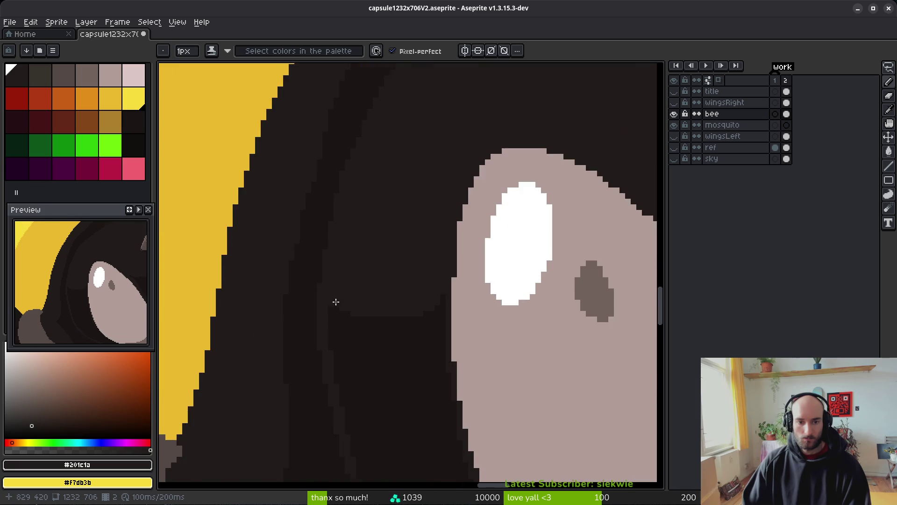
left_click_drag(352, 201, 347, 389)
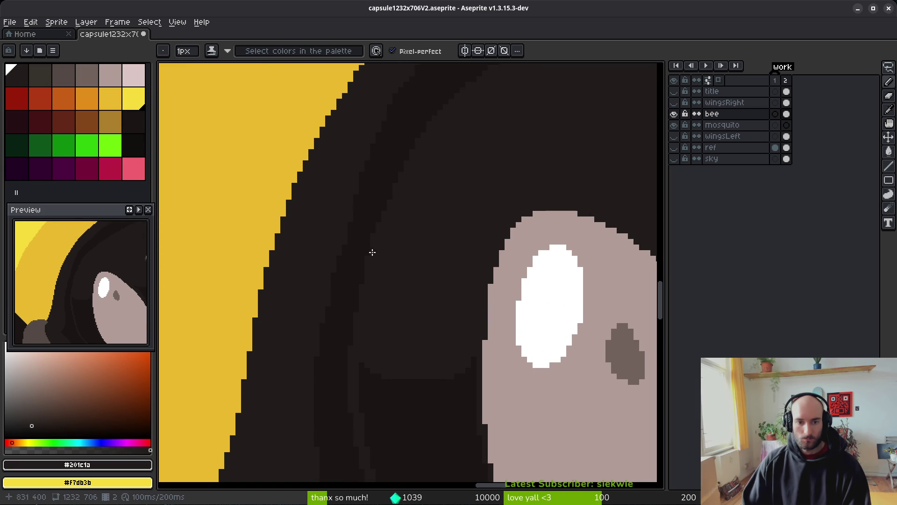
left_click(377, 195, "alt")
scroll(406, 110, "up", 1)
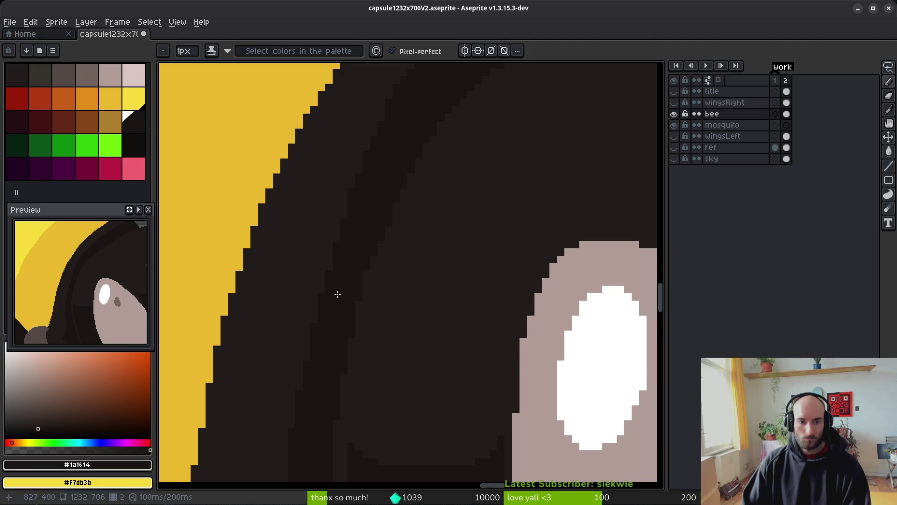
scroll(332, 298, "up", 3)
left_click(288, 393, "alt")
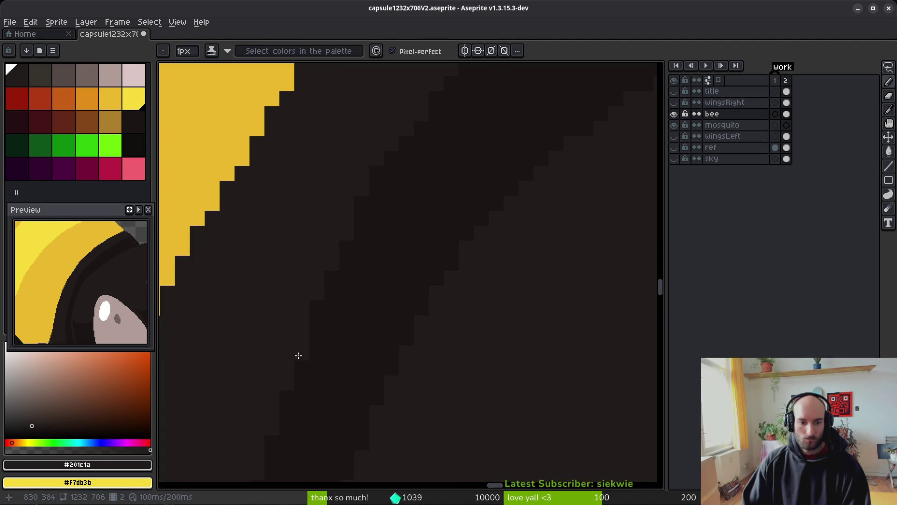
scroll(345, 406, "up", 3)
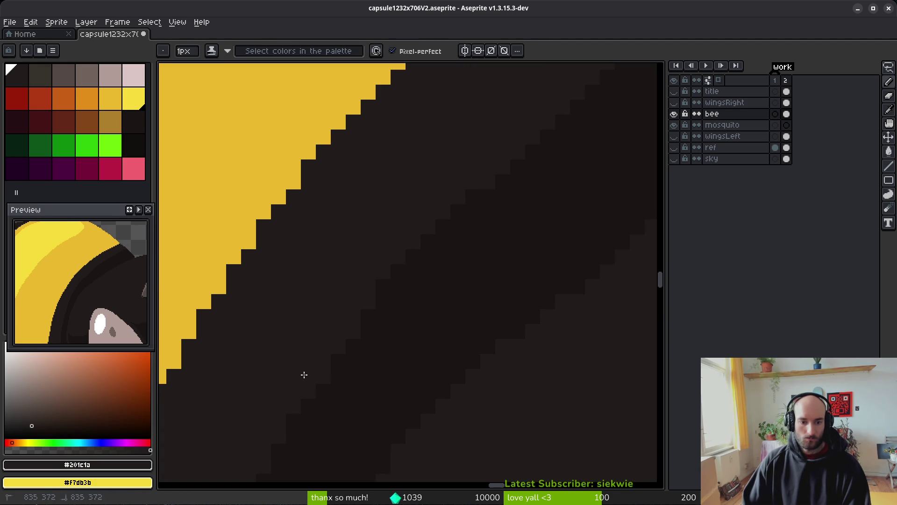
left_click(324, 378, "alt")
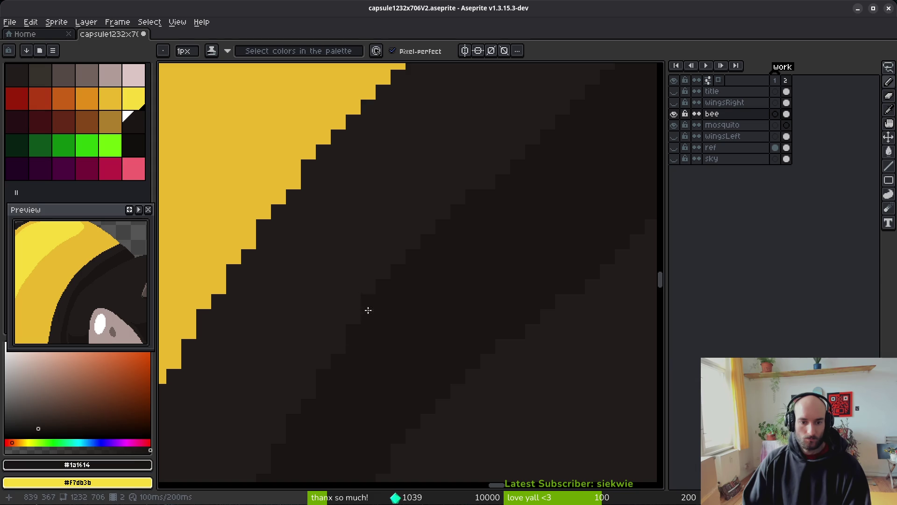
scroll(354, 355, "down", 5)
scroll(357, 310, "up", 2)
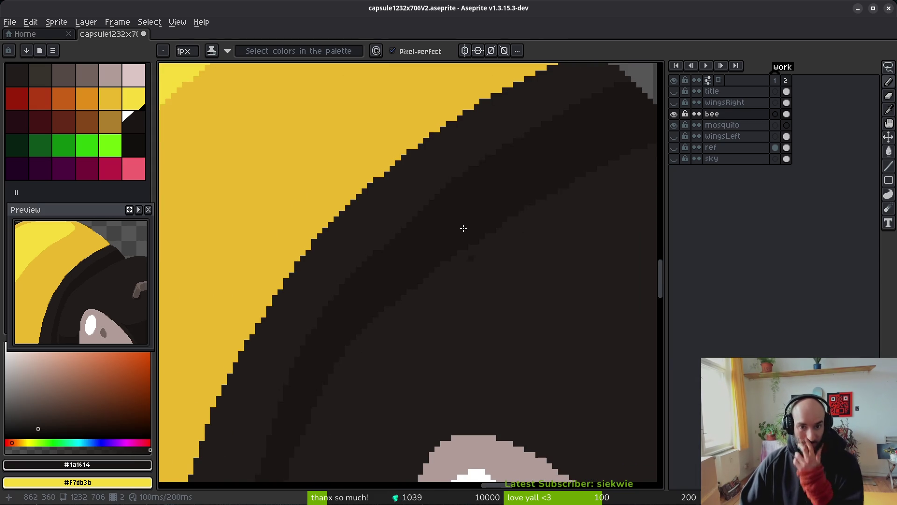
scroll(386, 250, "up", 2)
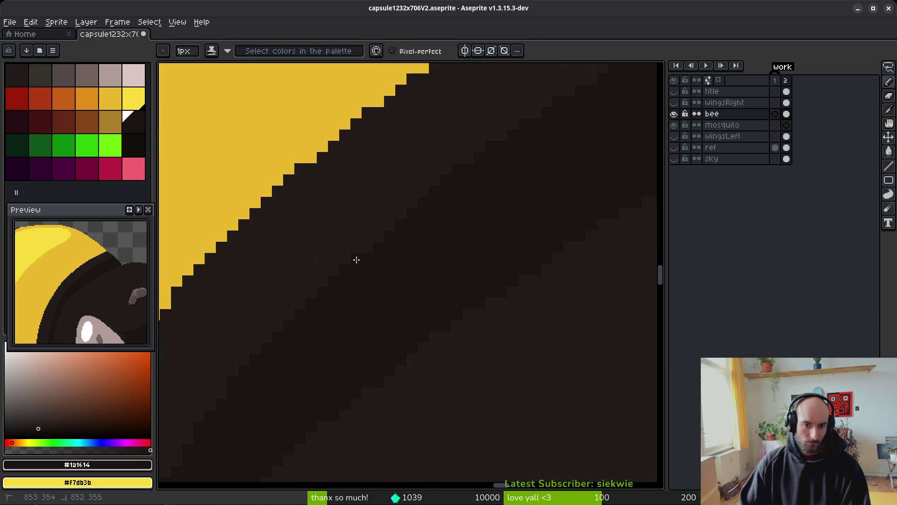
left_click_drag(387, 275, 437, 292)
left_click_drag(524, 173, 506, 240)
scroll(450, 308, "down", 3)
scroll(406, 274, "up", 2)
left_click_drag(378, 261, 372, 285)
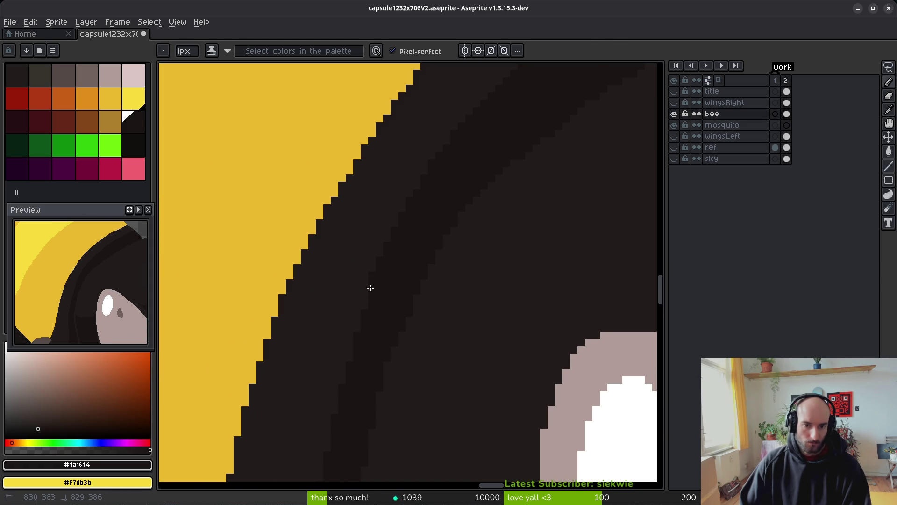
mouse_move(332, 451)
left_mouse_down()
mouse_move(399, 284)
mouse_move(373, 267)
left_mouse_up()
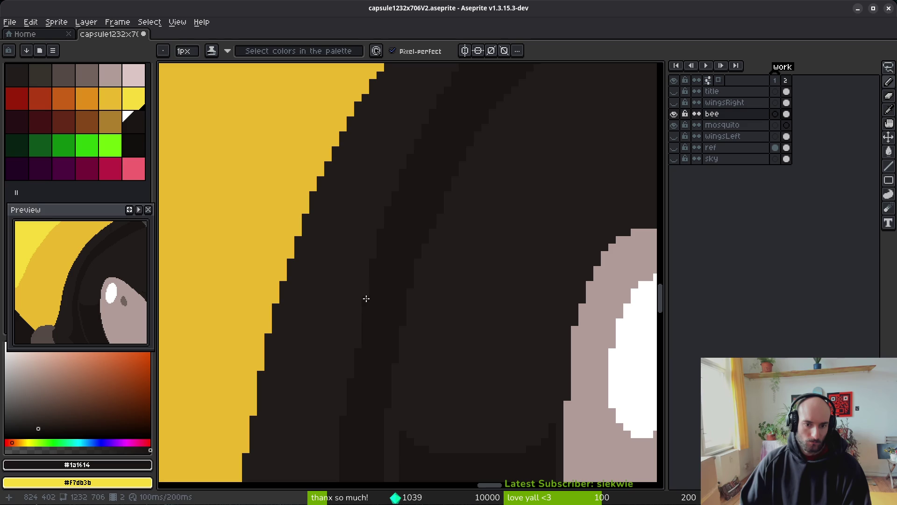
scroll(369, 396, "down", 2)
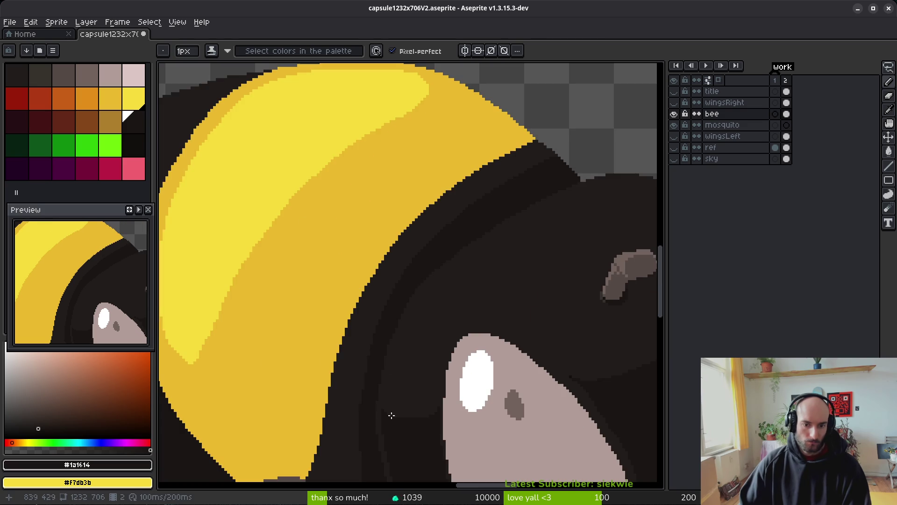
left_click_drag(410, 435, 371, 274)
scroll(322, 339, "up", 2)
left_click(320, 276, "alt")
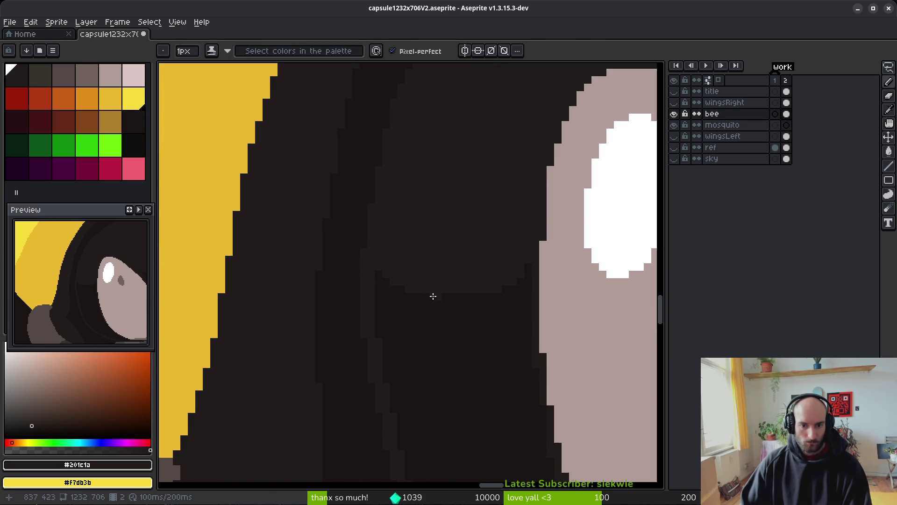
scroll(431, 329, "down", 2)
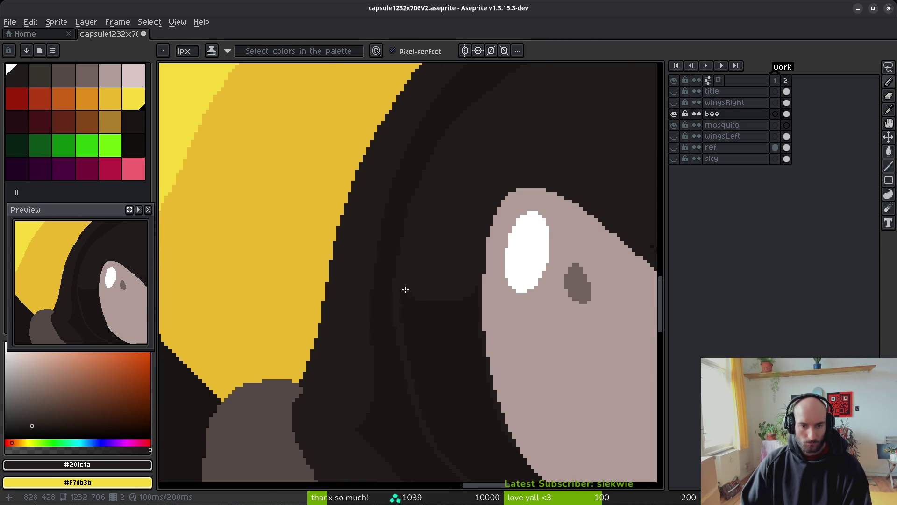
left_click_drag(406, 298, 344, 410)
scroll(425, 299, "up", 1)
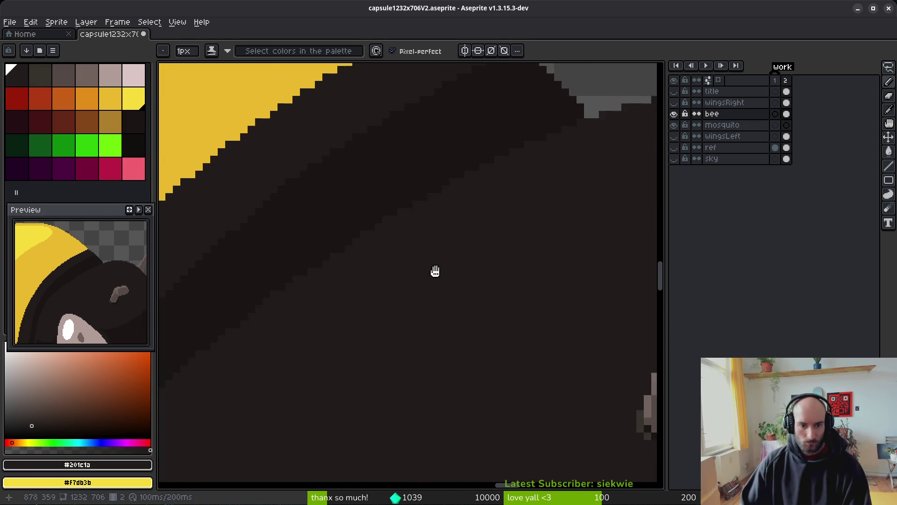
scroll(419, 264, "down", 1)
scroll(432, 267, "down", 2)
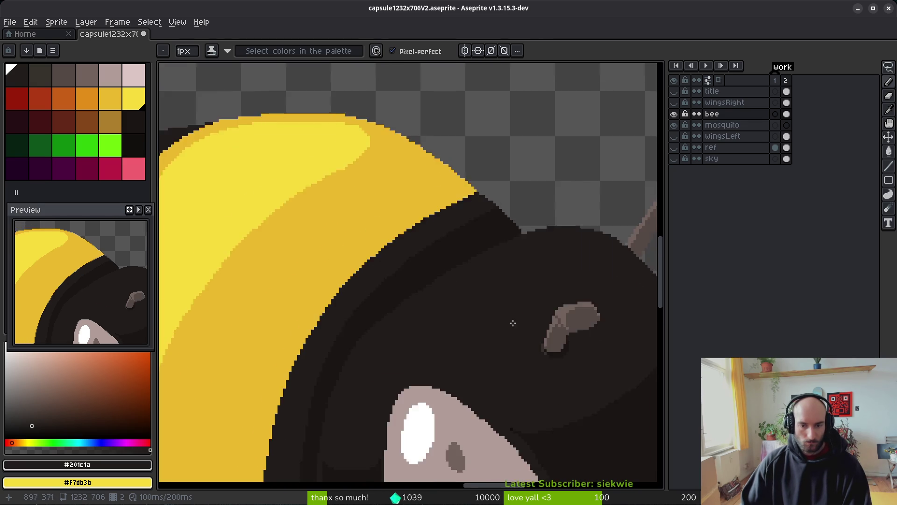
scroll(409, 295, "up", 1)
mouse_move(563, 423)
left_mouse_down()
mouse_move(453, 270)
mouse_move(480, 319)
left_mouse_up()
scroll(356, 265, "down", 1)
scroll(417, 289, "up", 1)
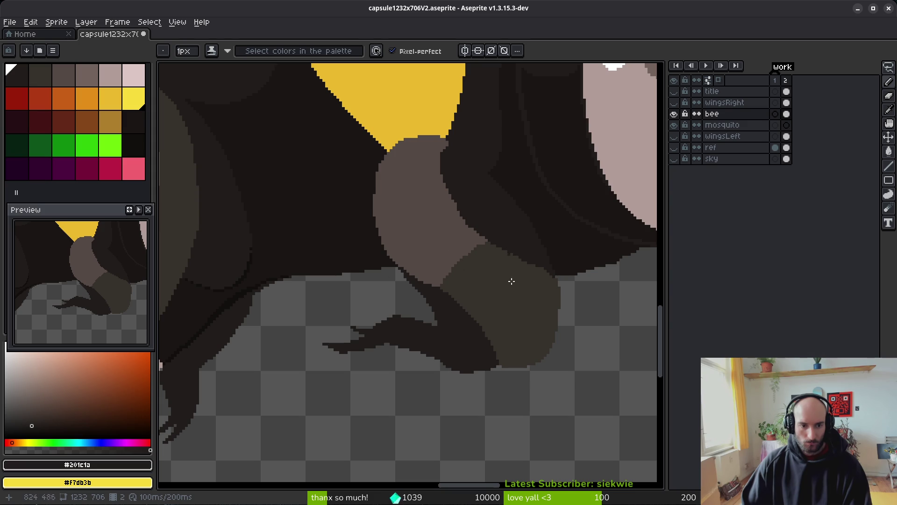
scroll(545, 300, "down", 3)
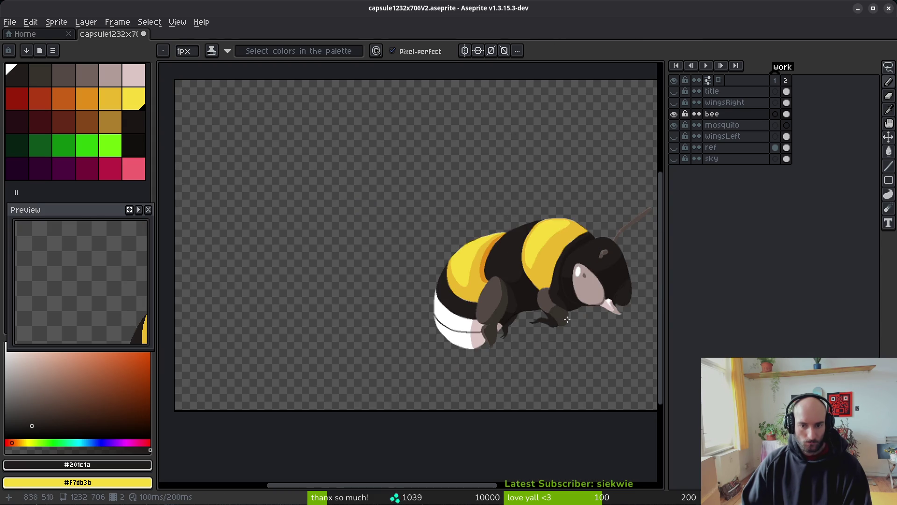
Centre the bee's head in view and sample the slightly lighter dark shade on it
left_click_drag(561, 320, 515, 317)
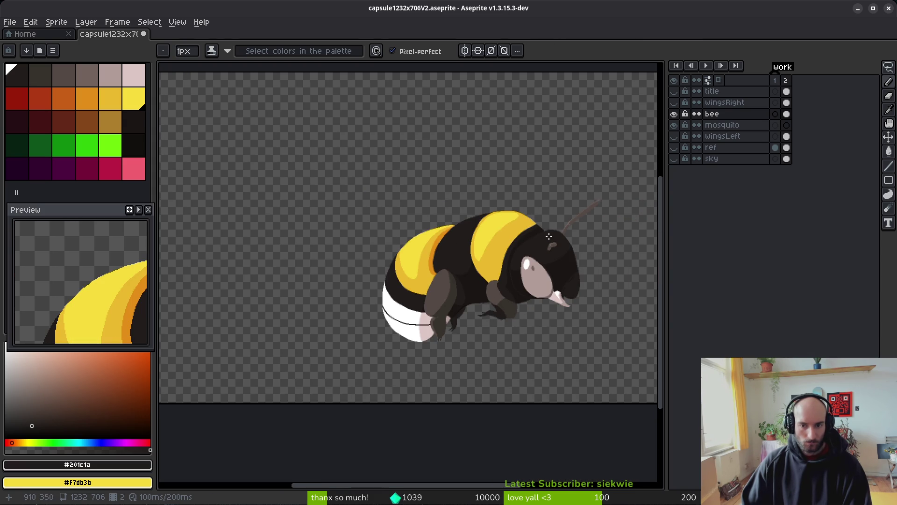
scroll(585, 223, "up", 3)
scroll(487, 287, "down", 2)
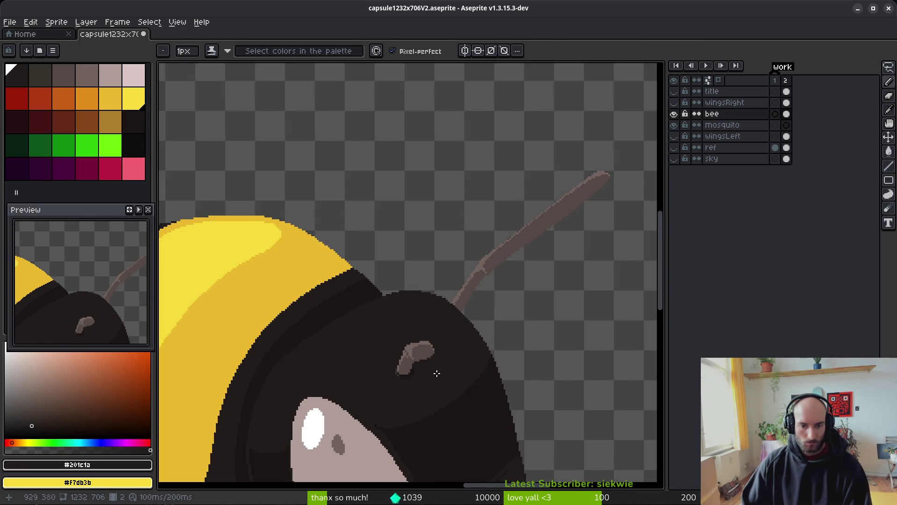
scroll(457, 246, "up", 1)
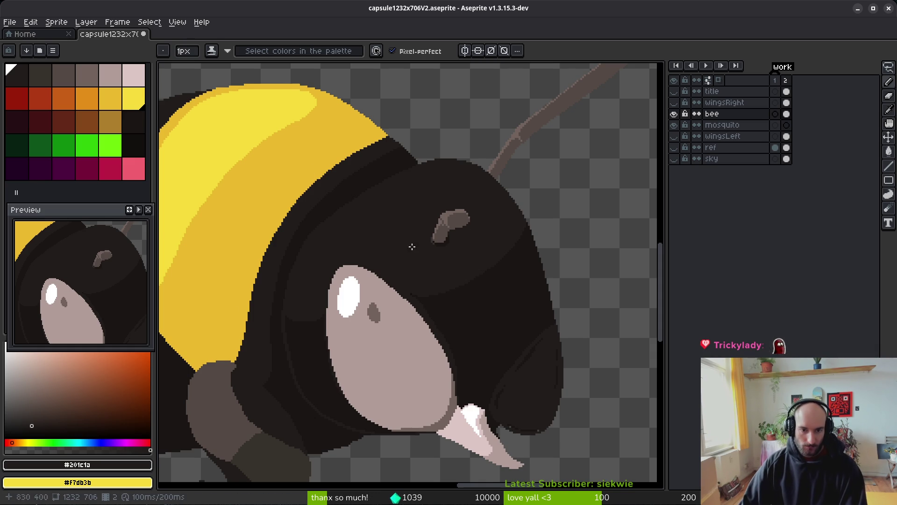
scroll(444, 220, "up", 3)
scroll(518, 273, "down", 3)
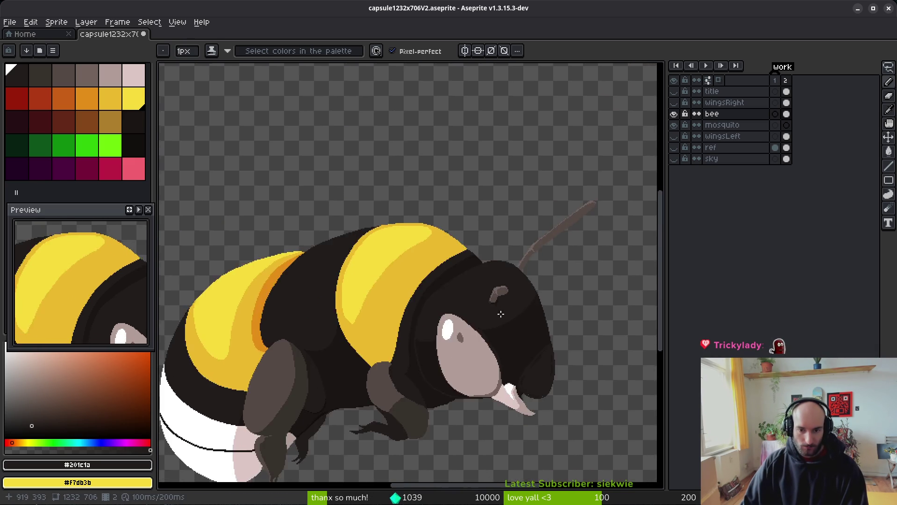
scroll(436, 254, "up", 3)
left_click(449, 266, "alt")
scroll(447, 187, "down", 1)
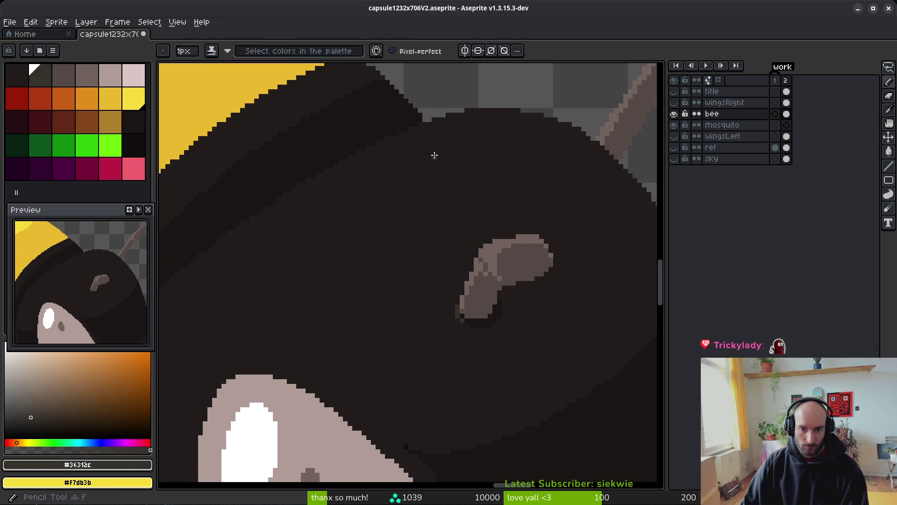
scroll(433, 154, "up", 2)
scroll(428, 176, "down", 2)
scroll(469, 226, "up", 1)
scroll(515, 232, "down", 2)
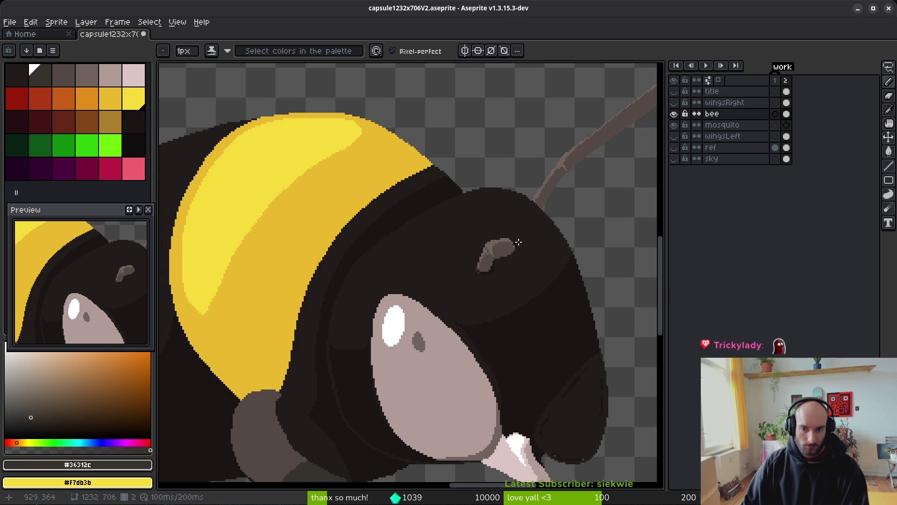
mouse_move(514, 266)
left_mouse_down()
mouse_move(439, 265)
mouse_move(442, 283)
left_mouse_up()
scroll(455, 266, "down", 3)
scroll(445, 268, "up", 3)
Lasso the antenna-base mark, shift it left, and fill the exposed gap with #201c1a
key("q")
scroll(422, 260, "up", 2)
mouse_move(413, 256)
left_mouse_down()
mouse_move(391, 244)
mouse_move(411, 254)
left_mouse_up()
mouse_move(415, 304)
left_mouse_down()
mouse_move(424, 321)
mouse_move(384, 296)
mouse_move(346, 291)
left_mouse_up()
key("i")
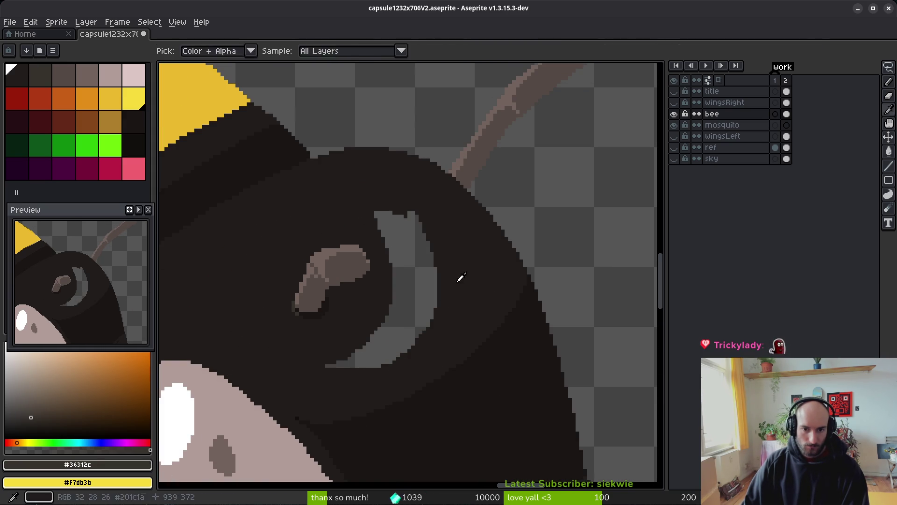
left_click(444, 297)
key("g")
left_click(424, 286)
scroll(434, 324, "down", 6)
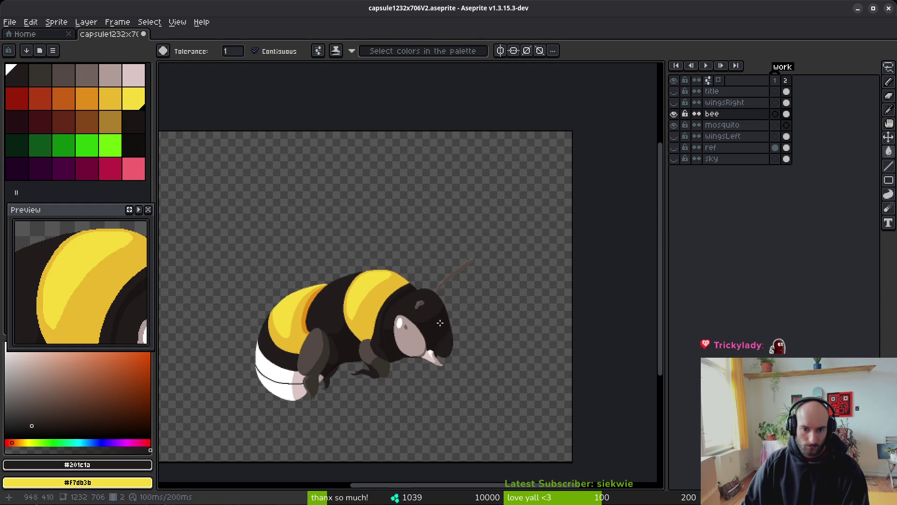
scroll(425, 315, "up", 6)
Nudge the mark slightly further left, fill the new gap with the dark head colour, and save
key("q")
left_click_drag(422, 201, 431, 194)
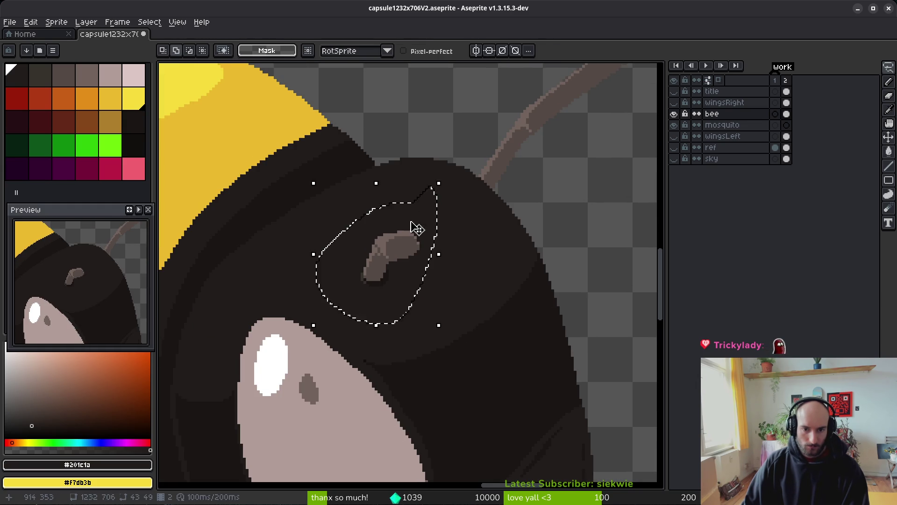
left_click_drag(404, 259, 386, 266)
key("i")
key("g")
left_click(425, 237)
key("ctrl+s")
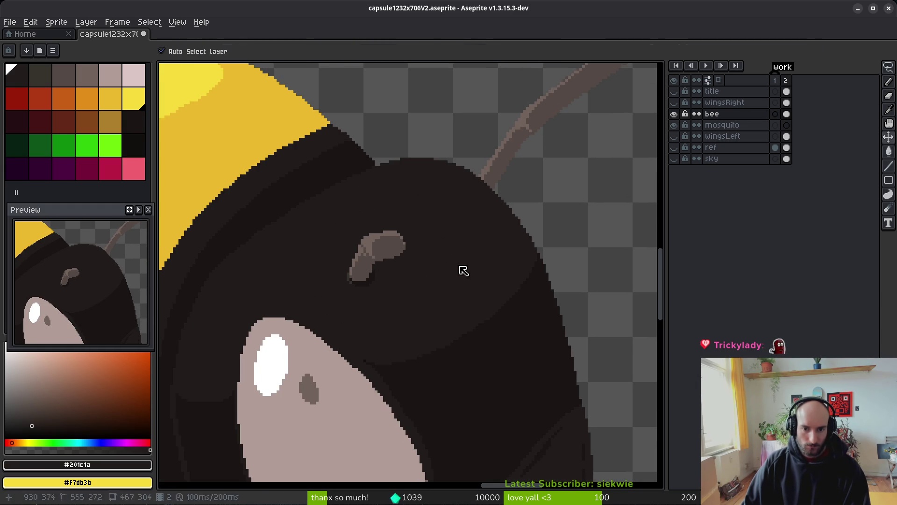
scroll(457, 276, "down", 6)
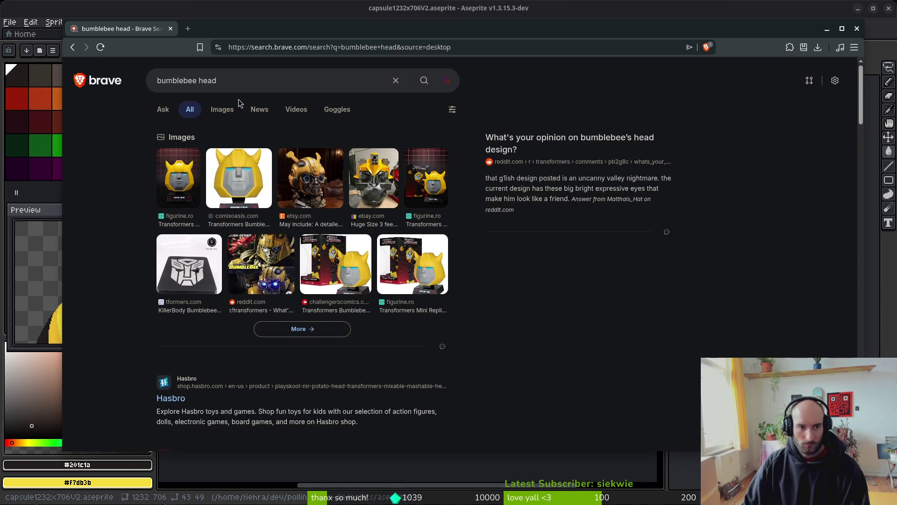
Search for 'bumble bee head' images and preview a close-up head photo
left_click(181, 82)
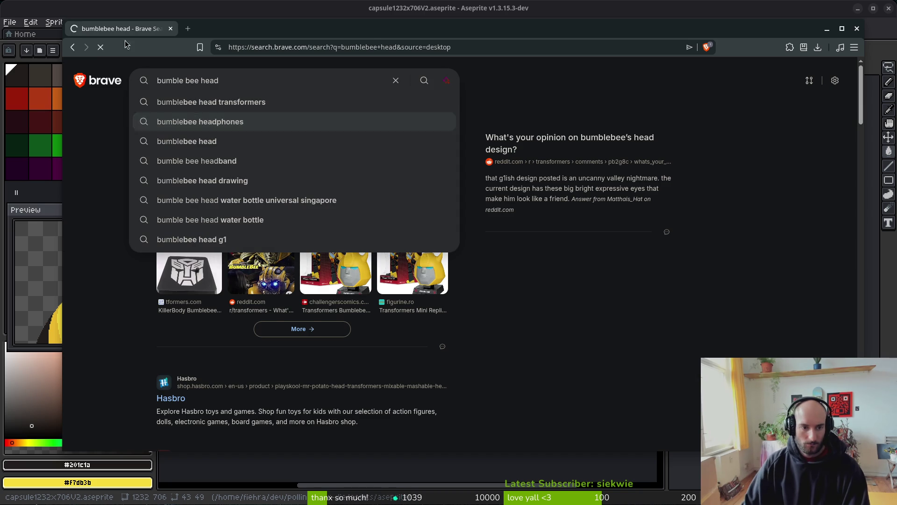
key("Return")
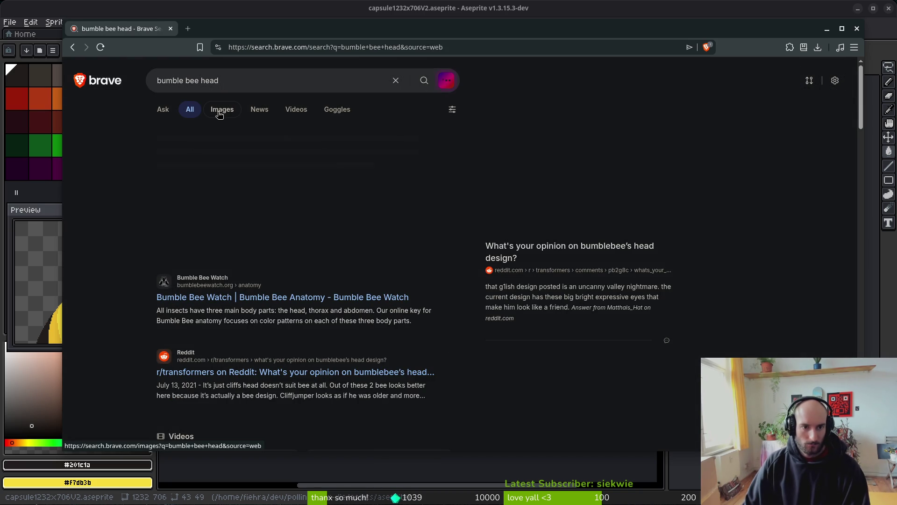
left_click(221, 111)
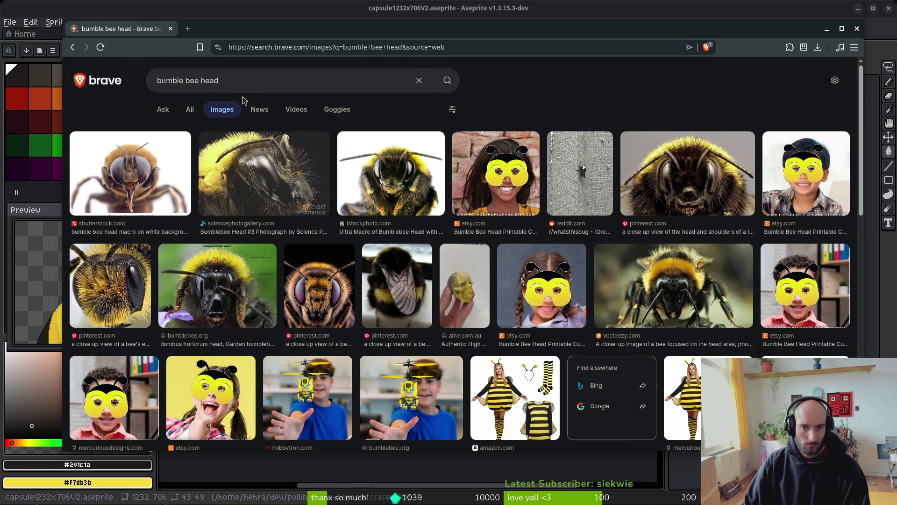
left_click(701, 168)
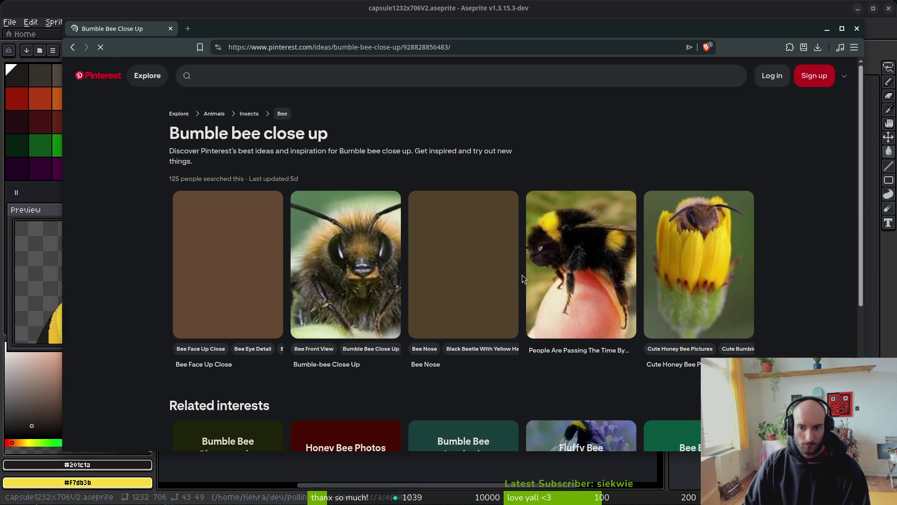
Open two bee head photos, including the vecteezy one, in new tabs
right_click(523, 276)
key("Escape")
key("alt+Left")
right_click(506, 267)
left_click(524, 282)
scroll(242, 297, "down", 1)
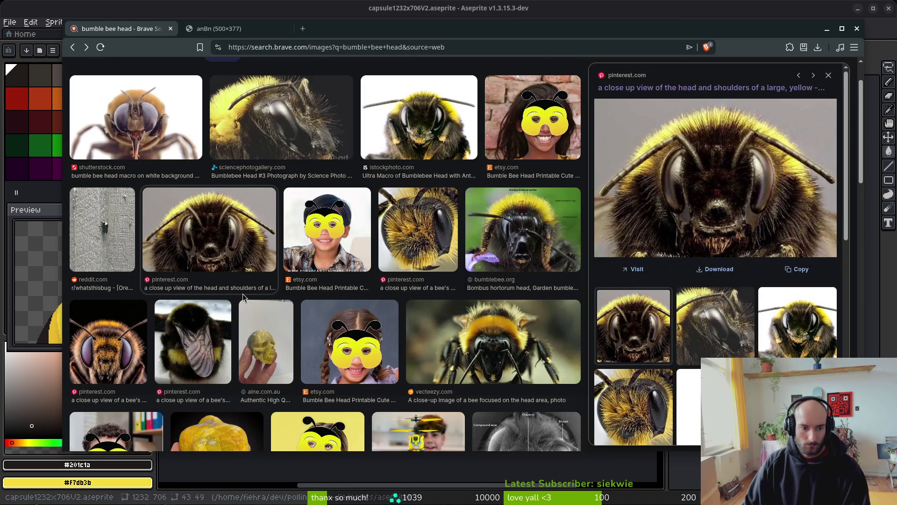
right_click(474, 344)
left_click(495, 353)
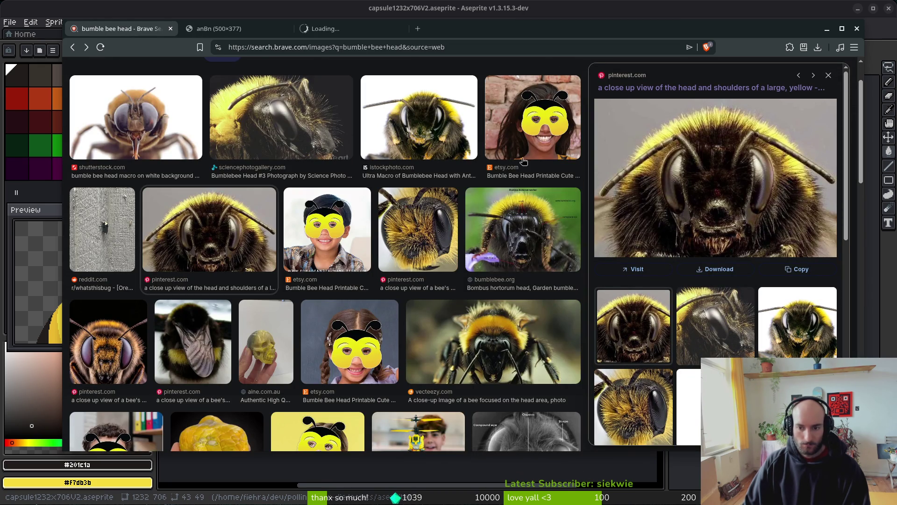
View the front-facing bee photo and the labelled Bombus hortorum head photo, then return to Aseprite
left_click(328, 35)
scroll(469, 268, "up", 7, "ctrl")
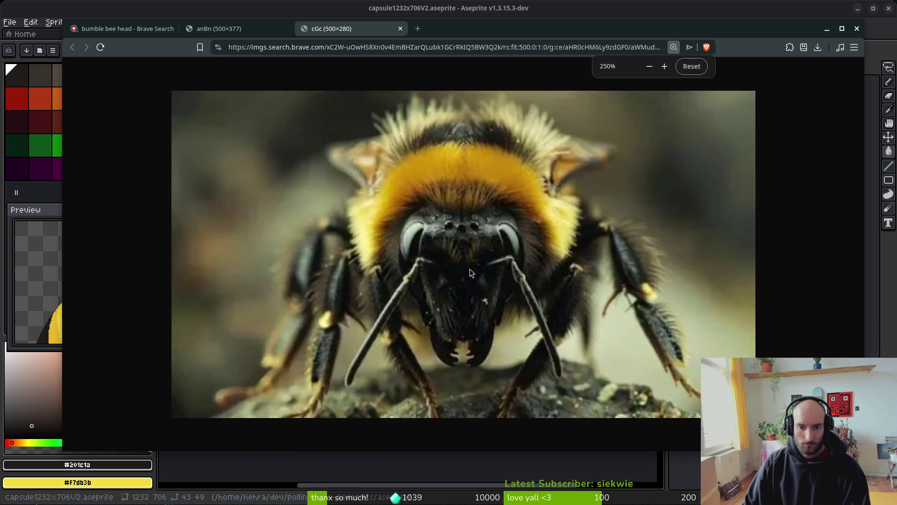
scroll(491, 280, "down", 2, "ctrl")
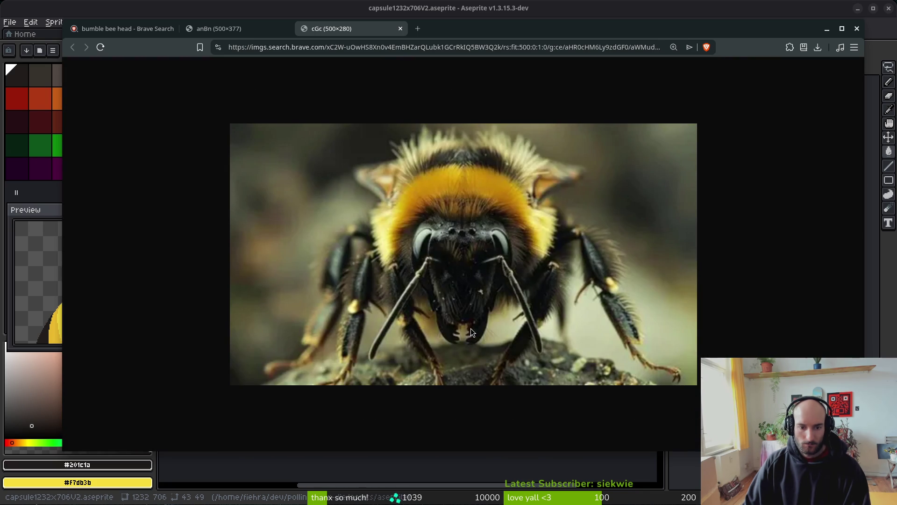
left_click(220, 31)
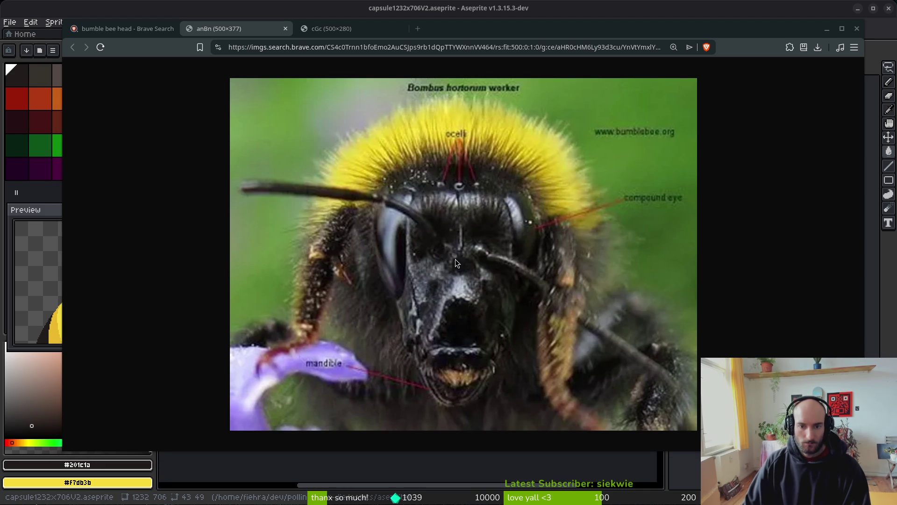
left_click(113, 8)
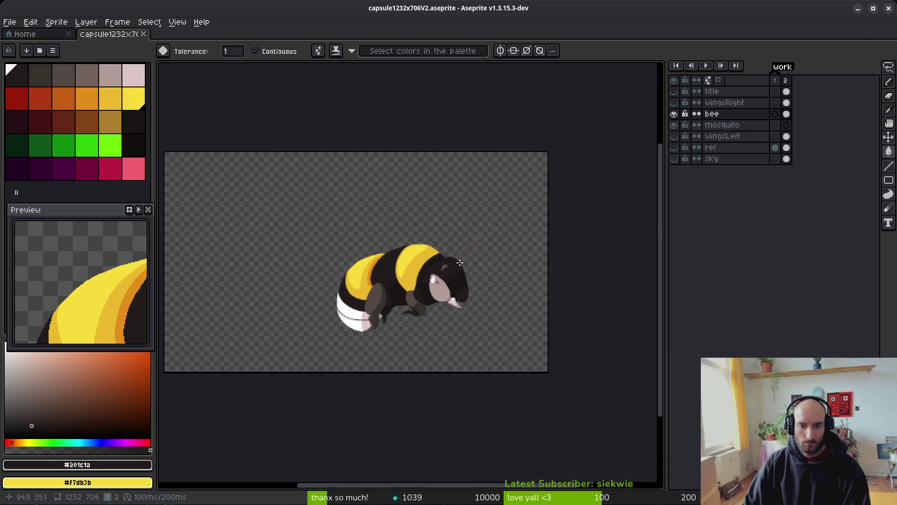
Select the brown antenna and move it about 100 px to the right
scroll(453, 273, "up", 3)
mouse_move(453, 274)
left_mouse_down()
mouse_move(538, 411)
mouse_move(454, 275)
left_mouse_up()
mouse_move(540, 361)
left_mouse_down()
mouse_move(577, 353)
mouse_move(589, 364)
left_mouse_up()
scroll(589, 363, "right", 5)
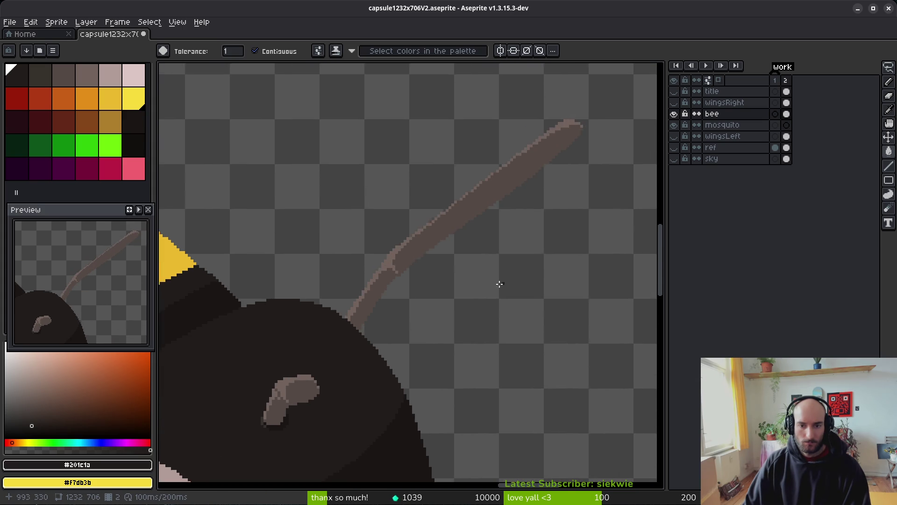
scroll(474, 304, "down", 1)
Hide the bee layer and show the ref photo layer to study the head close up
left_click(673, 114)
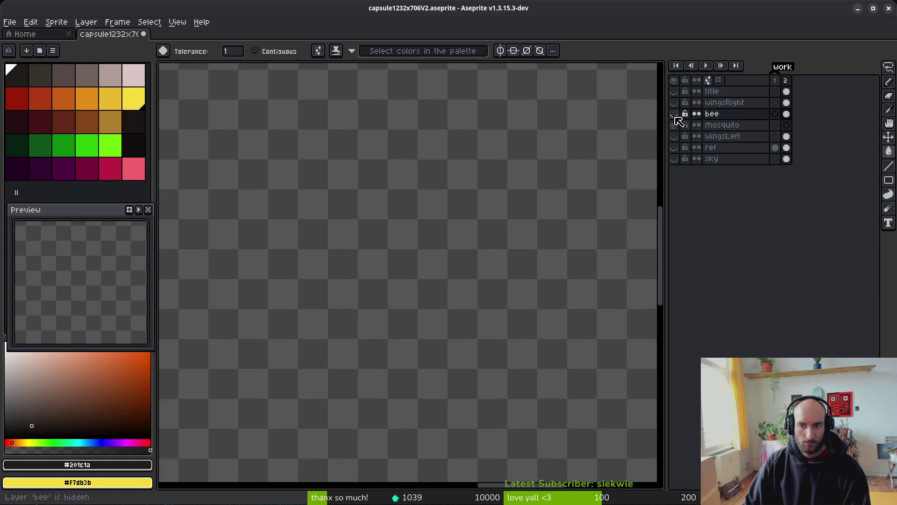
left_click(673, 147)
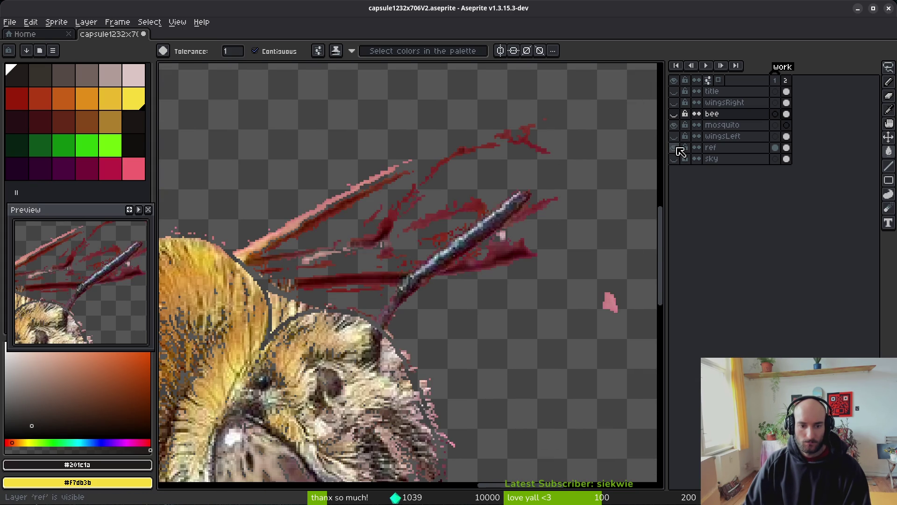
scroll(374, 229, "down", 5)
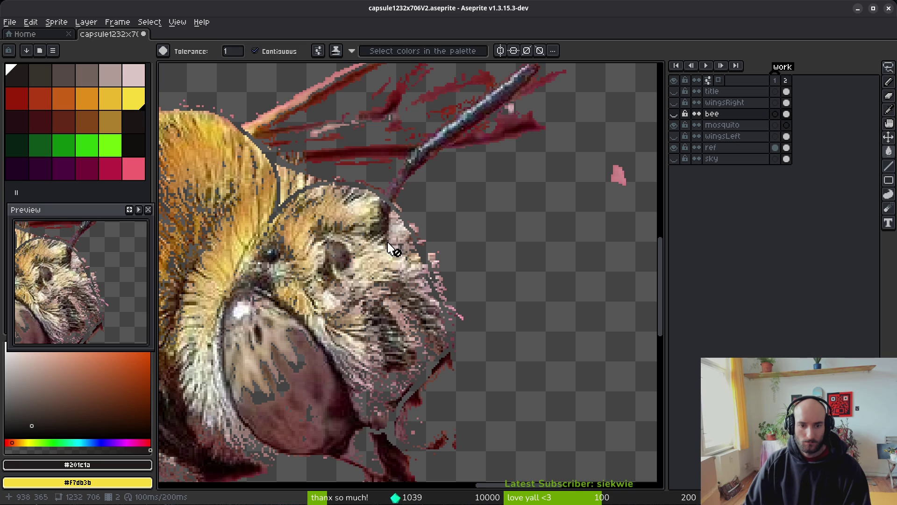
scroll(414, 248, "down", 3)
scroll(417, 250, "up", 3)
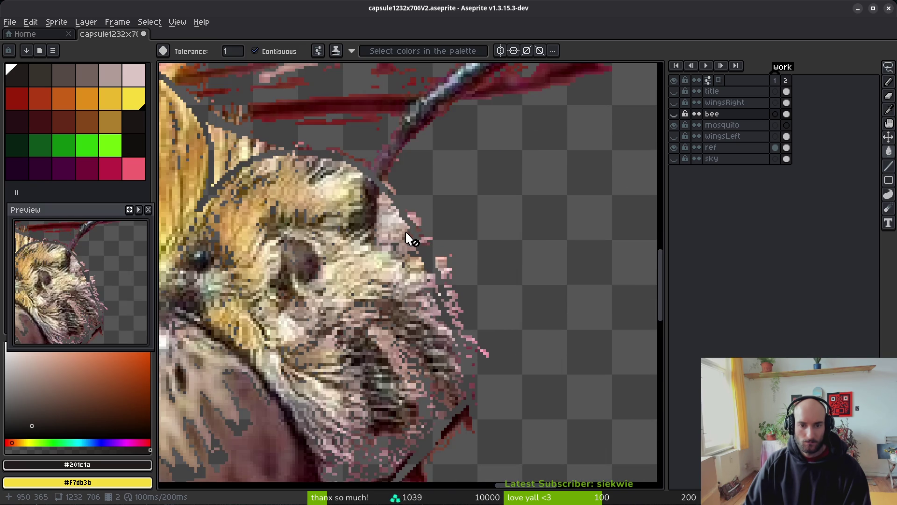
scroll(406, 238, "down", 1)
key("i")
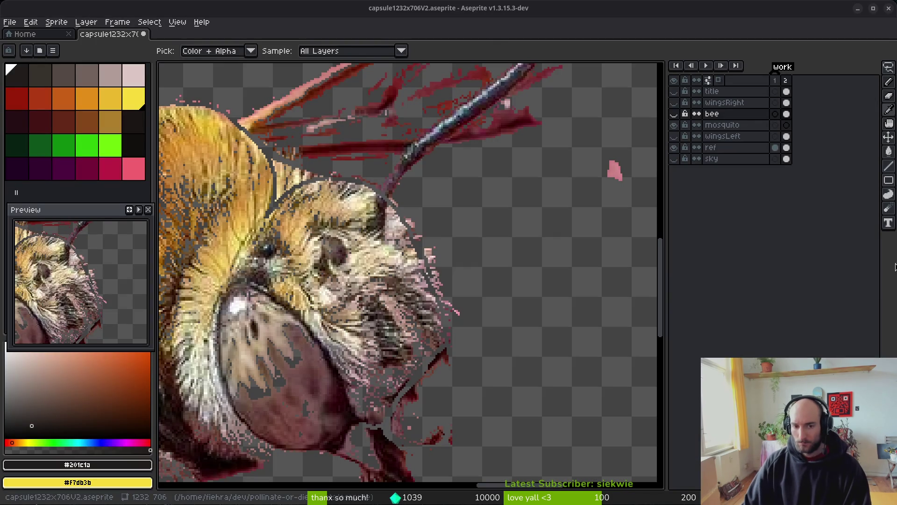
key("super+e")
Browse to pollinate-or-die/assets/inspiration and examine the flying bumble-bee photo zoomed in, then return to Aseprite
left_click(206, 274)
double_click(387, 167)
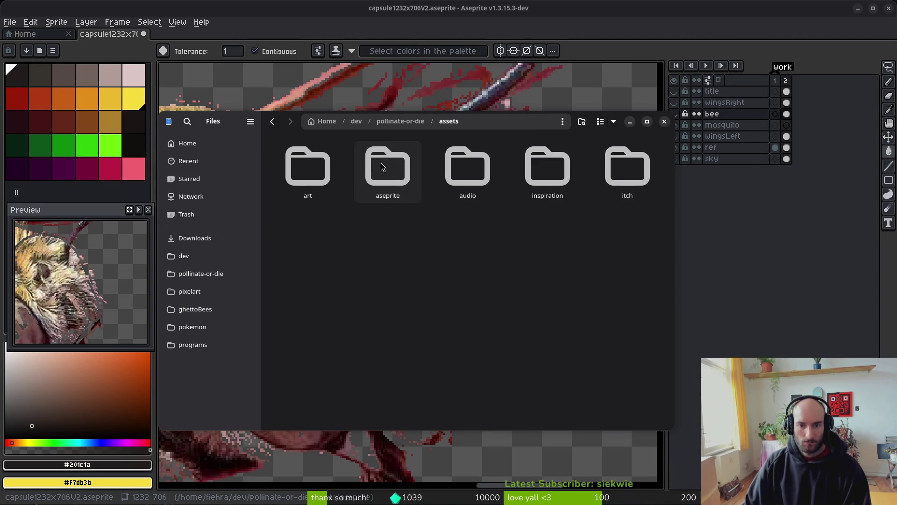
double_click(536, 159)
left_click(474, 264)
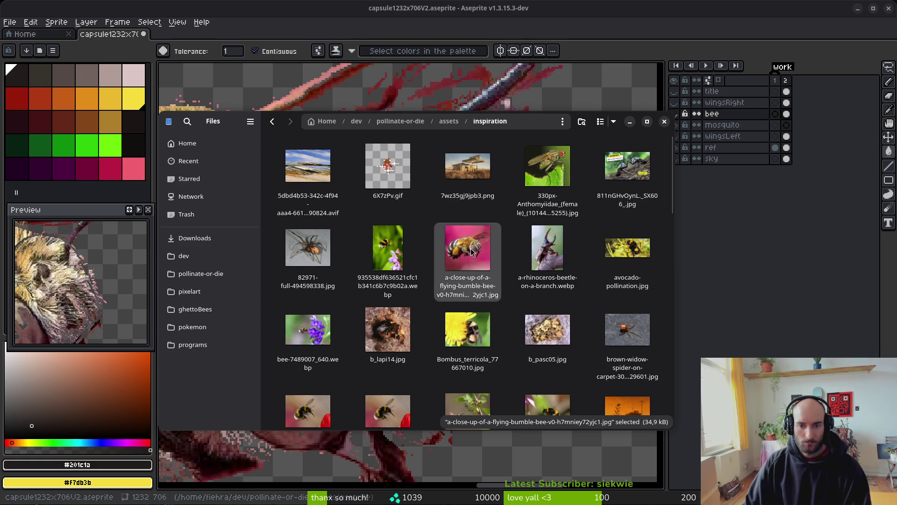
double_click(470, 248)
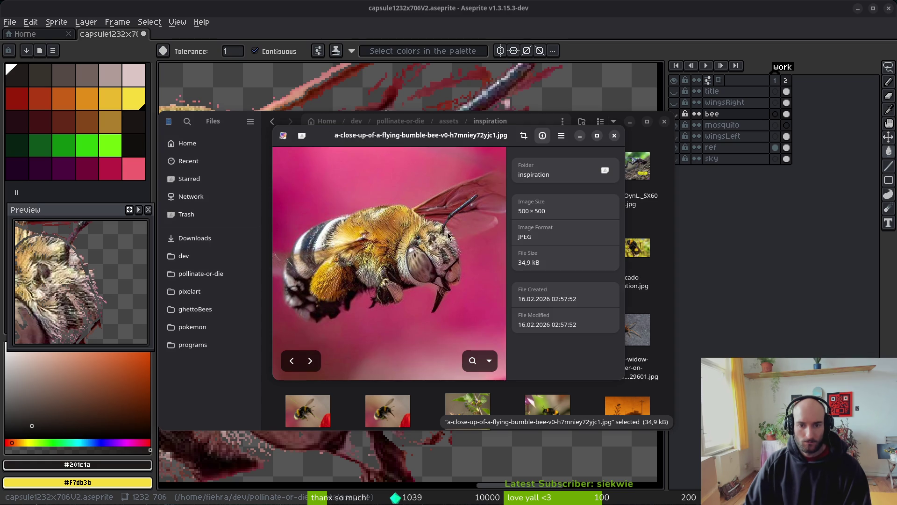
scroll(449, 239, "up", 3)
scroll(447, 265, "down", 1)
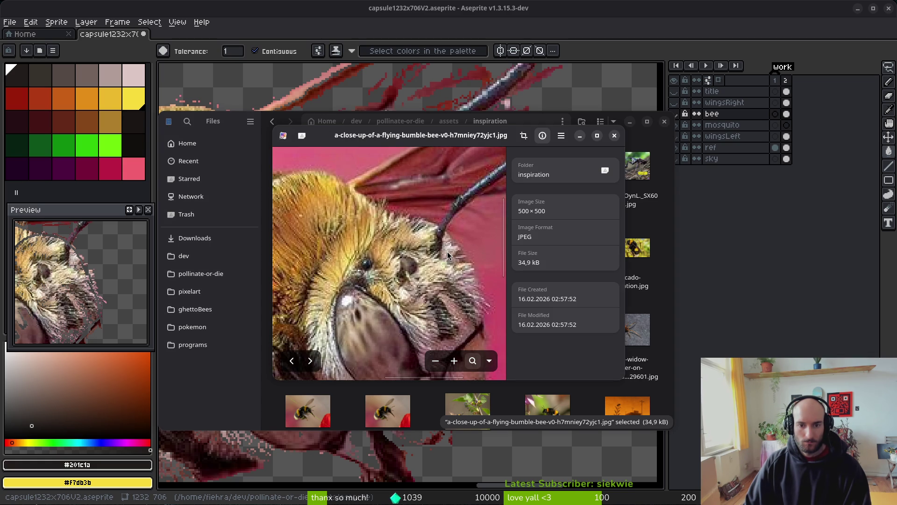
scroll(447, 251, "down", 1)
scroll(459, 275, "down", 2)
key("ctrl+w")
left_click(540, 16)
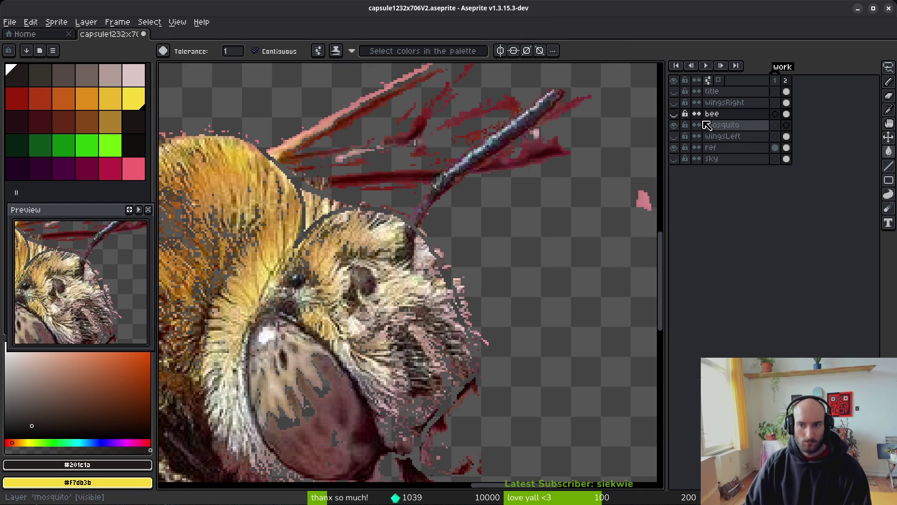
Show the bee layer again at about 54 opacity, then sample the antenna's grey-brown colour
left_click(674, 114)
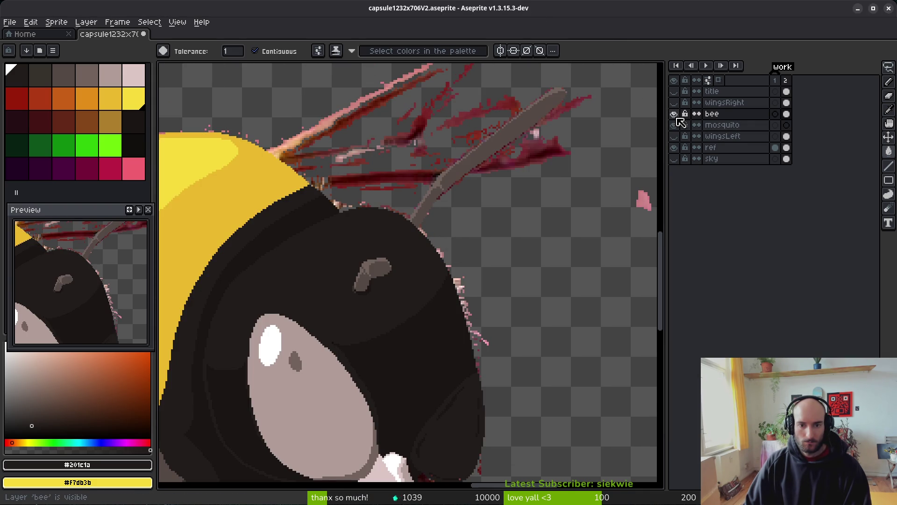
right_click(708, 114)
left_click(728, 121)
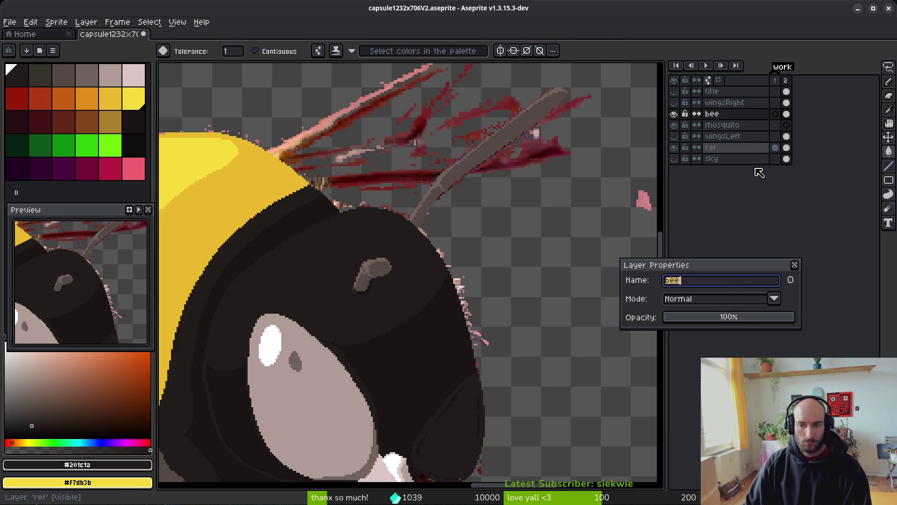
left_click(739, 317)
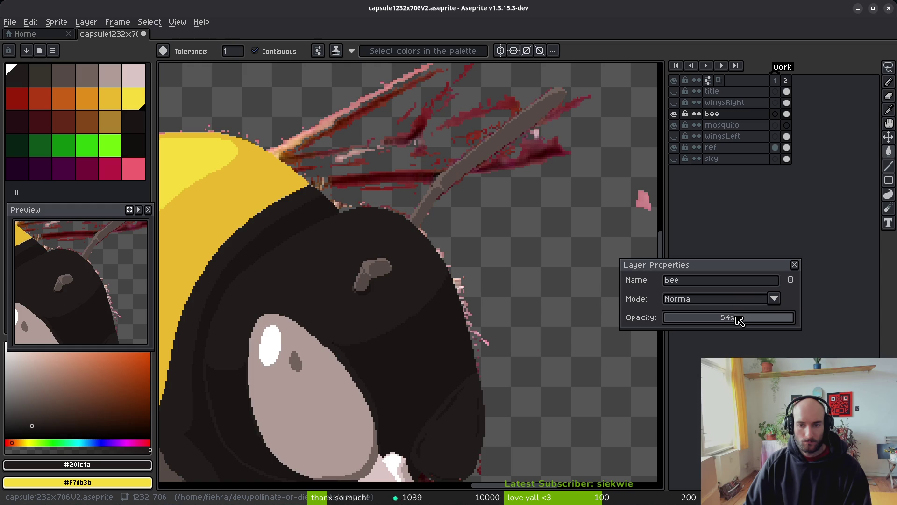
key("Return")
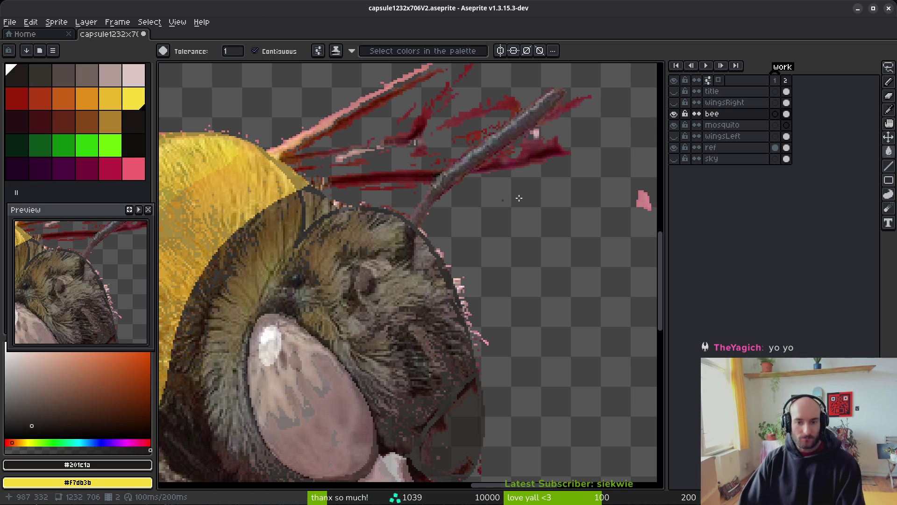
key("Right")
left_click(486, 150, "alt")
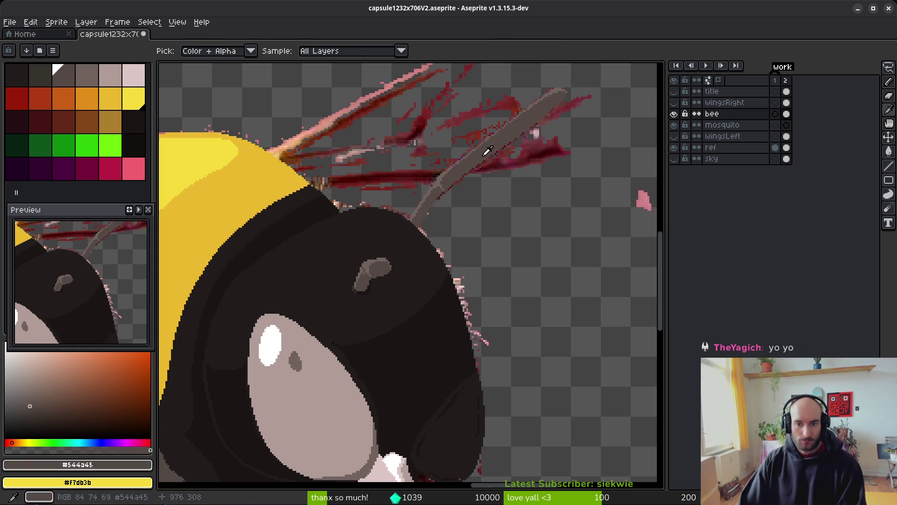
Draw 1px grey-brown pencil strokes tracing the antenna base down into the head, comparing against the reference frame
key("Left")
scroll(412, 221, "up", 3)
key("b")
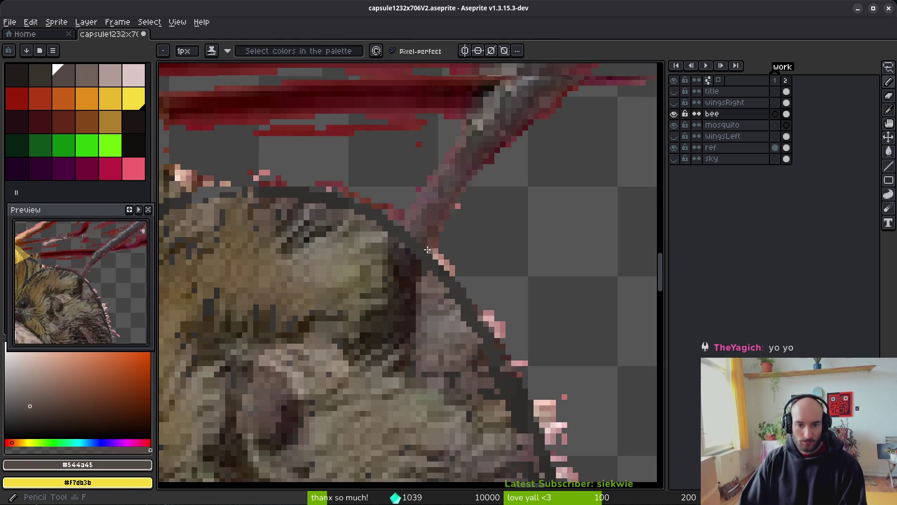
key("Right")
left_click_drag(441, 220, 416, 269)
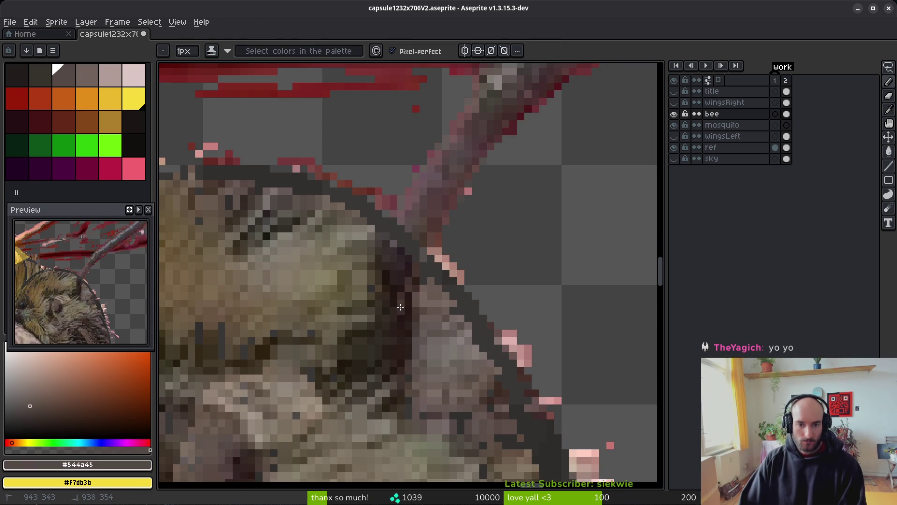
left_click_drag(399, 312, 399, 312)
key("Left")
key("Right")
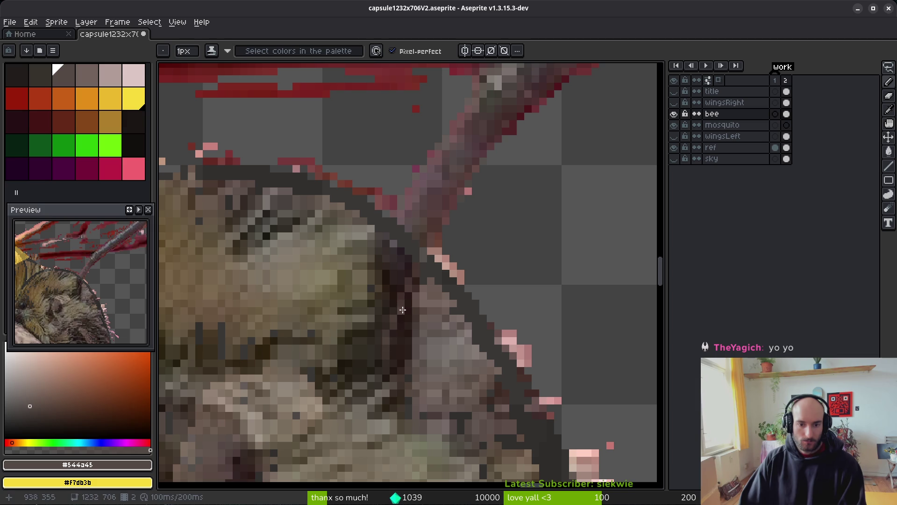
left_click_drag(414, 275, 390, 353)
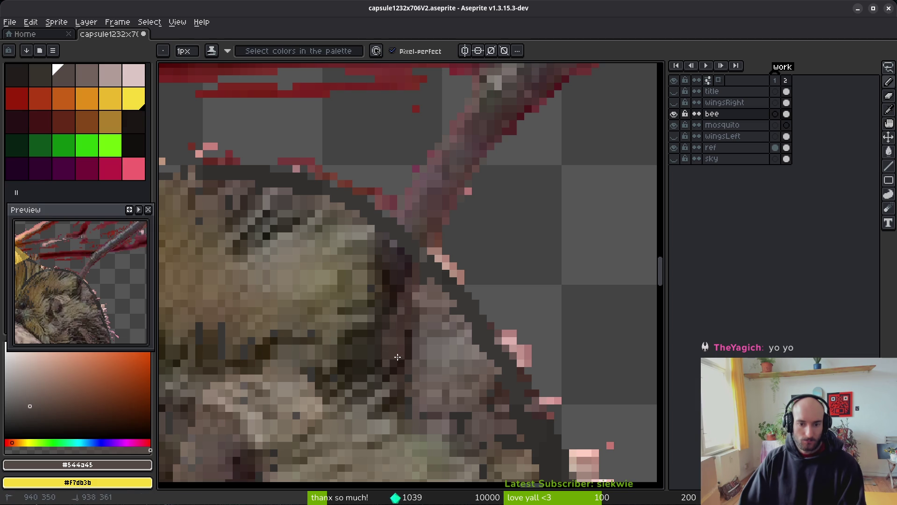
left_click_drag(369, 320, 394, 235)
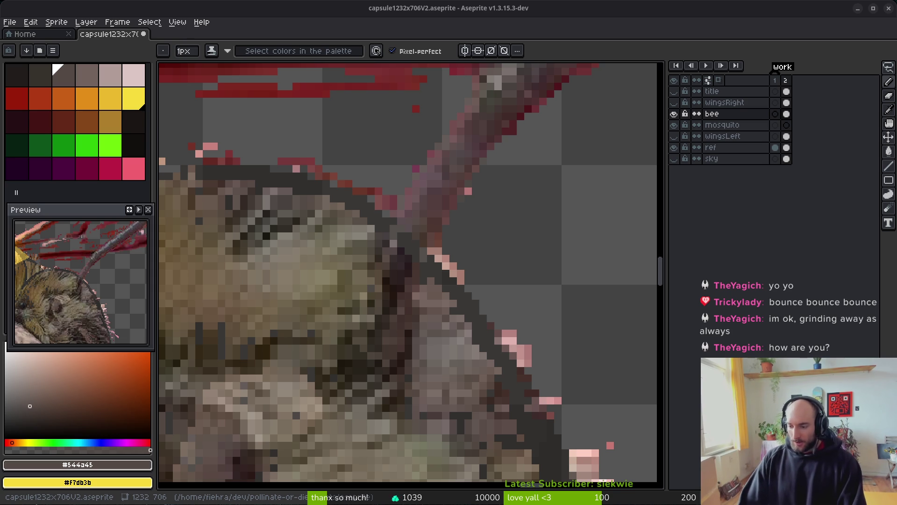
scroll(407, 271, "up", 2)
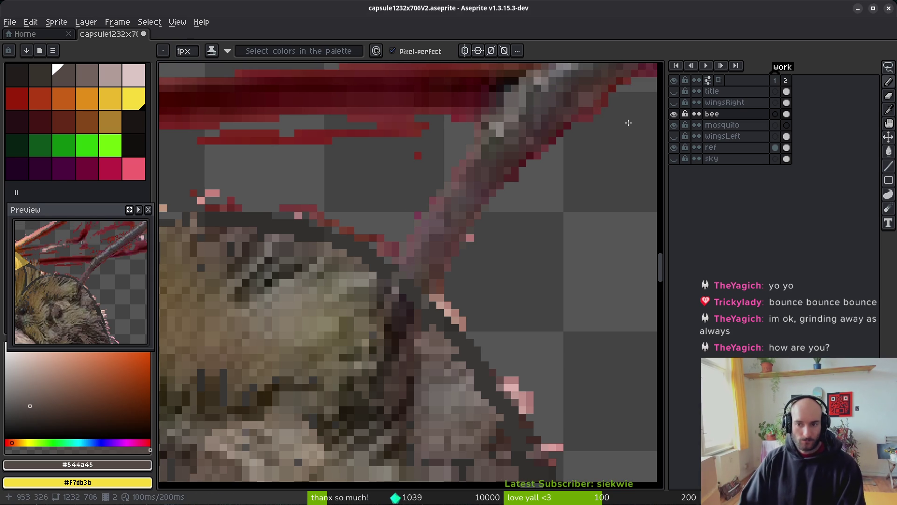
left_click(677, 136)
Set the bee layer back to full opacity in its layer properties
right_click(733, 117)
left_click(761, 133)
left_click(794, 314)
key("Return")
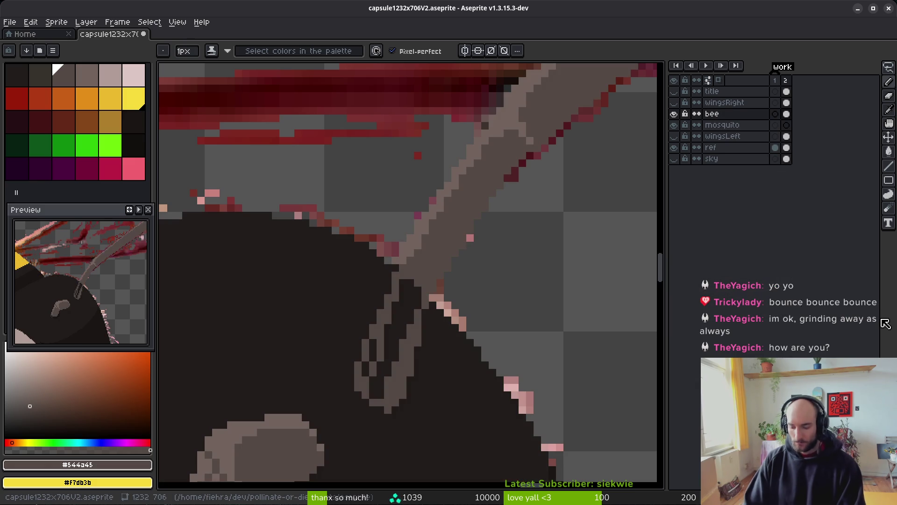
Fill the antenna base with grey-brown and pencil a dark edge along it
scroll(413, 257, "up", 1)
key("g")
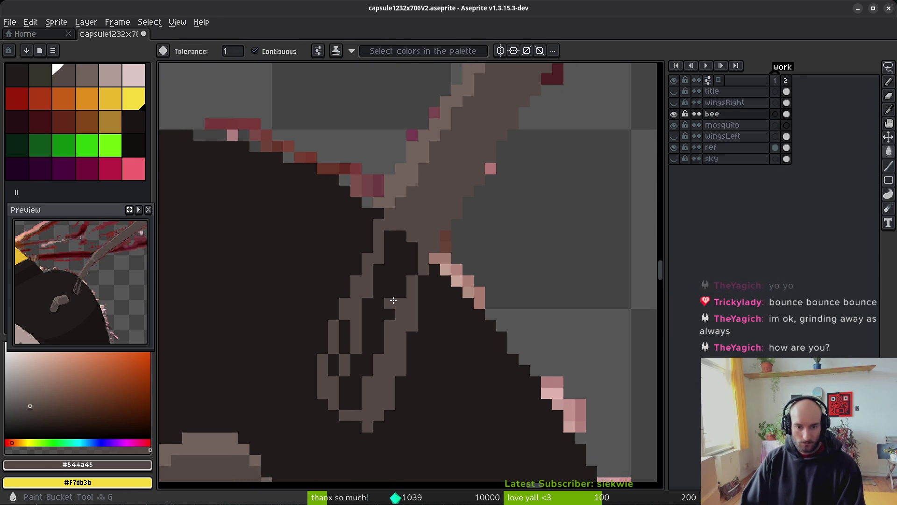
left_click(350, 340)
left_click(333, 366)
left_click(390, 369, "alt")
key("e")
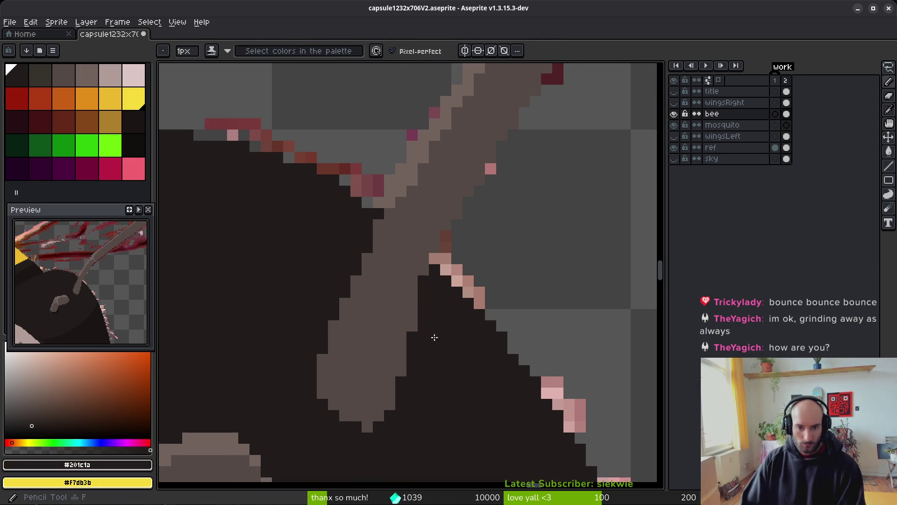
key("b")
mouse_move(415, 318)
left_mouse_down()
mouse_move(395, 380)
mouse_move(346, 434)
mouse_move(353, 427)
mouse_move(334, 421)
mouse_move(344, 424)
left_mouse_up()
Darken a stray edge pixel of the antenna with the dark head colour
scroll(424, 435, "down", 2)
scroll(423, 435, "down", 3)
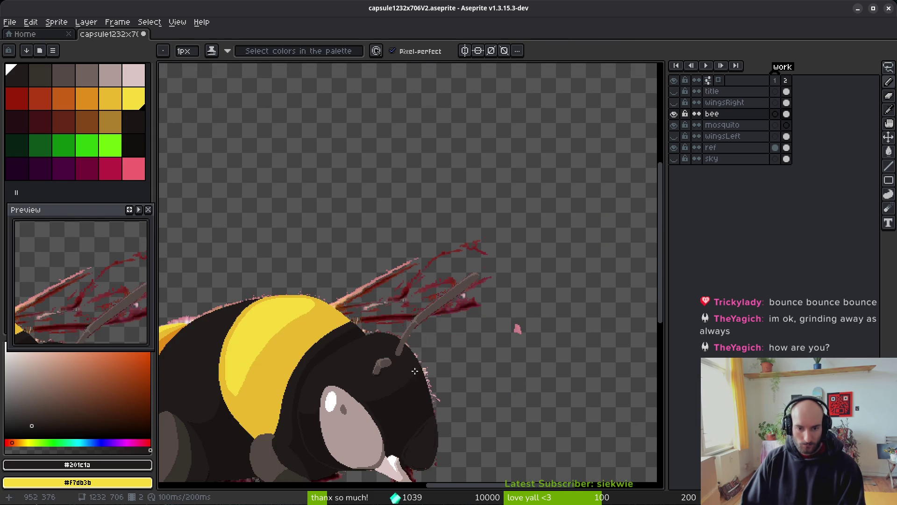
scroll(419, 373, "up", 6)
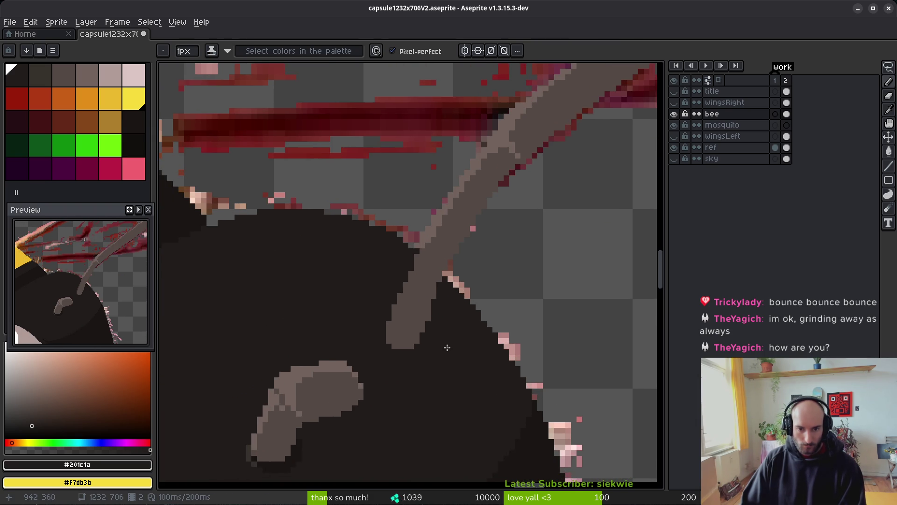
left_click(390, 226, "alt")
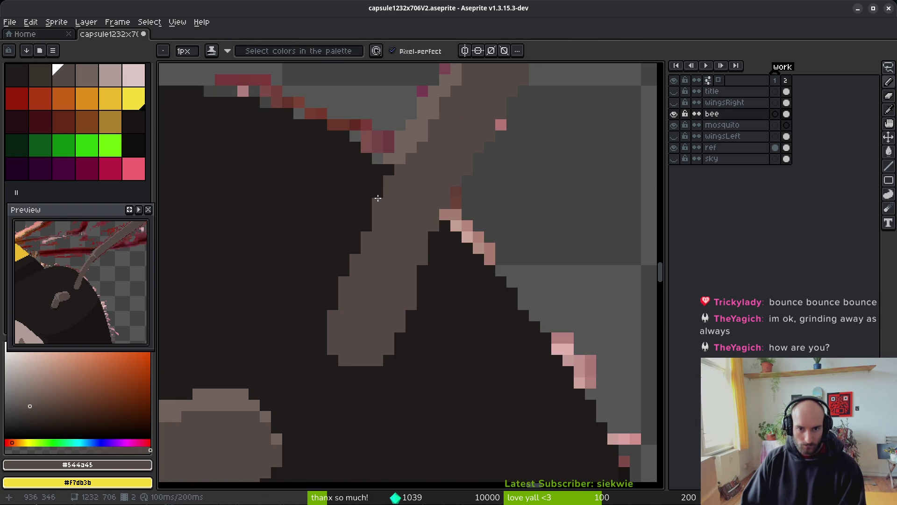
left_click_drag(422, 198, 413, 245)
scroll(401, 249, "down", 4)
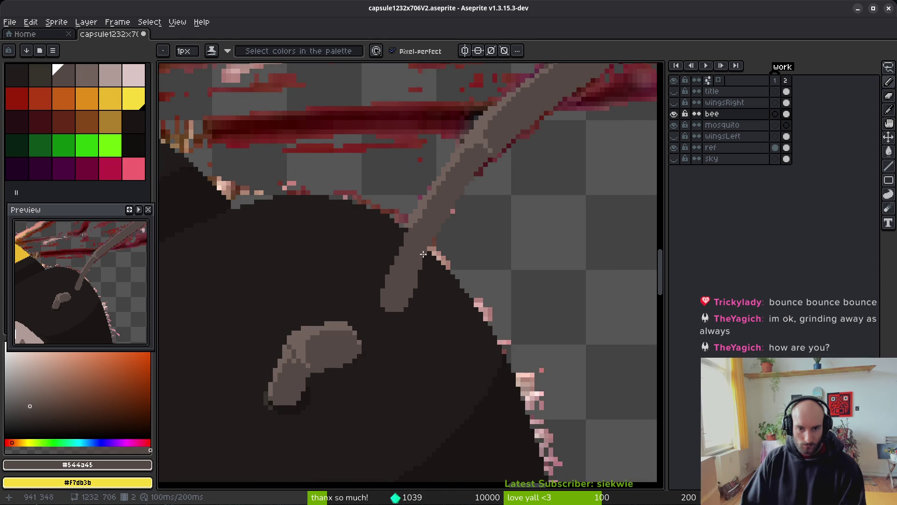
scroll(401, 248, "up", 1)
left_click(386, 227, "alt")
left_click(398, 225)
left_click(411, 244, "alt")
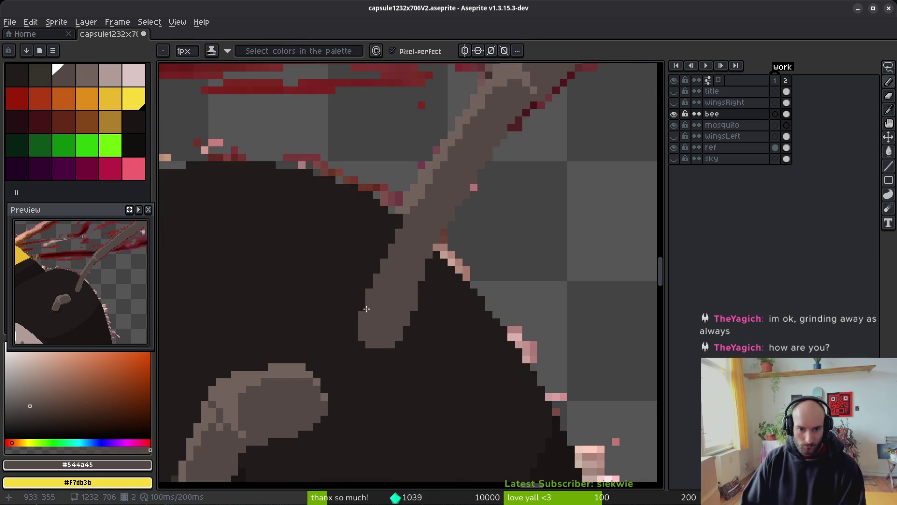
Darken the antenna's bottom-right edge pixels and add a dark pixel beside the pink edge
left_click(347, 322, "alt")
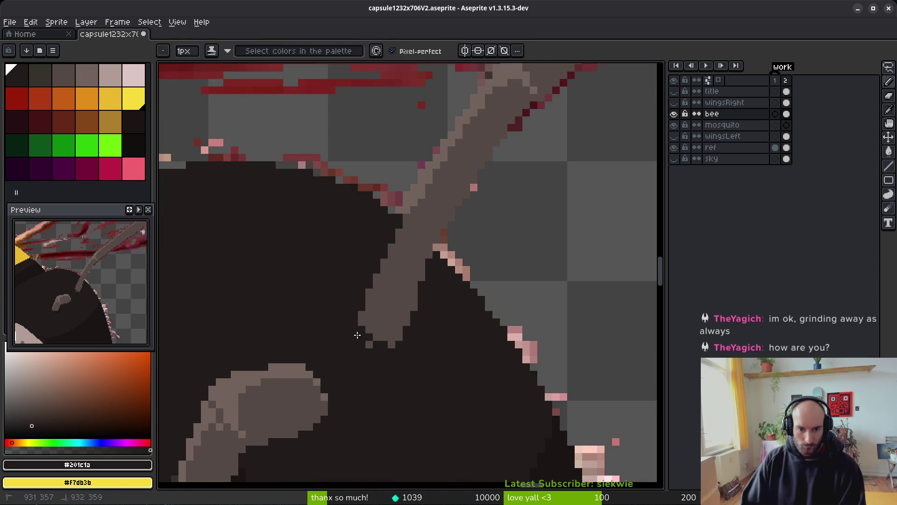
left_click(406, 338)
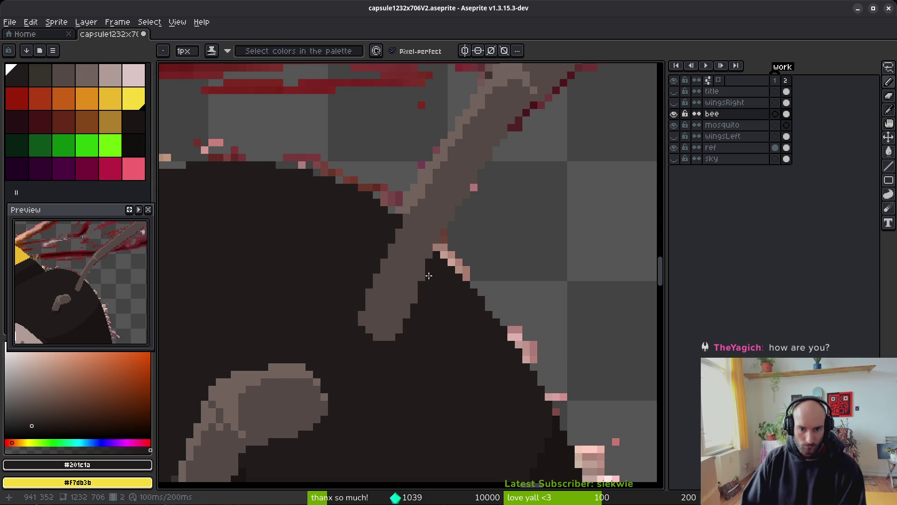
left_click(480, 239)
left_click_drag(480, 239, 461, 282)
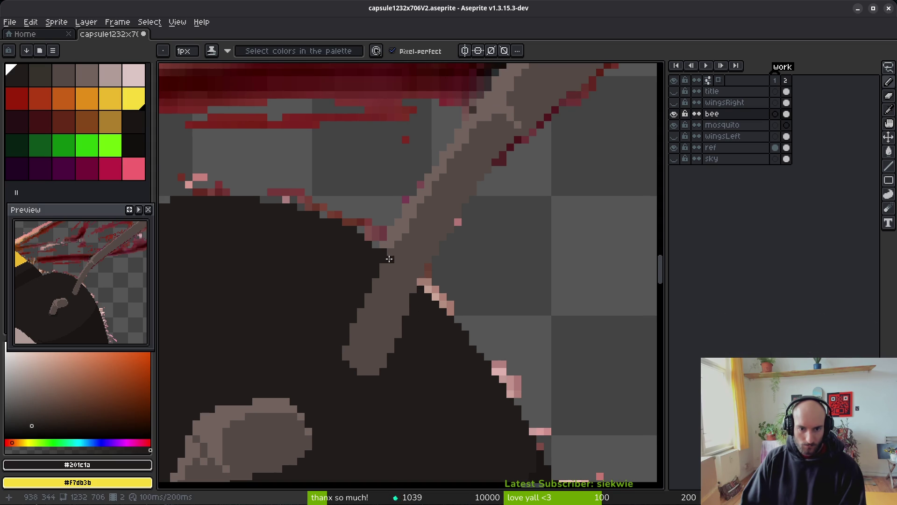
Paint a light brown highlight down the antenna's edge
left_click(406, 226, "alt")
scroll(385, 260, "up", 3)
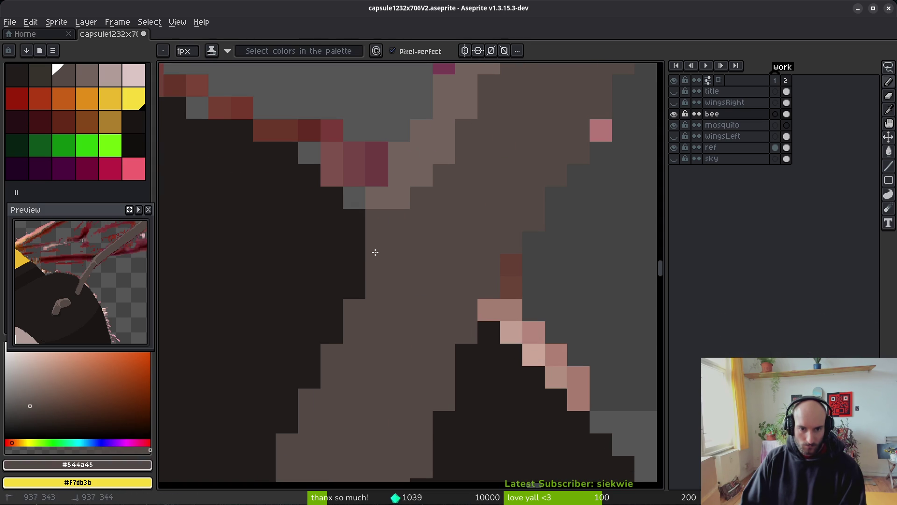
left_click(396, 195, "alt")
mouse_move(380, 215)
left_mouse_down()
mouse_move(371, 280)
mouse_move(311, 380)
mouse_move(339, 339)
mouse_move(324, 335)
left_mouse_up()
left_click(339, 339)
left_click_drag(303, 397, 300, 414)
left_click(326, 331)
scroll(326, 331, "down", 5)
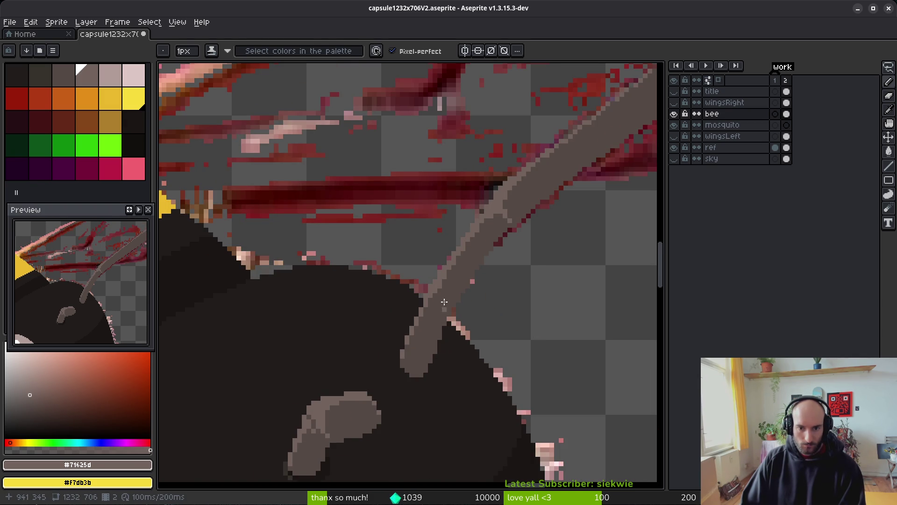
scroll(445, 312, "up", 3)
Pick the darker antenna brown and save capsule1232x706V2.aseprite
left_click(424, 287, "alt")
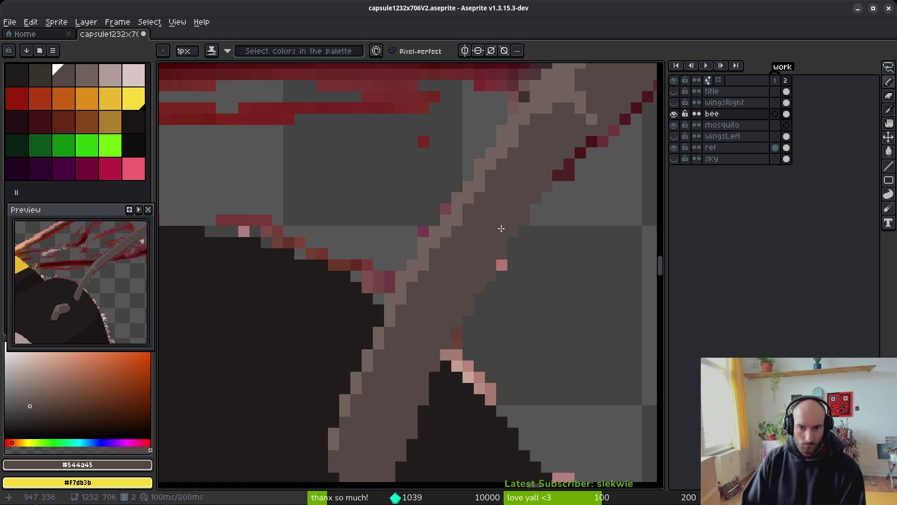
left_click_drag(505, 223, 478, 263)
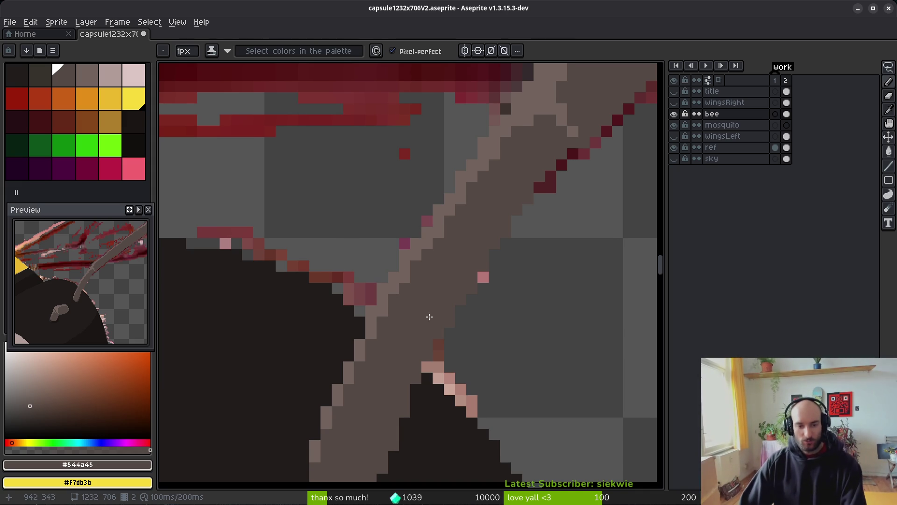
key("e")
key("ctrl+s")
scroll(514, 254, "down", 3)
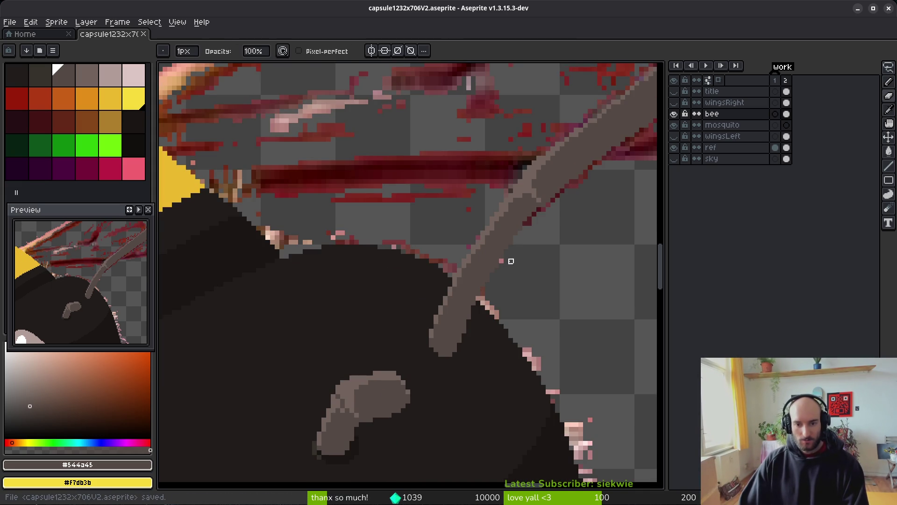
scroll(482, 317, "down", 1)
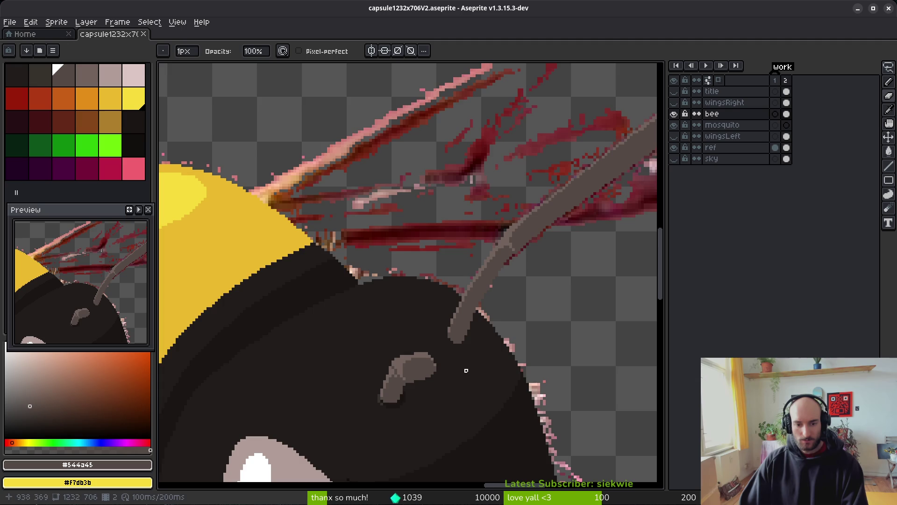
Paint a near-black shadow row beneath the antenna base using the head colour
scroll(466, 370, "up", 5)
key("i")
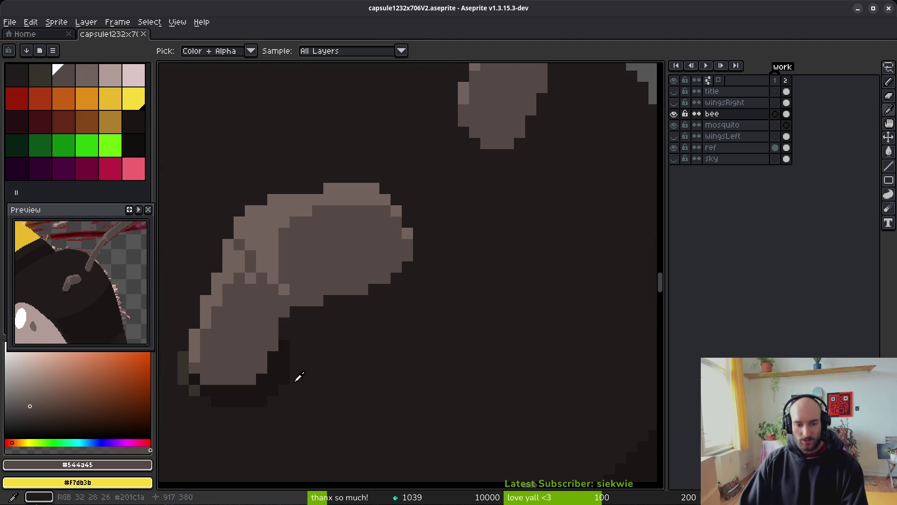
left_click(282, 356)
scroll(525, 154, "up", 2)
mouse_move(502, 223)
left_mouse_down()
mouse_move(476, 234)
mouse_move(450, 227)
left_mouse_up()
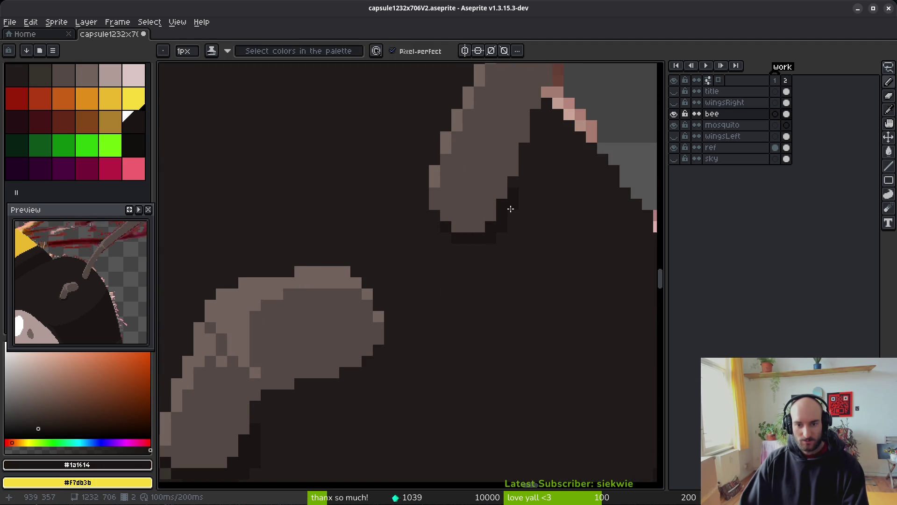
left_click_drag(489, 244, 444, 235)
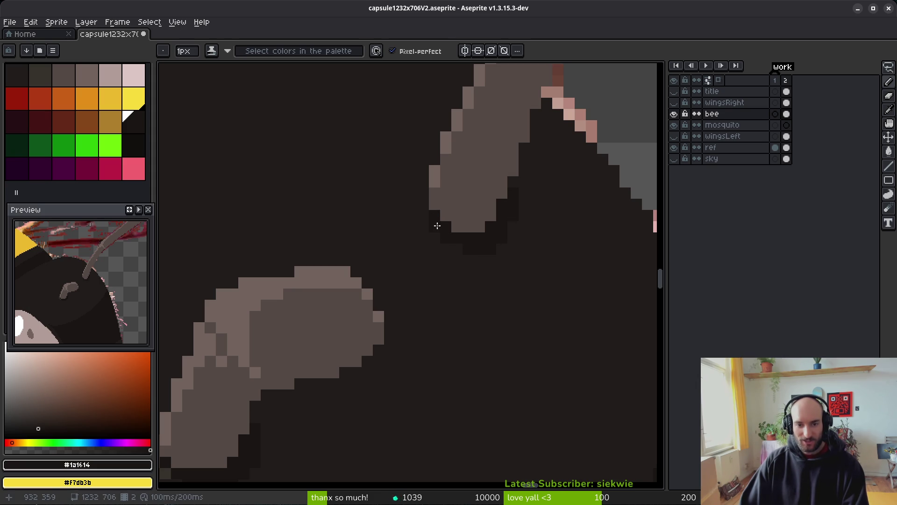
Add a few #36312c olive pixels at the antenna's lower end and save
scroll(514, 279, "down", 3)
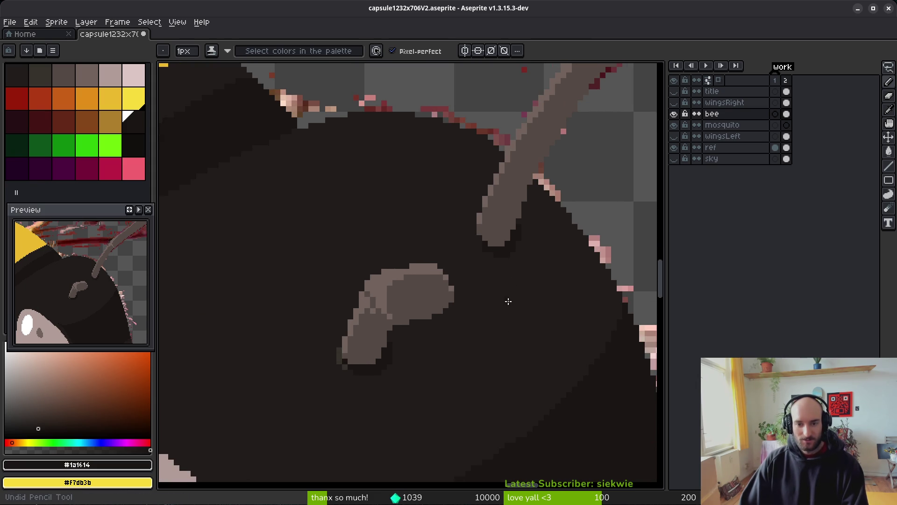
scroll(472, 253, "up", 3)
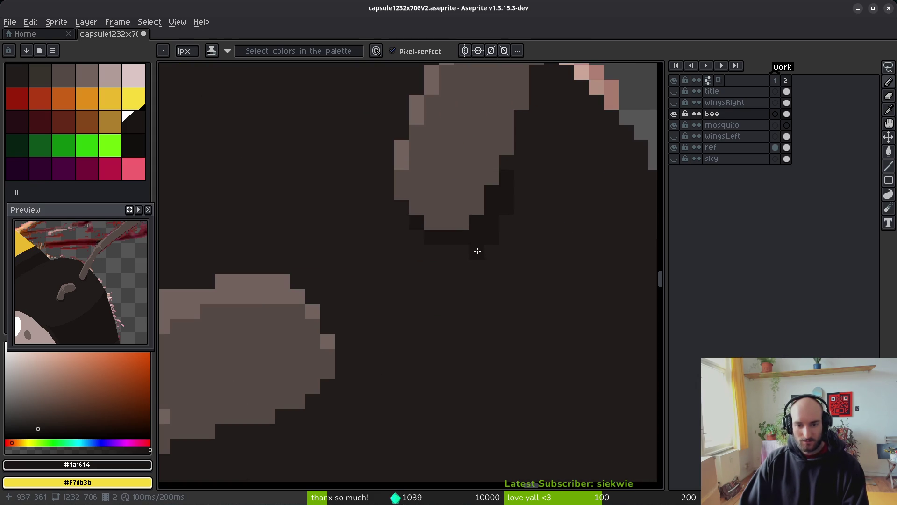
scroll(495, 250, "down", 3)
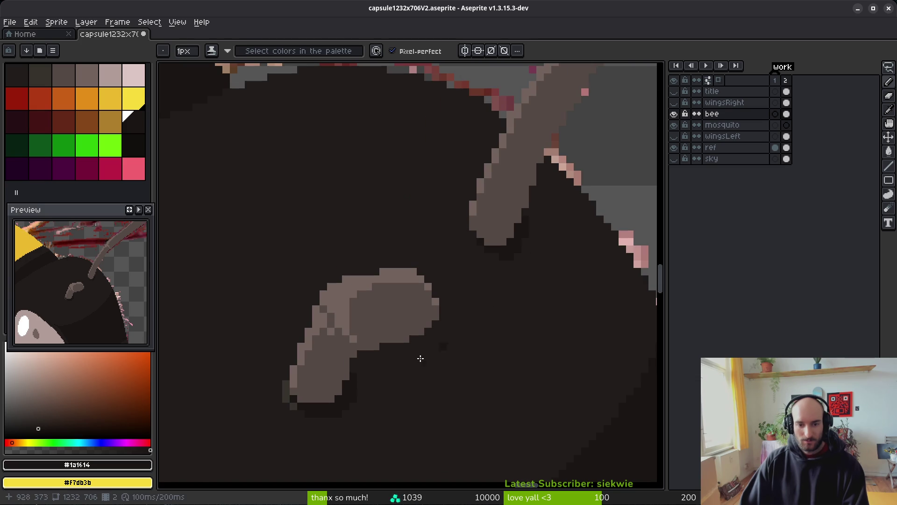
left_click(286, 394, "alt")
scroll(427, 244, "up", 3)
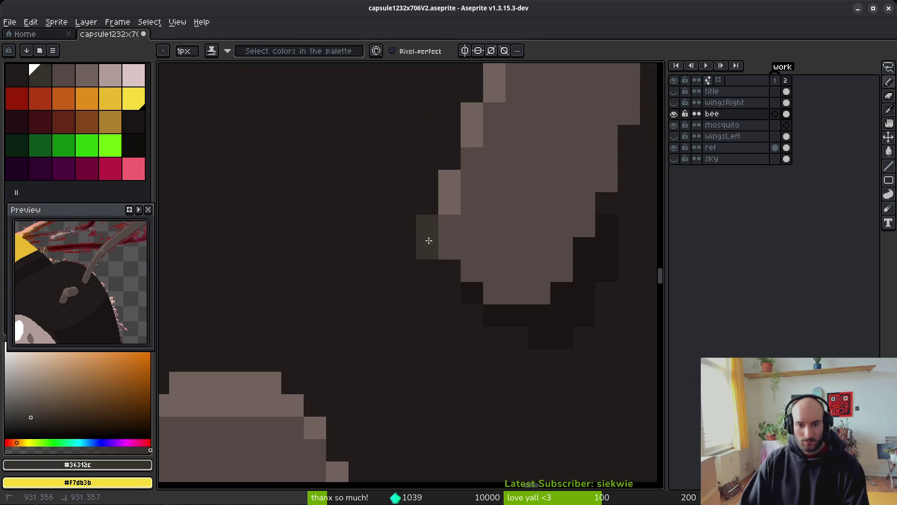
left_click_drag(444, 270, 441, 292)
left_click(472, 316)
left_click(538, 337)
scroll(538, 337, "down", 5)
key("ctrl+s")
scroll(451, 329, "down", 2)
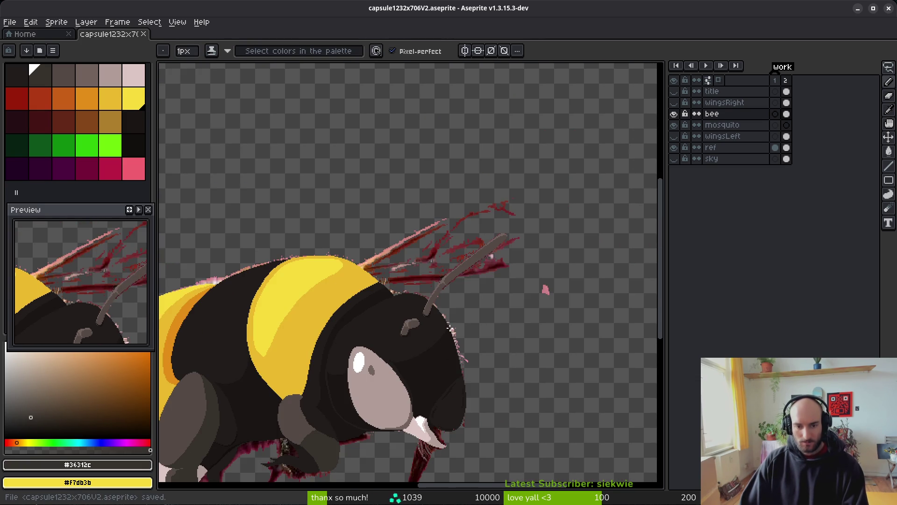
Hide the red 'ref' layer
scroll(456, 323, "up", 4)
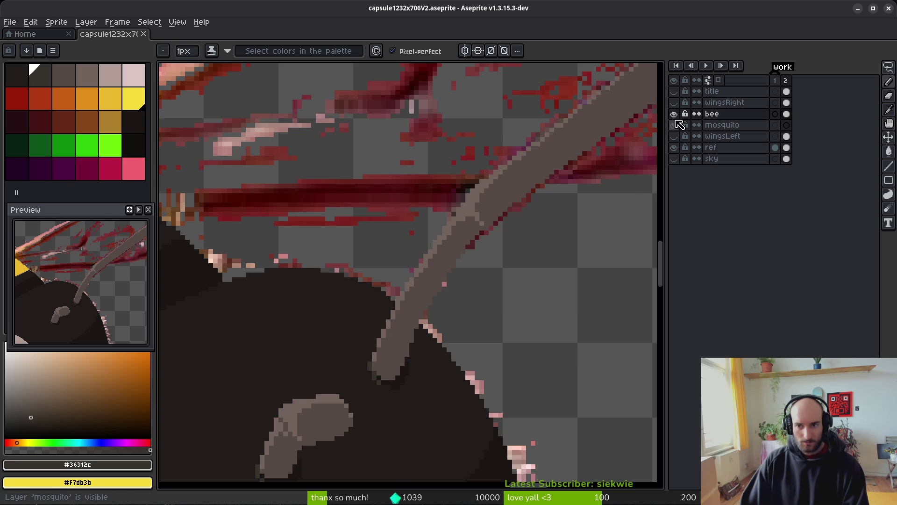
left_click(673, 147)
scroll(465, 309, "down", 4)
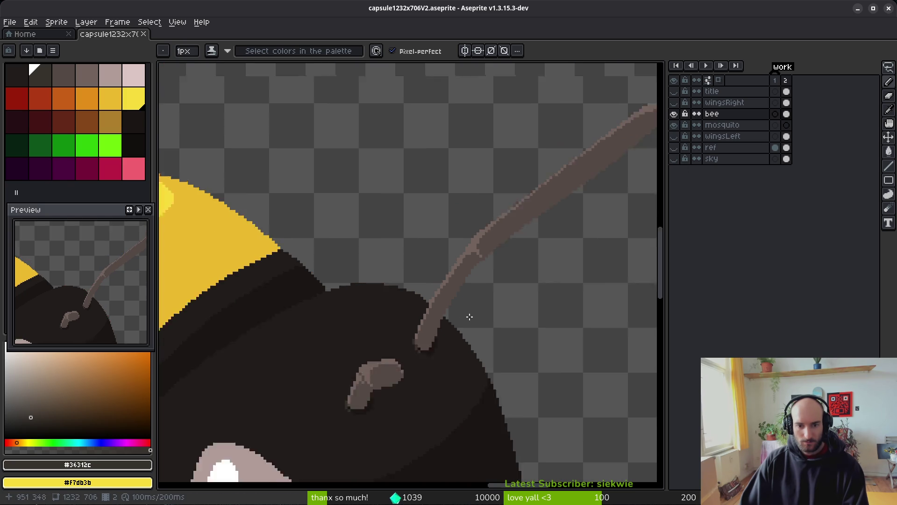
scroll(462, 332, "down", 1)
scroll(450, 340, "up", 1)
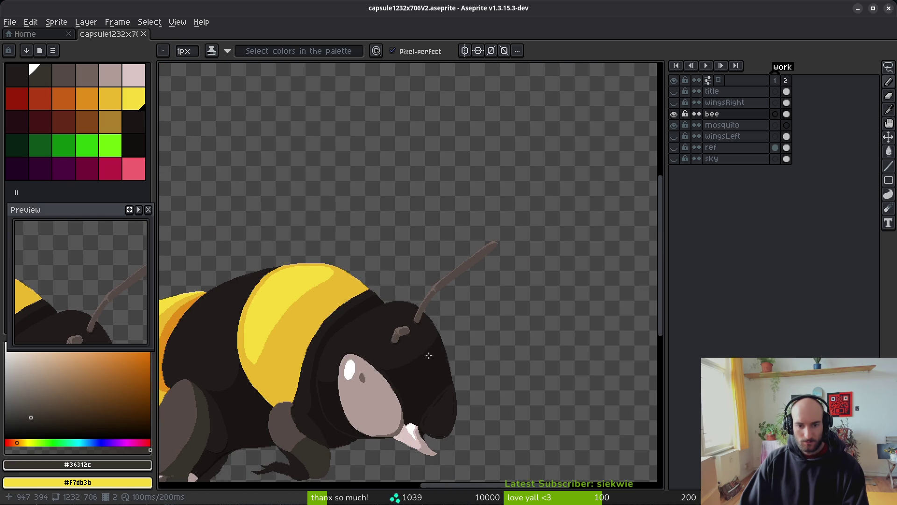
scroll(500, 237, "up", 4)
scroll(505, 267, "down", 4)
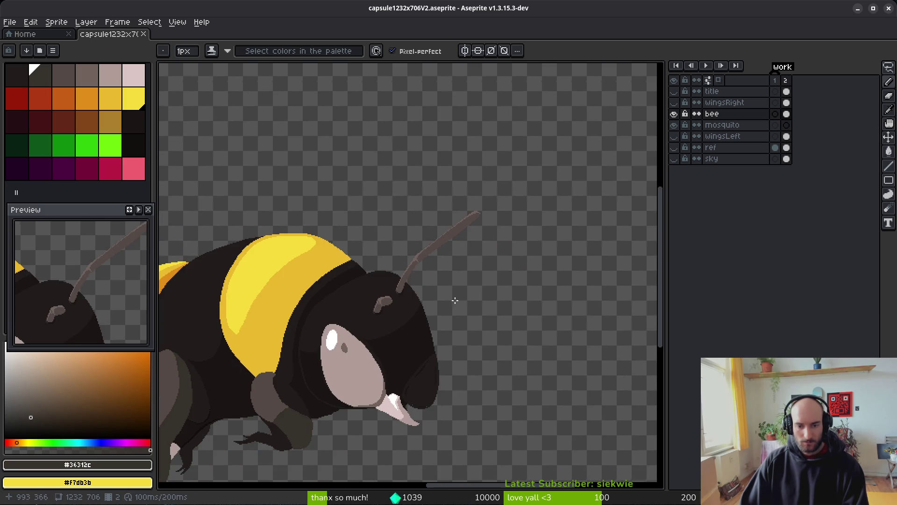
scroll(452, 317, "down", 2)
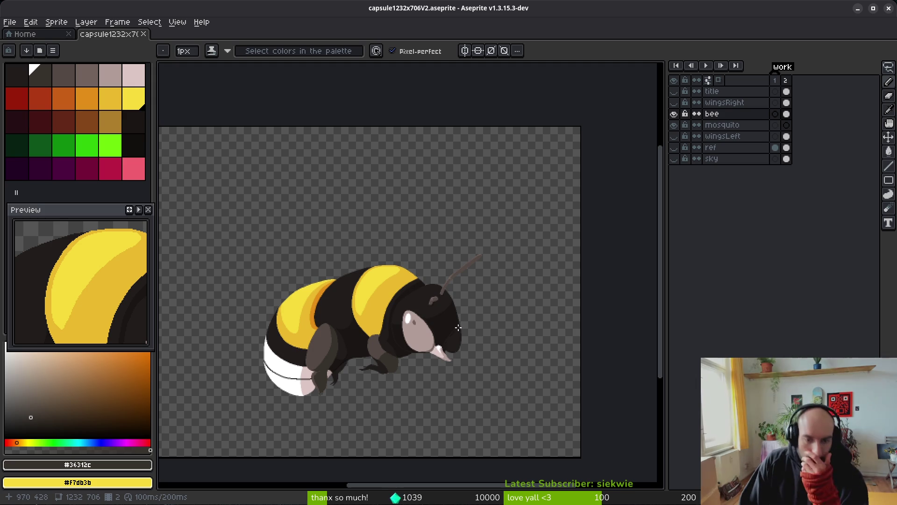
Briefly show then hide the 'sky' layer, and pick the pale pink from the bee's face
left_click(674, 159)
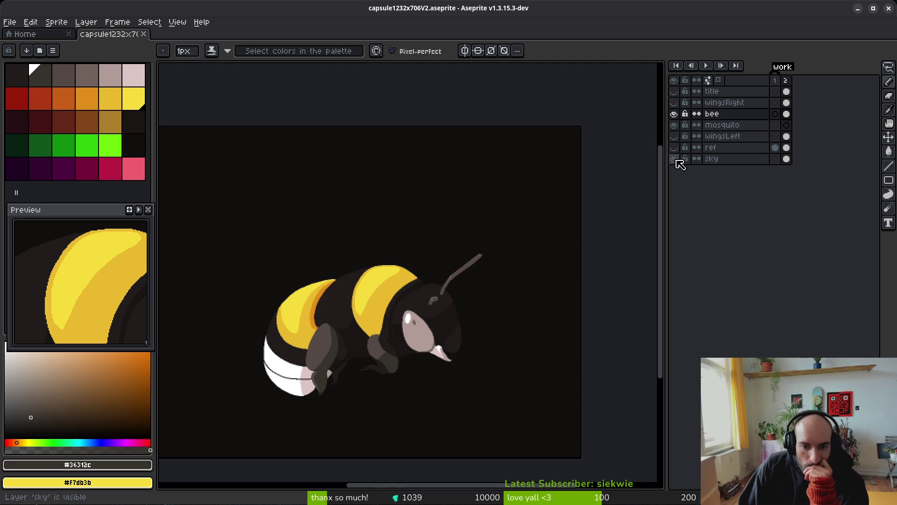
left_click(675, 160)
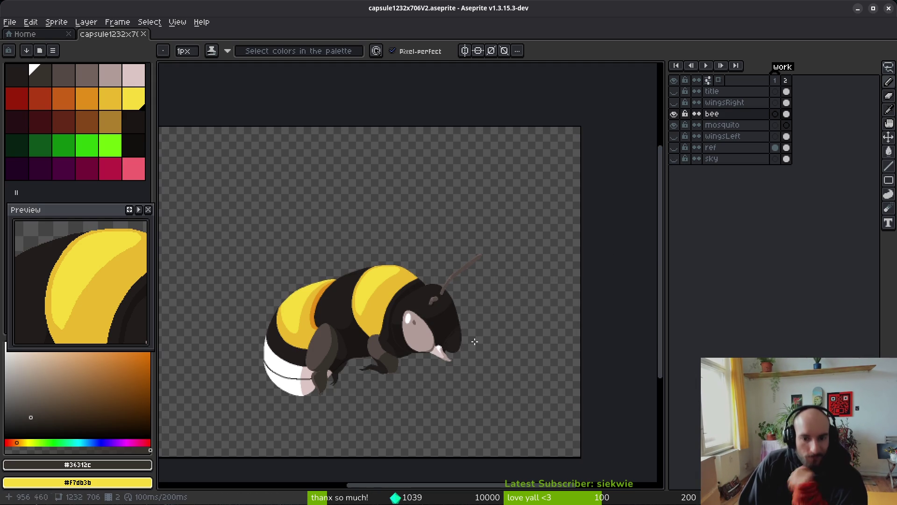
scroll(451, 324, "up", 5)
left_click(224, 304, "alt")
scroll(380, 340, "down", 1)
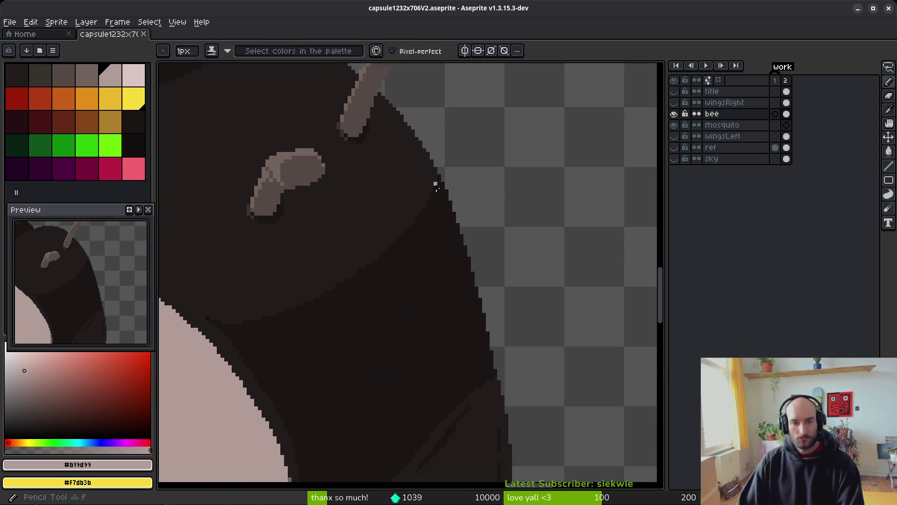
Draw a pale pink #b19d99 line down the outer edge of the bee's head
scroll(423, 209, "up", 3)
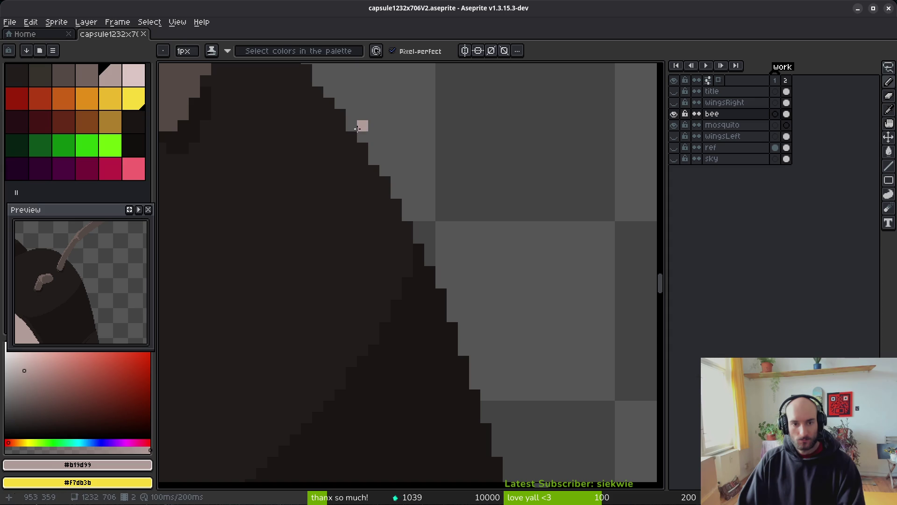
mouse_move(351, 125)
left_mouse_down()
mouse_move(423, 185)
mouse_move(488, 287)
mouse_move(520, 388)
left_mouse_up()
mouse_move(479, 305)
left_mouse_down()
mouse_move(462, 254)
mouse_move(464, 204)
mouse_move(445, 139)
left_mouse_up()
mouse_move(483, 219)
left_mouse_down()
mouse_move(497, 405)
mouse_move(507, 417)
left_mouse_up()
scroll(545, 406, "down", 2)
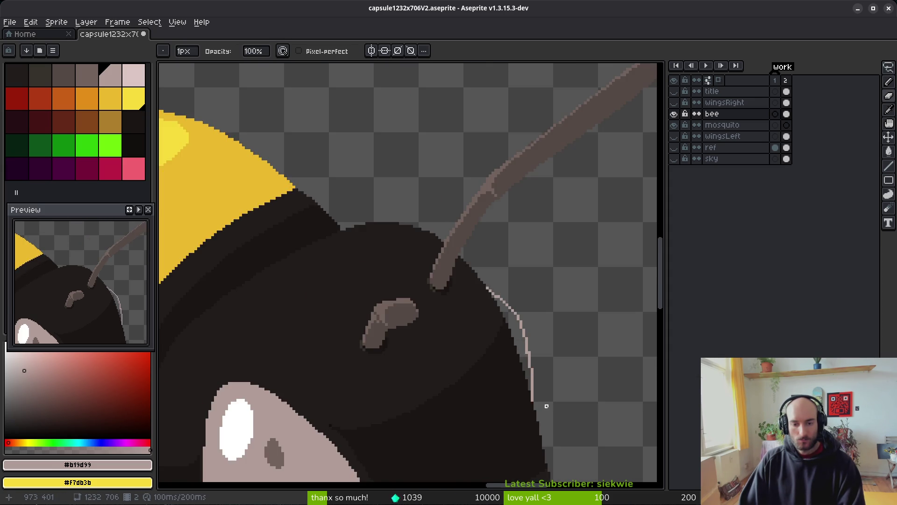
scroll(475, 256, "up", 1)
scroll(509, 301, "up", 1)
scroll(457, 191, "up", 1)
Thicken the pink rim light, touching up pixels along the head edge, and save
key("g")
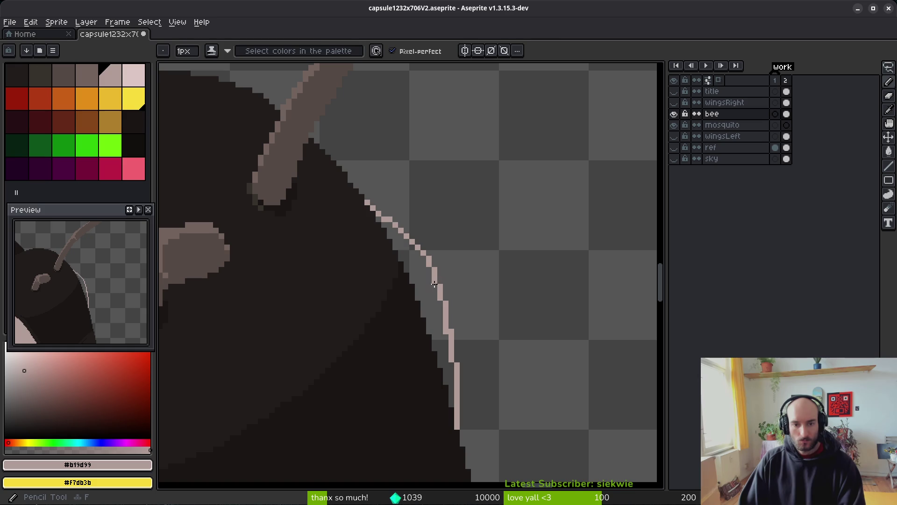
left_click(392, 234)
scroll(390, 231, "up", 2)
key("ctrl+z")
key("b")
left_click(328, 193)
left_click(355, 219)
left_click(340, 234)
left_click(415, 265)
scroll(405, 285, "down", 4)
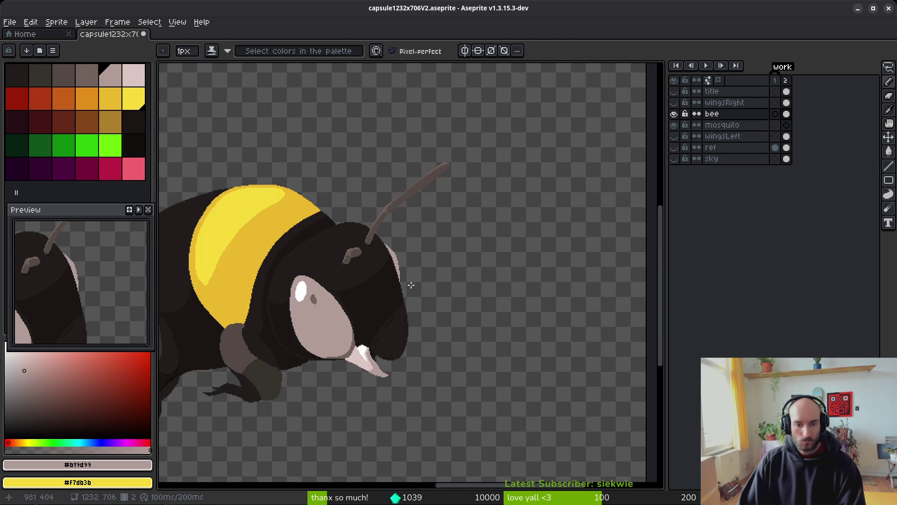
scroll(410, 285, "up", 5)
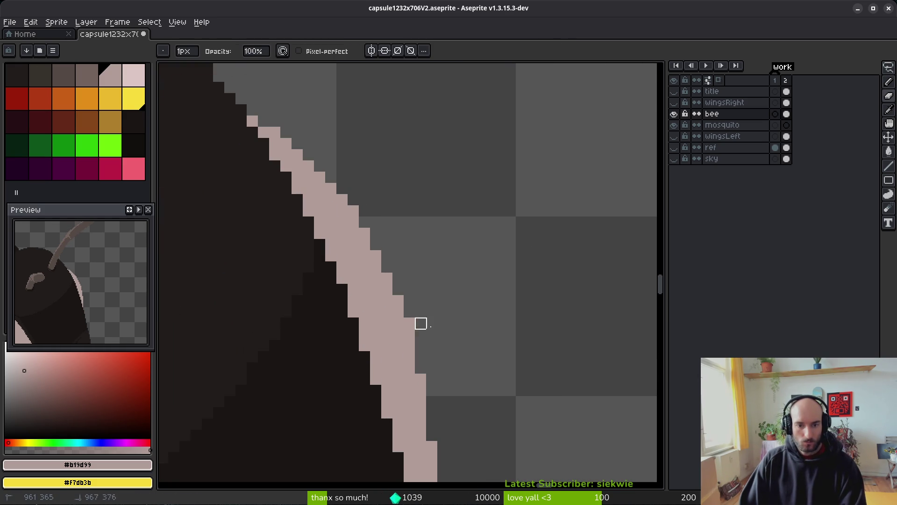
scroll(443, 301, "down", 3)
key("ctrl+s")
Show the red 'ref' layer again and zoom out to see the whole bee
scroll(467, 234, "up", 3)
mouse_move(434, 250)
left_mouse_down()
mouse_move(436, 229)
mouse_move(373, 270)
left_mouse_up()
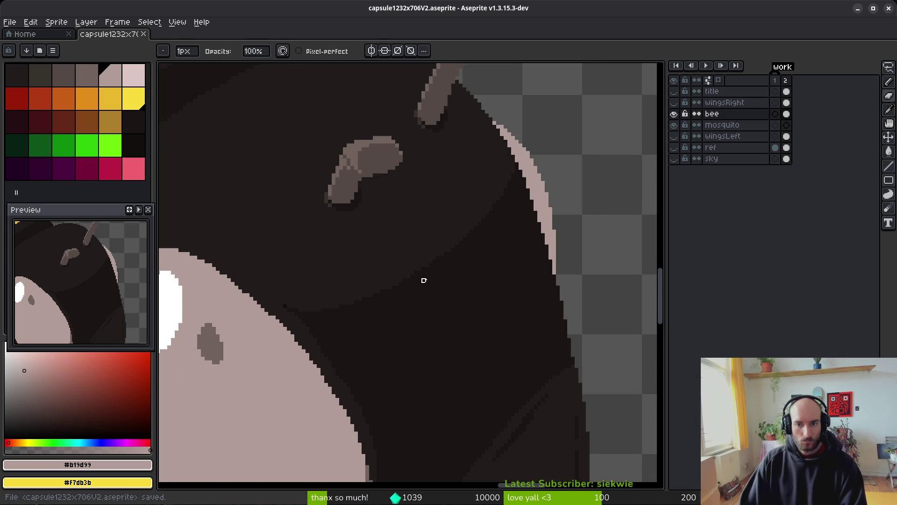
left_click(673, 147)
key("minus")
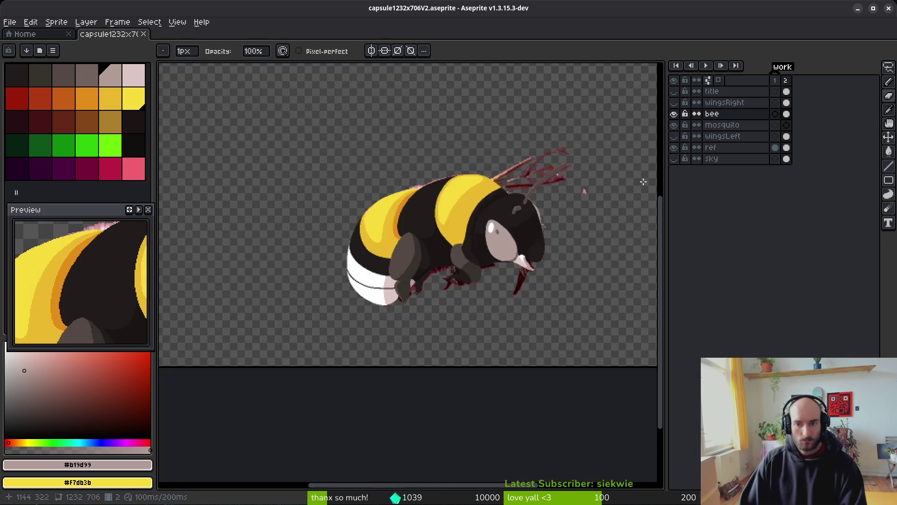
Hide the red ref layer and the sky layer behind the bee
key("plus")
left_click(673, 147)
left_click(673, 159)
scroll(471, 317, "down", 2)
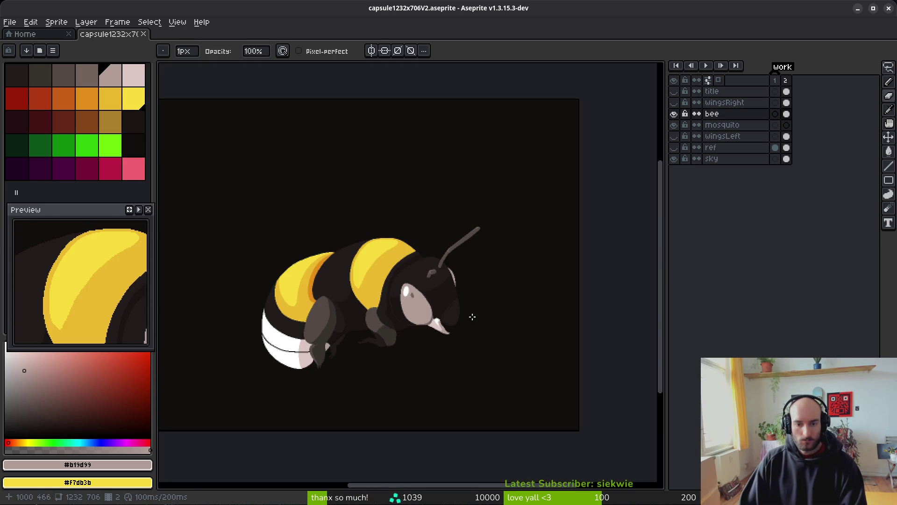
left_click(673, 158)
scroll(450, 338, "up", 3)
scroll(450, 339, "up", 1)
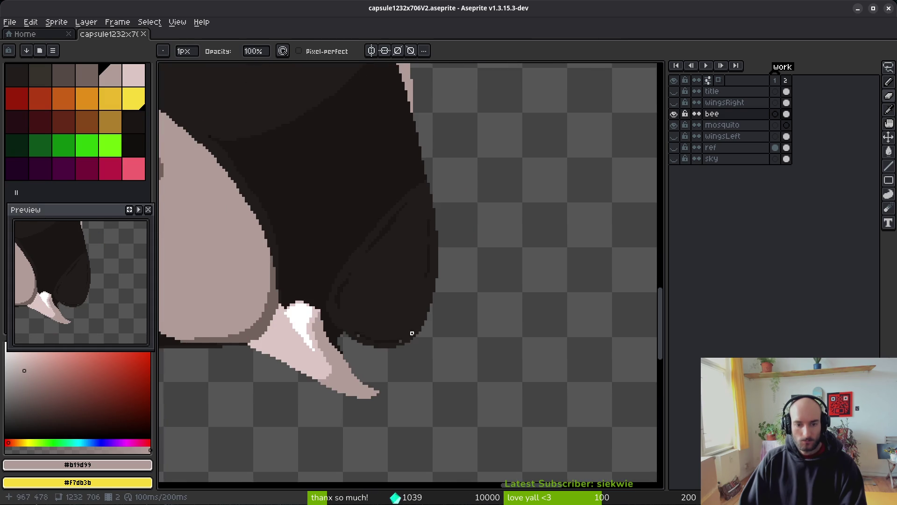
scroll(456, 266, "up", 1)
scroll(433, 258, "up", 1)
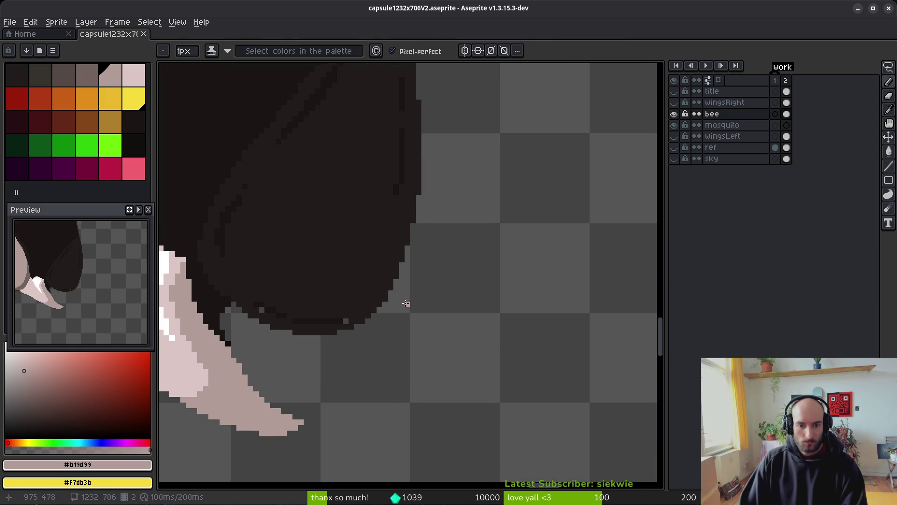
Outline a second mandible in pink and bucket-fill the gray gap inside it
left_click_drag(415, 224, 402, 282)
left_click_drag(387, 340, 373, 365)
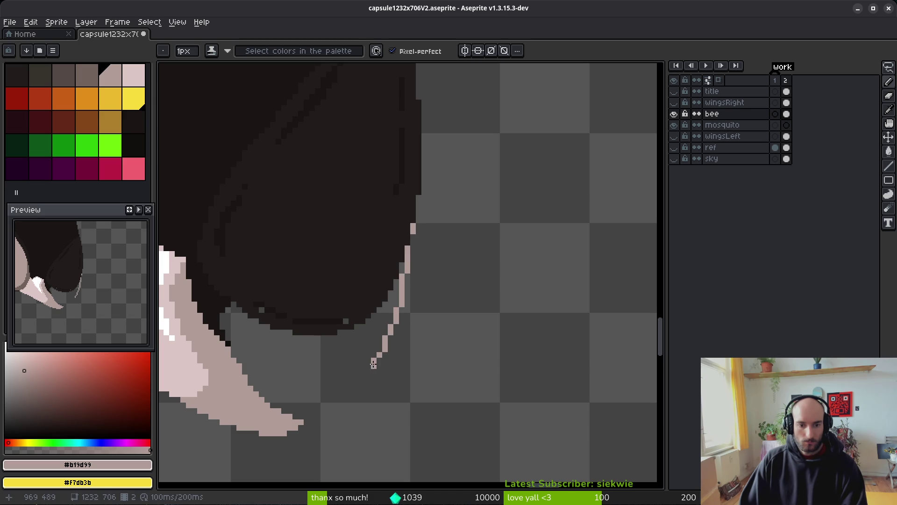
left_click_drag(368, 325, 369, 388)
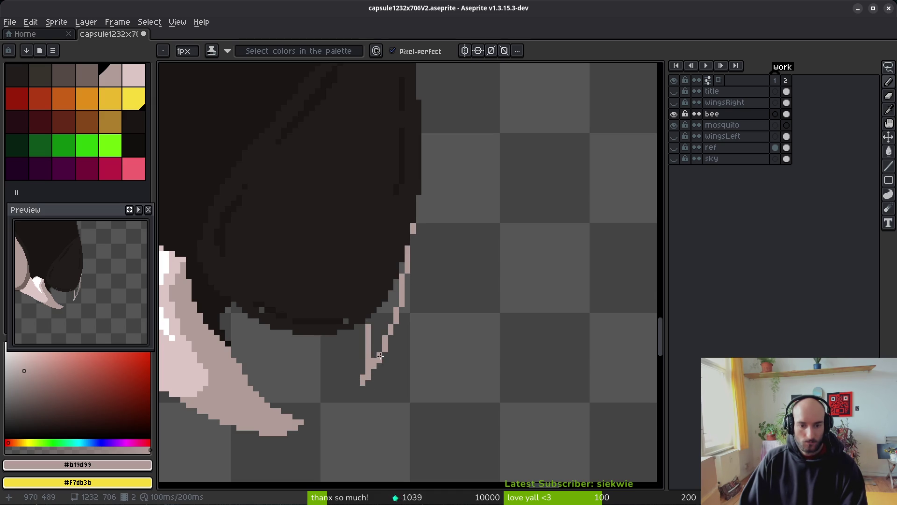
scroll(380, 358, "up", 3)
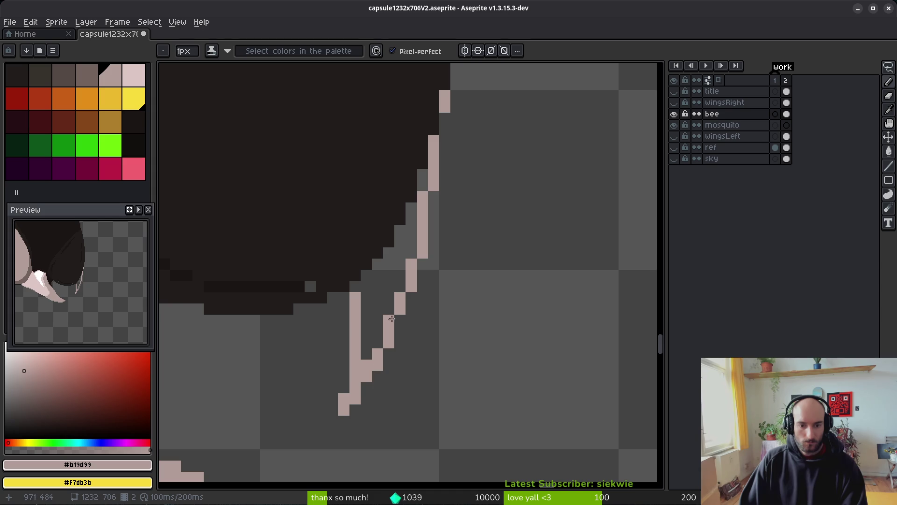
key("g")
left_click(391, 274)
scroll(390, 275, "down", 1)
scroll(421, 176, "up", 2)
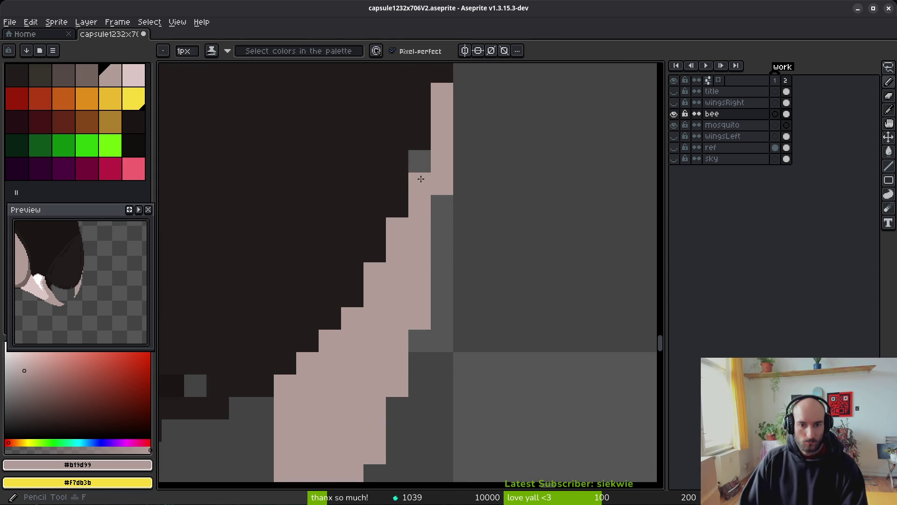
left_click(420, 168)
scroll(420, 168, "down", 6)
scroll(436, 241, "down", 2)
Extend the pink mandible tip down and left with an extra tip pixel
key("f")
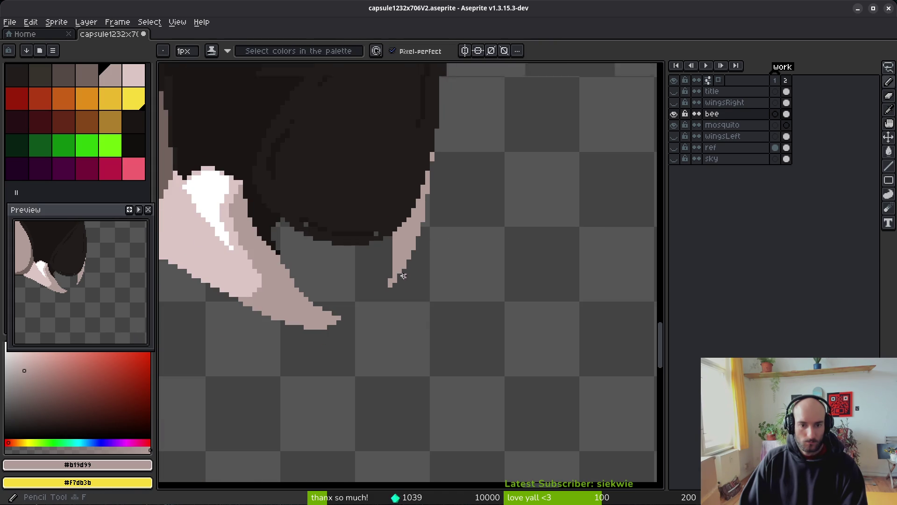
scroll(379, 264, "up", 5)
left_click_drag(378, 264, 365, 300)
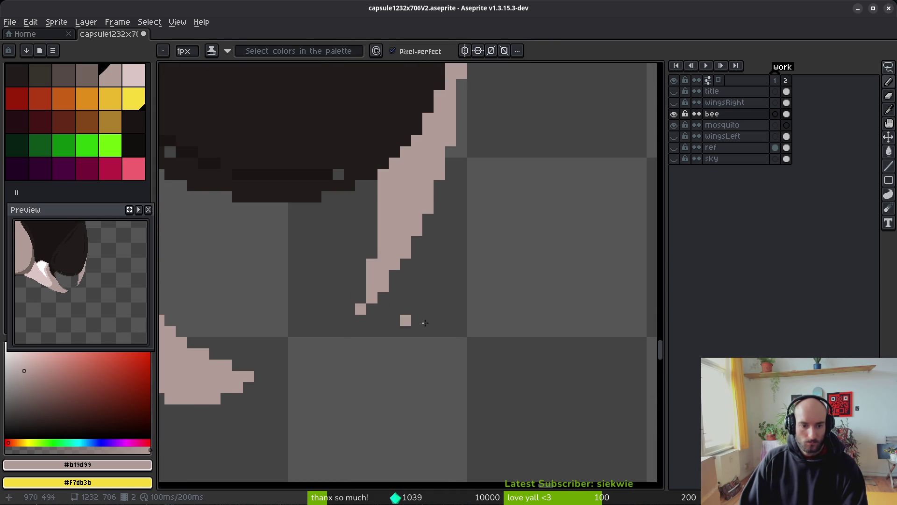
scroll(396, 316, "down", 2)
scroll(474, 346, "down", 3)
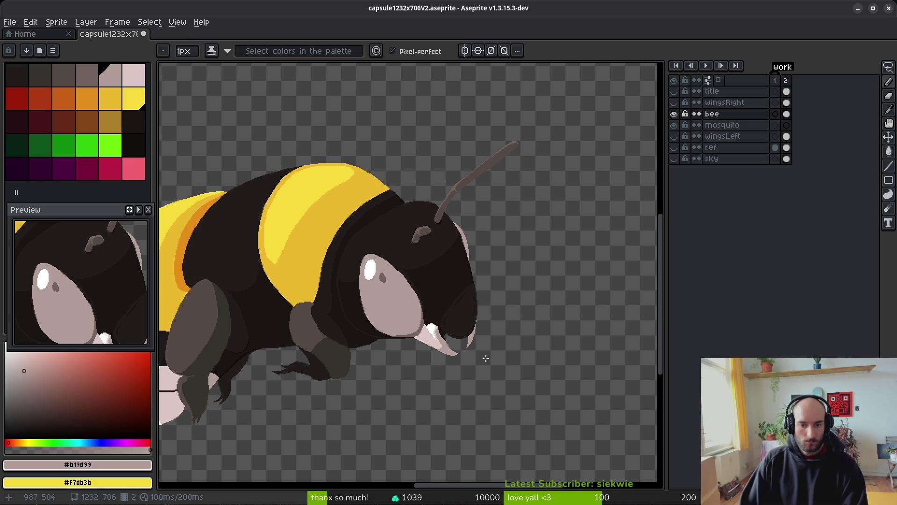
scroll(486, 358, "up", 4)
left_click(408, 339)
scroll(523, 357, "down", 3)
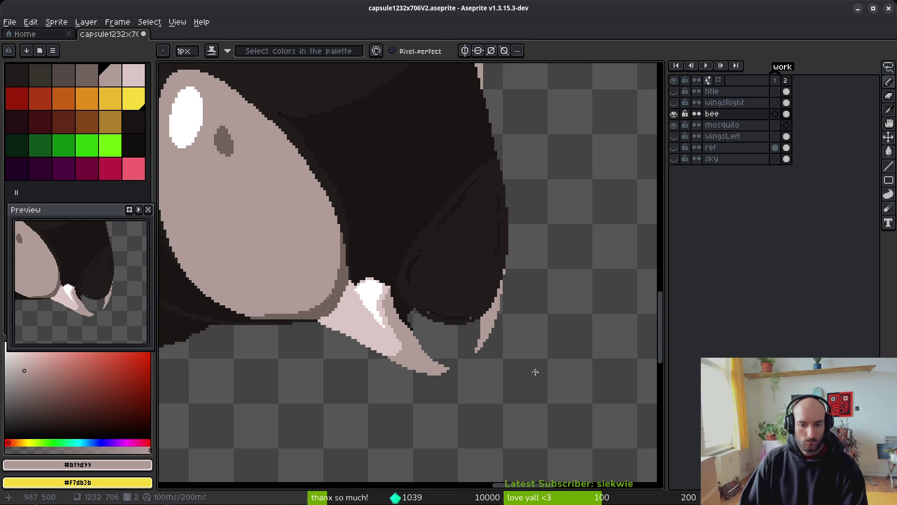
scroll(477, 363, "up", 3)
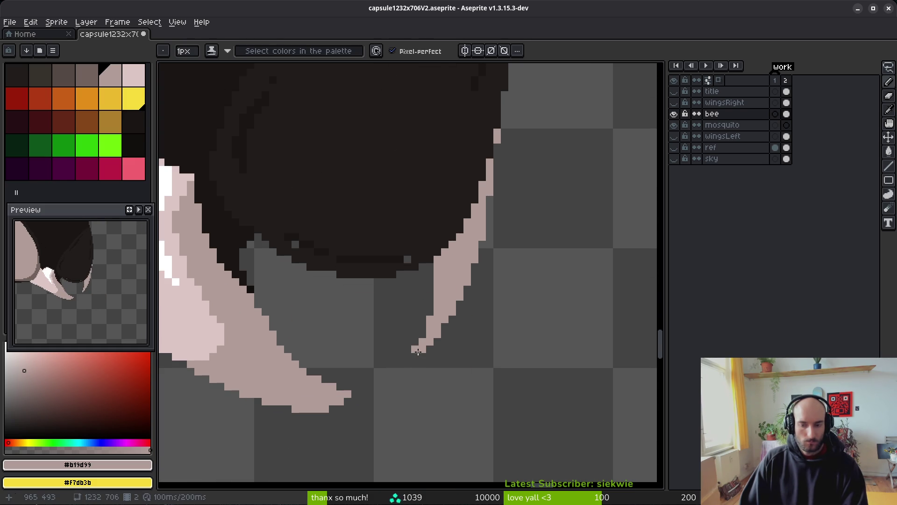
scroll(491, 341, "down", 3)
scroll(458, 324, "up", 4)
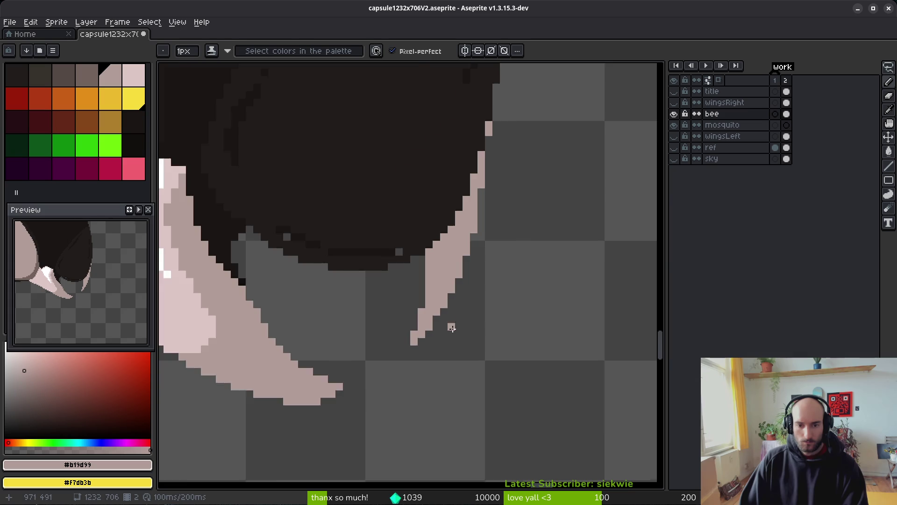
Select the mandible tip pixels and nudge them up one pixel
key("m")
left_click_drag(289, 208, 533, 393)
key("Up")
key("ctrl+d")
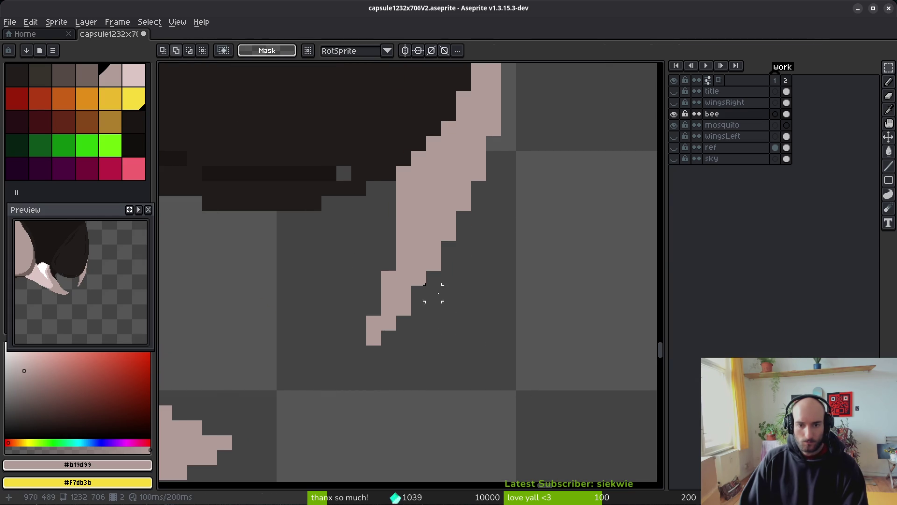
Add pink pixels beside the mandible and along its edge
scroll(430, 290, "up", 2)
key("f")
left_click(356, 230)
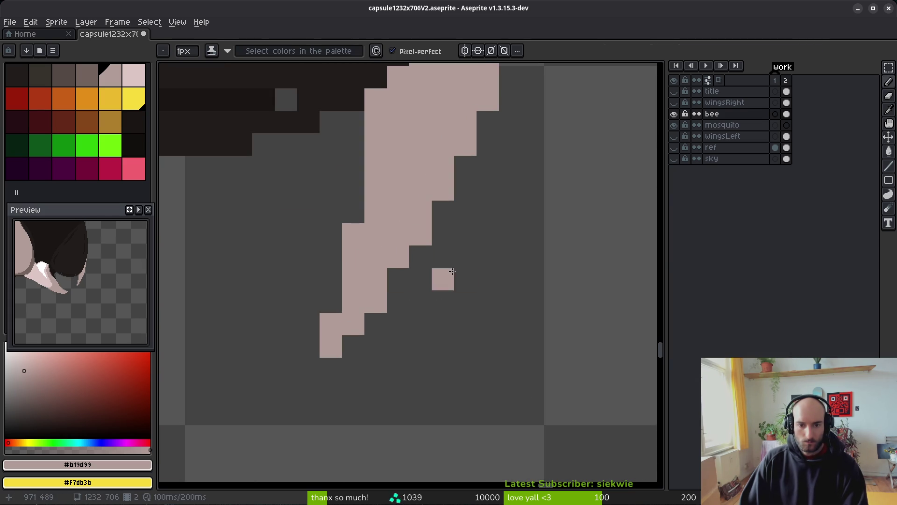
left_click_drag(395, 276, 423, 278)
scroll(515, 331, "down", 6)
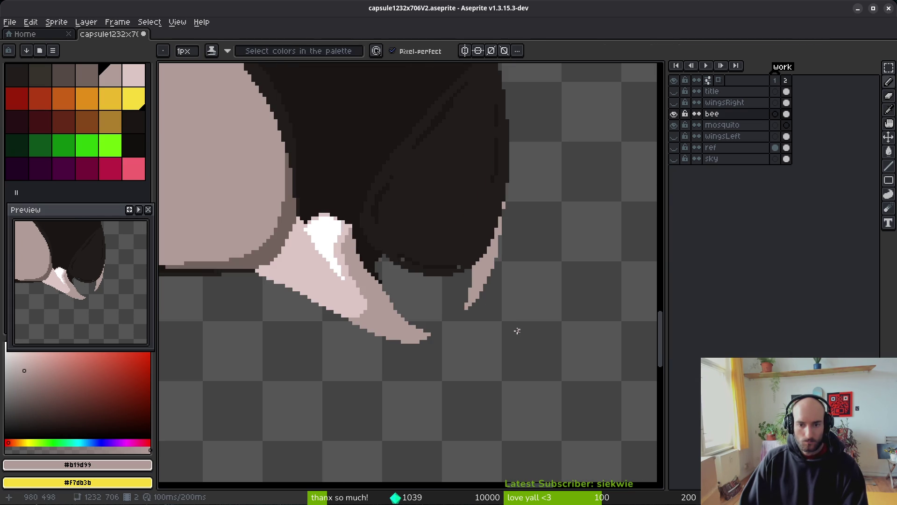
scroll(517, 331, "down", 2)
scroll(523, 343, "up", 5)
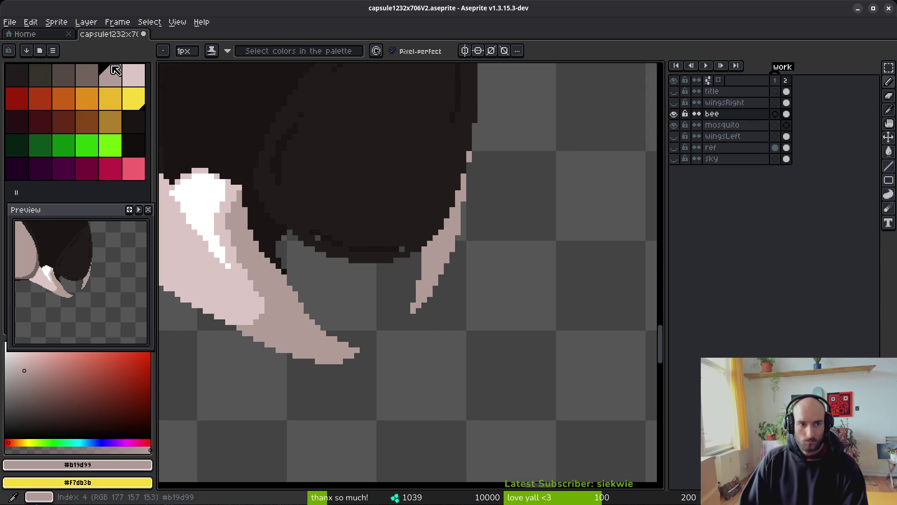
Pick light pink and try bucket-filling the mandible strip, then undo it
left_click(134, 75)
scroll(453, 218, "up", 2)
key("g")
left_click(469, 177)
key("ctrl+z")
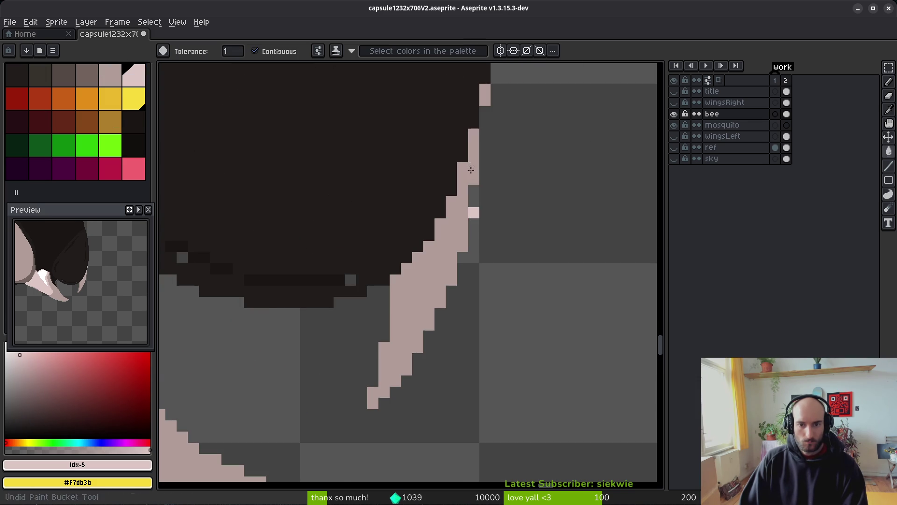
left_click(463, 218)
key("ctrl+z")
Pencil light pink highlights at the mandible top and down its edge
key("b")
left_click_drag(472, 168, 470, 182)
left_click_drag(464, 214, 431, 312)
left_click(451, 235)
left_click(437, 302)
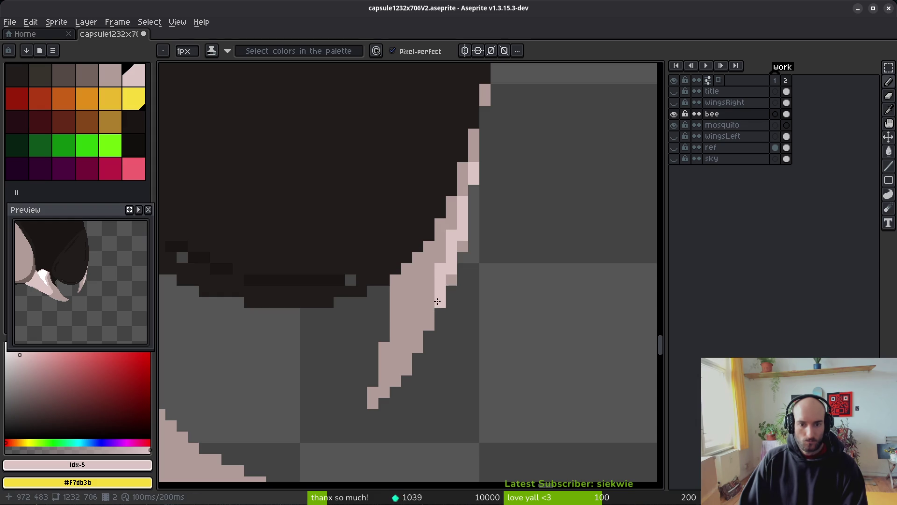
scroll(513, 323, "down", 6)
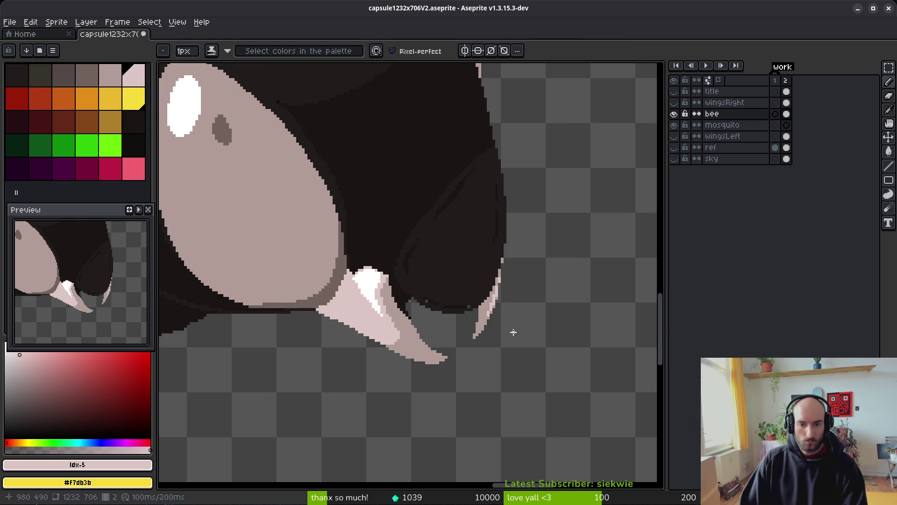
scroll(477, 334, "up", 3)
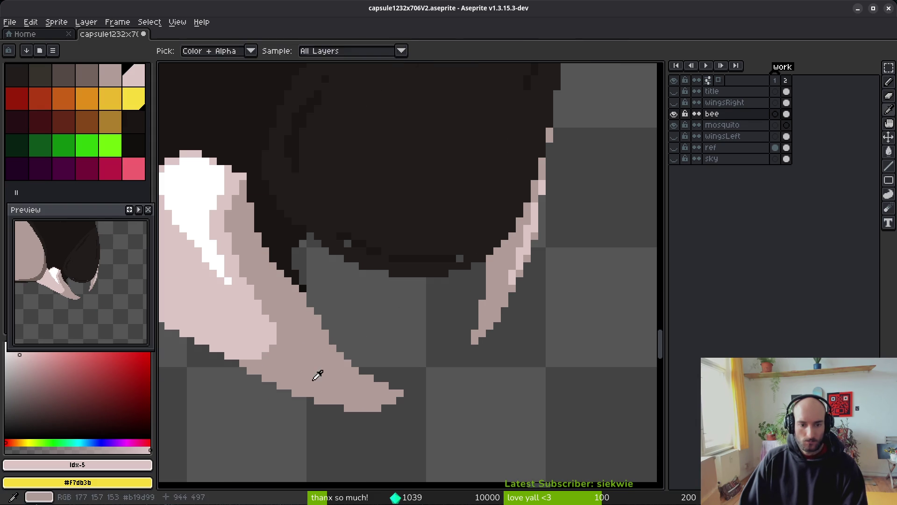
Add three white highlight pixels on the mandible and its edge
left_click(481, 277, "alt")
scroll(501, 286, "up", 1)
scroll(476, 294, "down", 3)
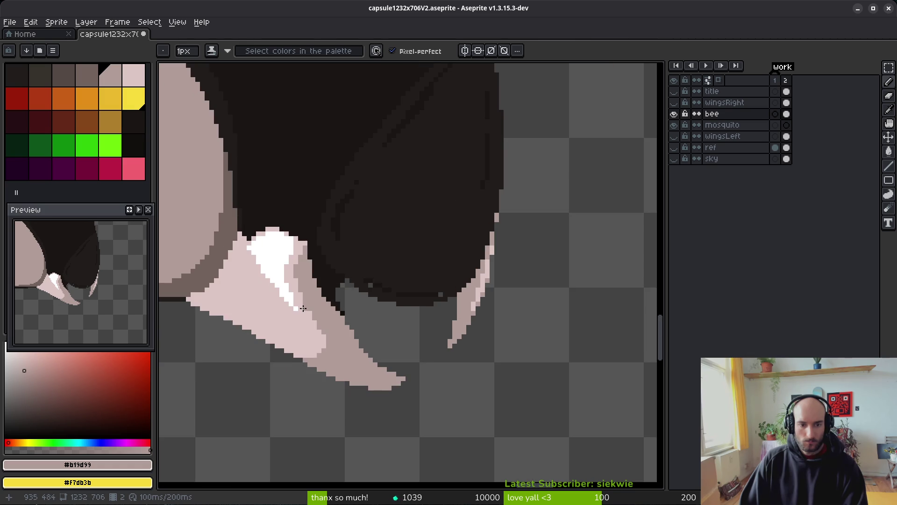
left_click(268, 262, "alt")
scroll(520, 286, "up", 3)
left_click(520, 287)
left_click(507, 267)
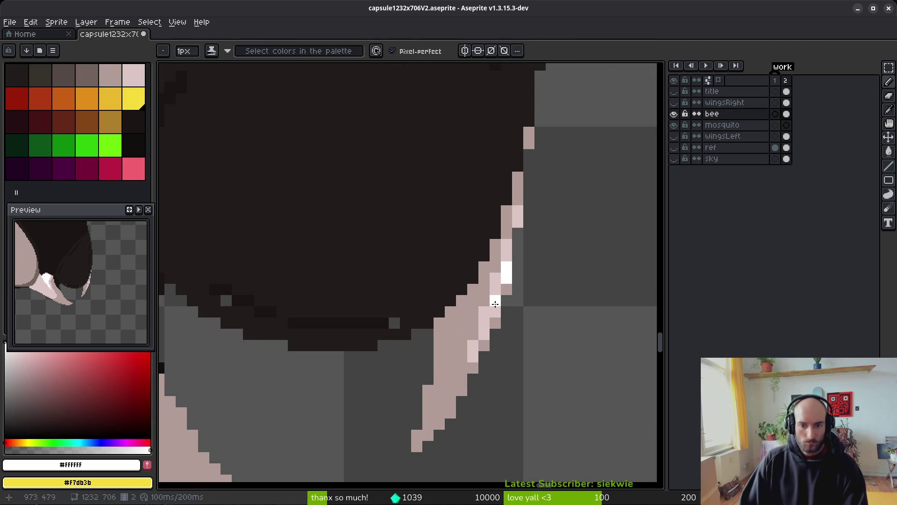
left_click(490, 336)
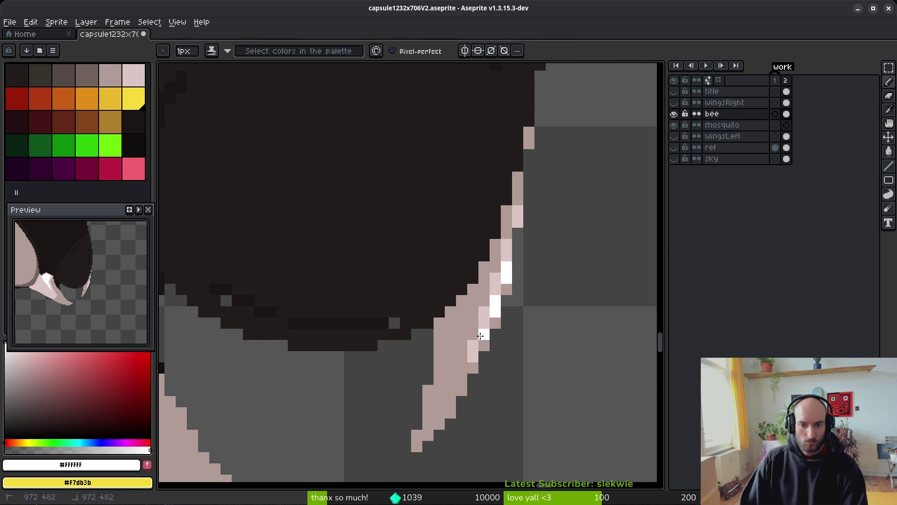
scroll(579, 345, "down", 2)
scroll(579, 348, "down", 1)
scroll(587, 338, "down", 1)
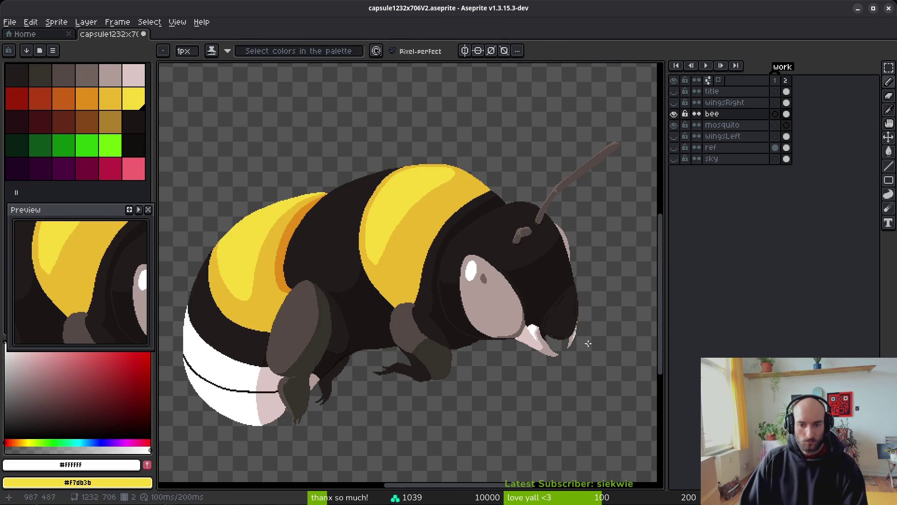
Paint a white highlight along the head's pale rim
left_click_drag(592, 336, 588, 339)
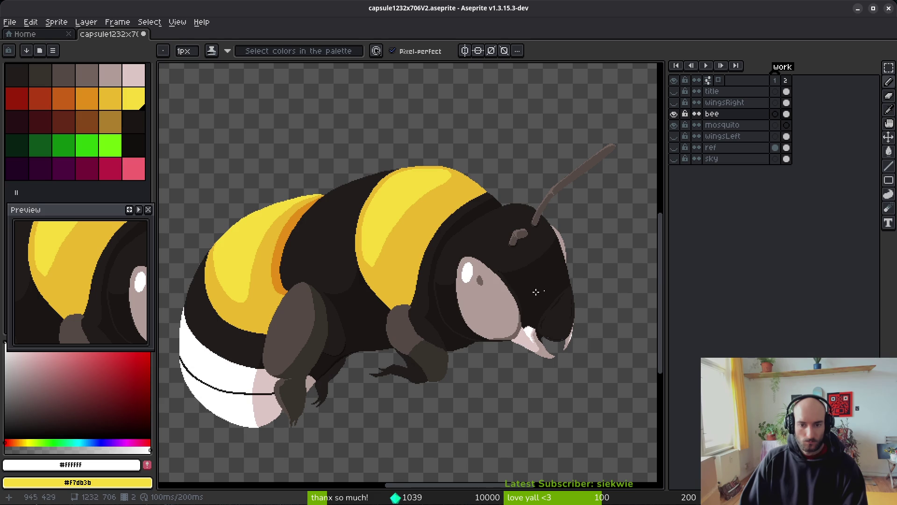
scroll(550, 287, "up", 6)
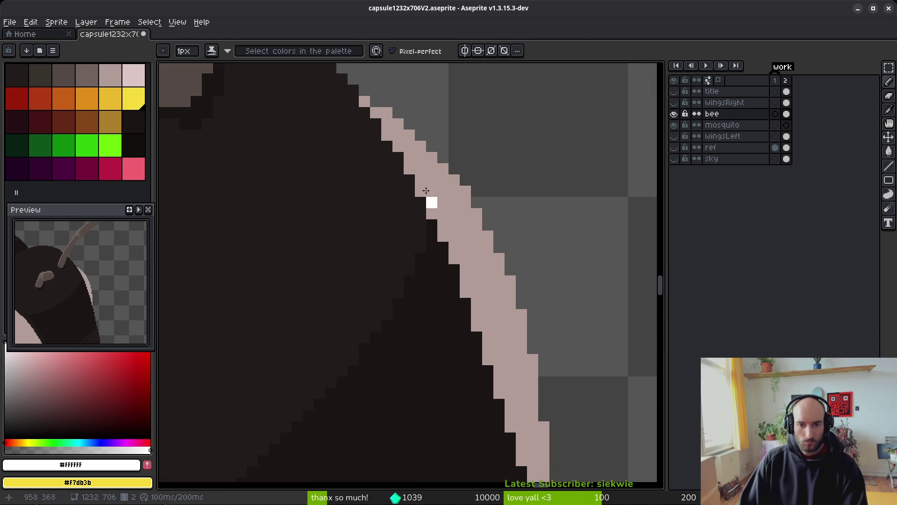
scroll(434, 201, "up", 1)
left_click(430, 168)
left_click_drag(442, 184, 467, 212)
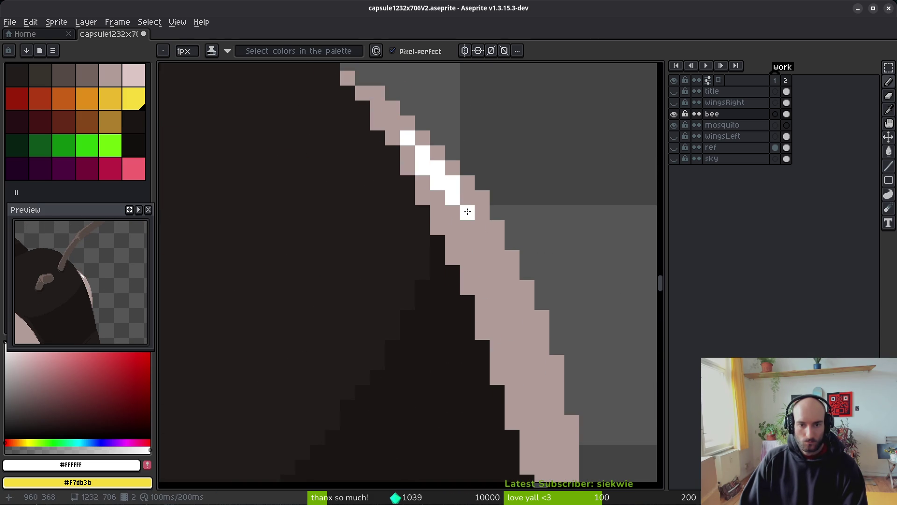
left_click(497, 257)
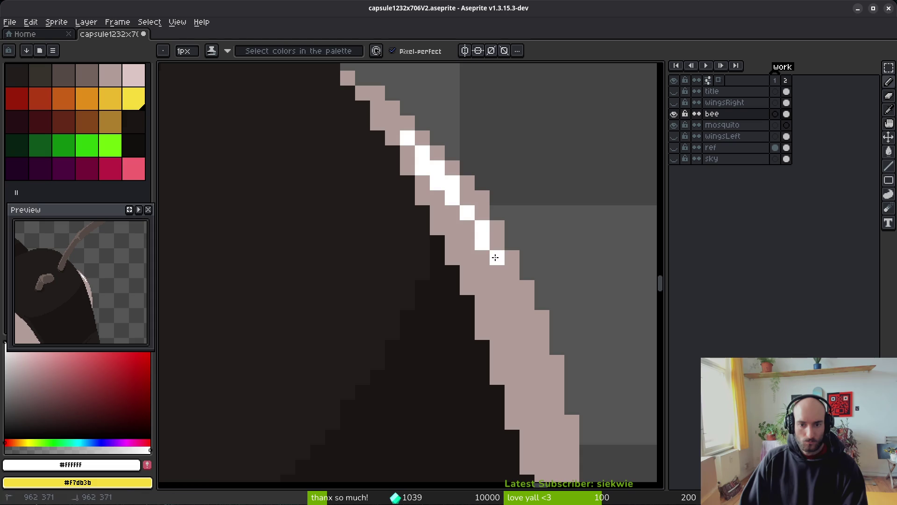
scroll(570, 335, "down", 5)
scroll(584, 304, "up", 1)
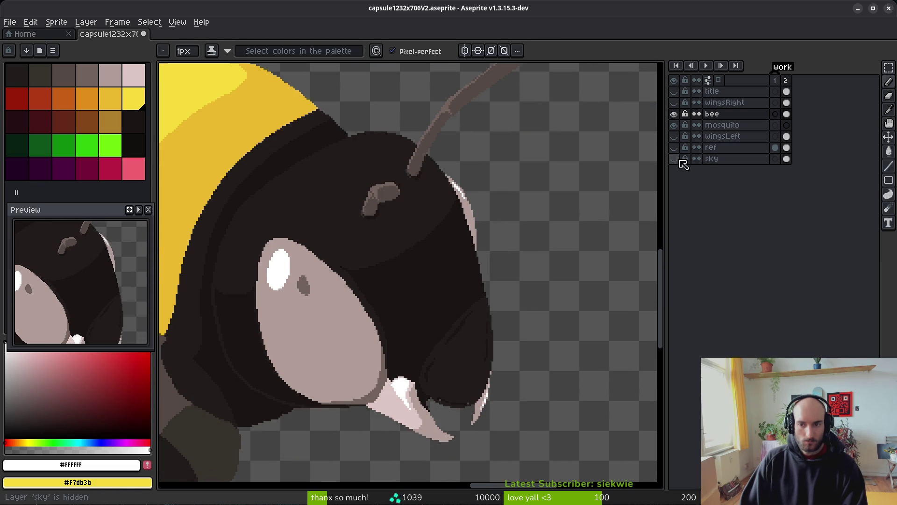
Show the dark sky layer behind the bee
left_click(673, 159)
scroll(509, 290, "down", 4)
scroll(507, 307, "up", 1)
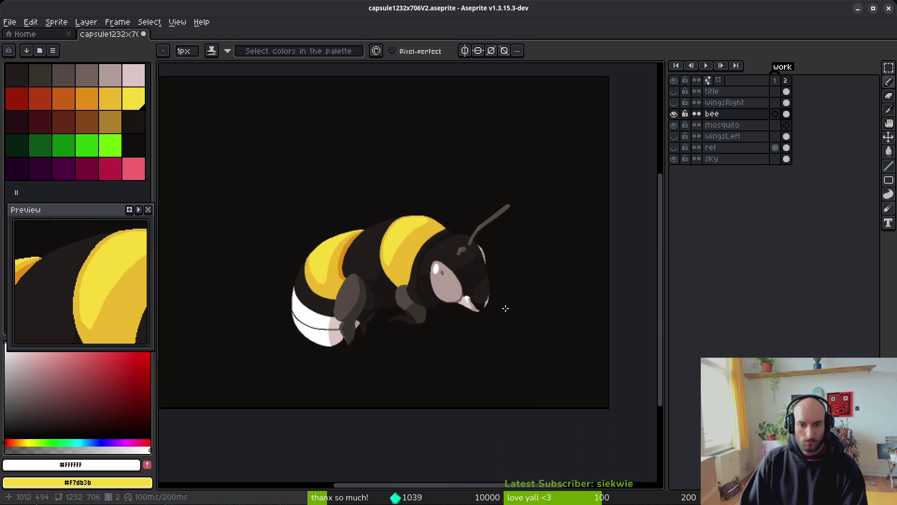
scroll(506, 309, "up", 1)
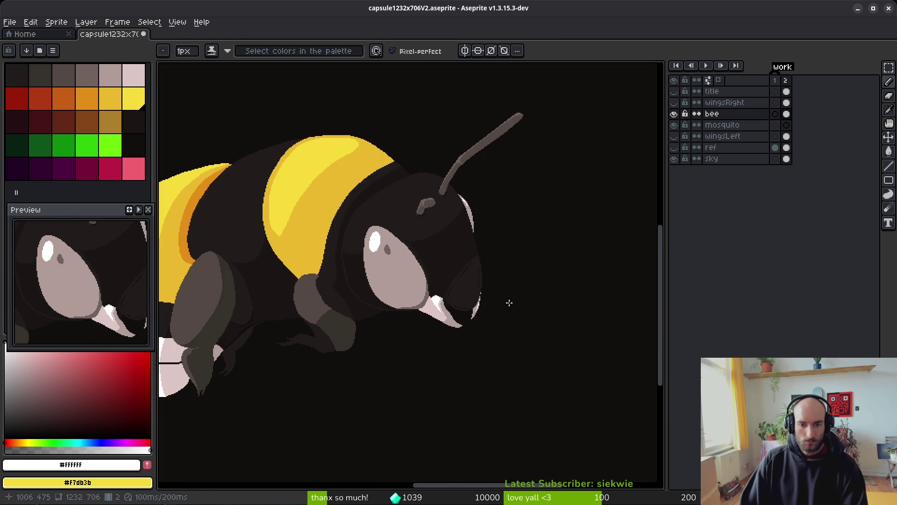
scroll(511, 309, "up", 2)
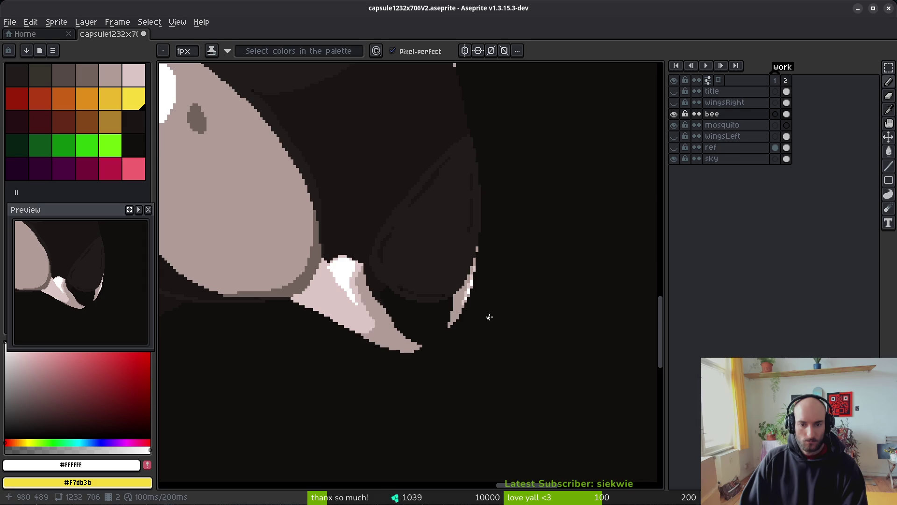
scroll(475, 301, "up", 5)
Sample light pink #dcc6c5 and bucket-fill the stray white mandible pixel with it
key("alt")
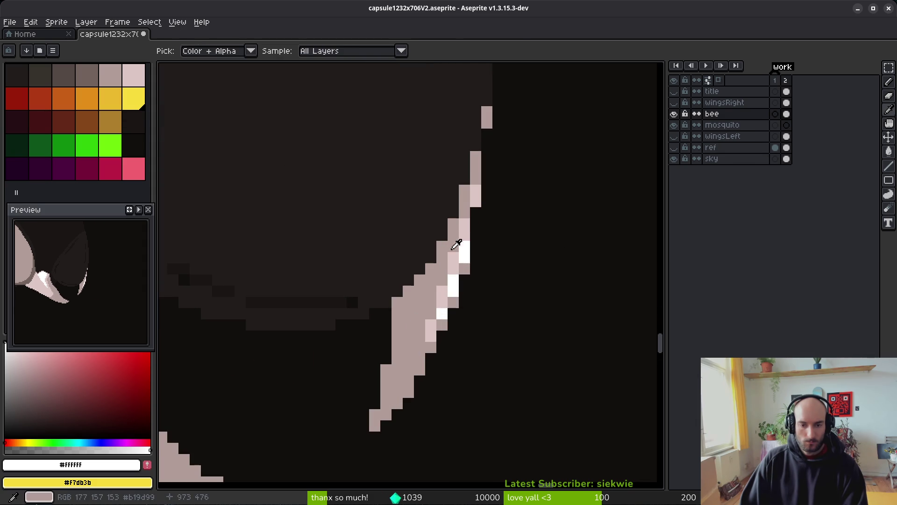
left_click(452, 254)
key("g")
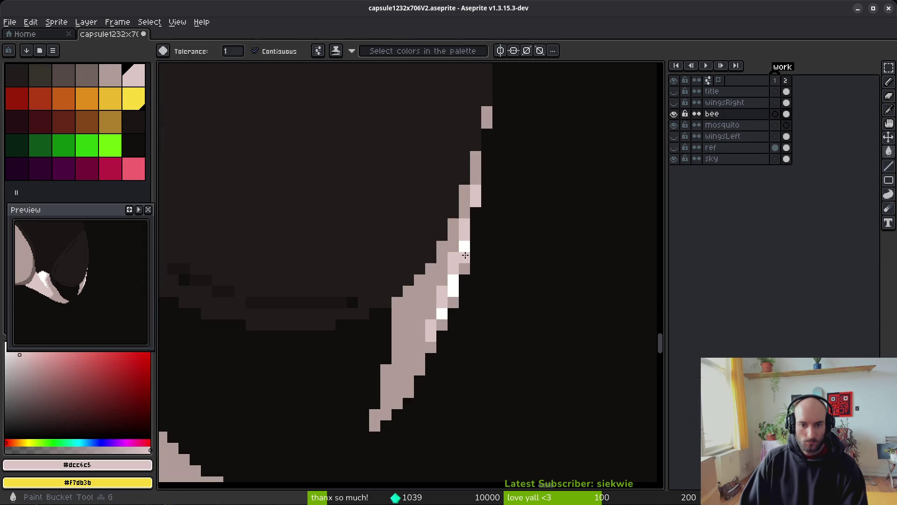
left_click(441, 313)
scroll(504, 326, "down", 4)
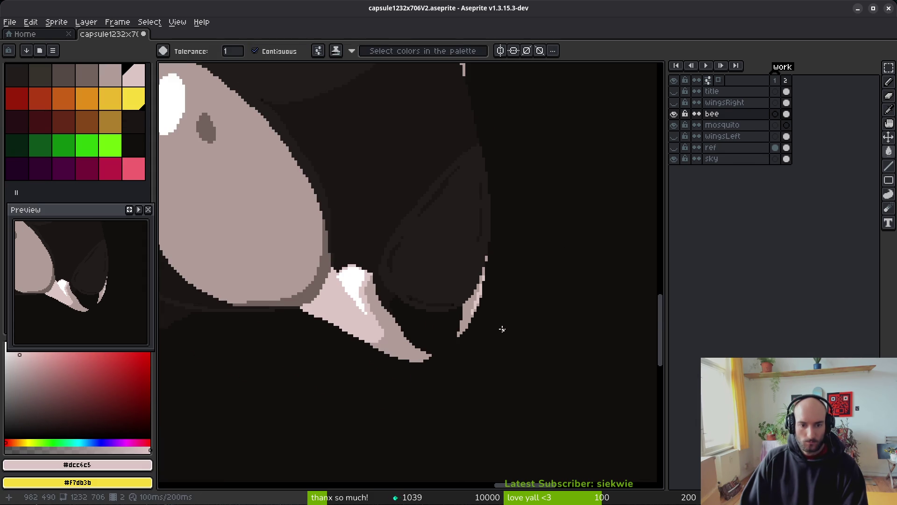
scroll(491, 330, "down", 1)
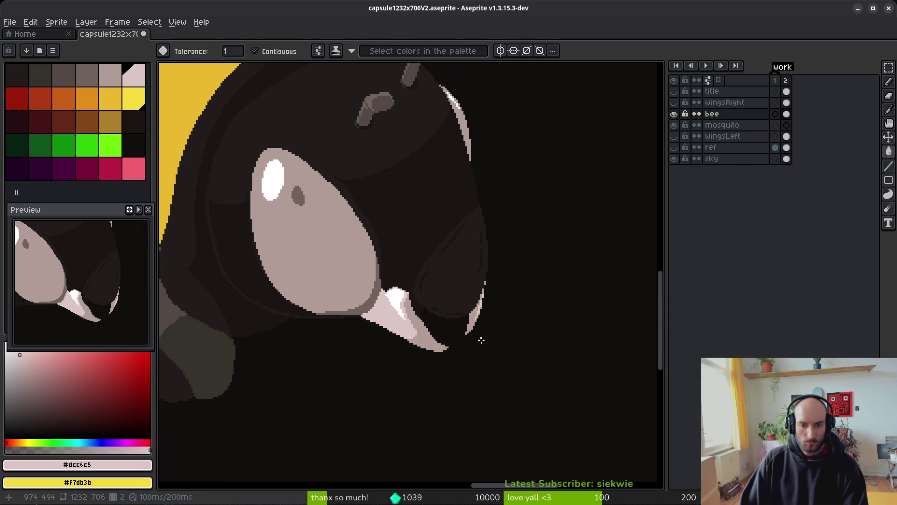
scroll(481, 338, "up", 3)
Sample the grey #b19d99 from the mandible for pencil drawing
key("i")
left_click(411, 331)
key("b")
scroll(327, 290, "up", 2)
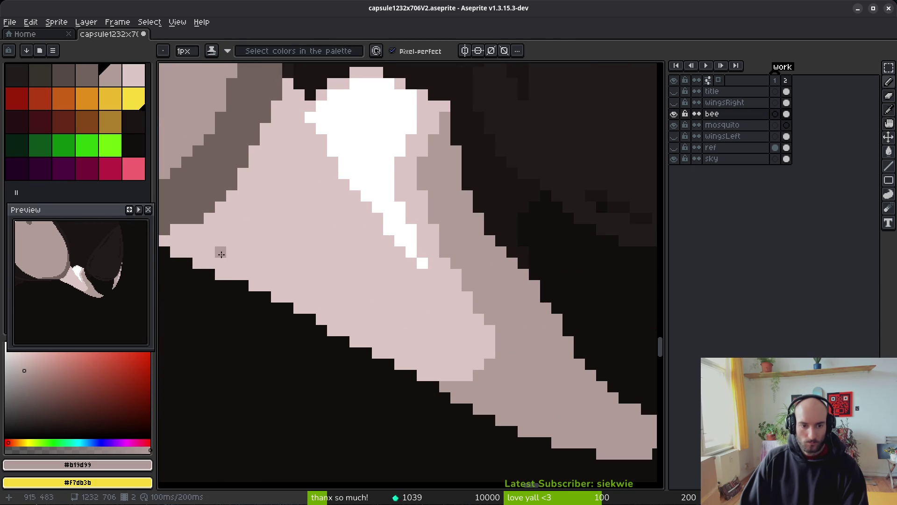
Draw a grey line along the mandible's lower edge and fill the strip below it grey
mouse_move(206, 261)
left_mouse_down()
mouse_move(474, 371)
mouse_move(445, 361)
mouse_move(451, 368)
left_mouse_up()
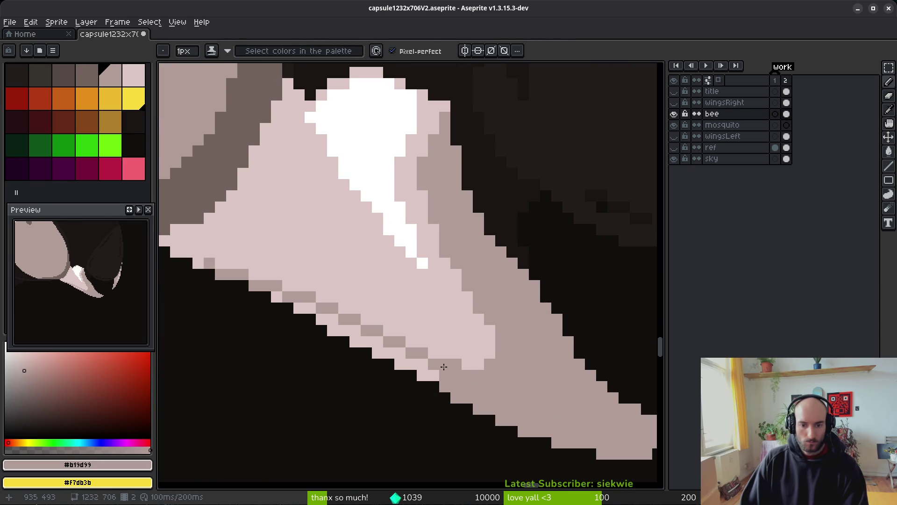
key("g")
left_click(418, 364)
left_click(303, 307)
left_click(280, 280, "alt")
left_click(243, 274)
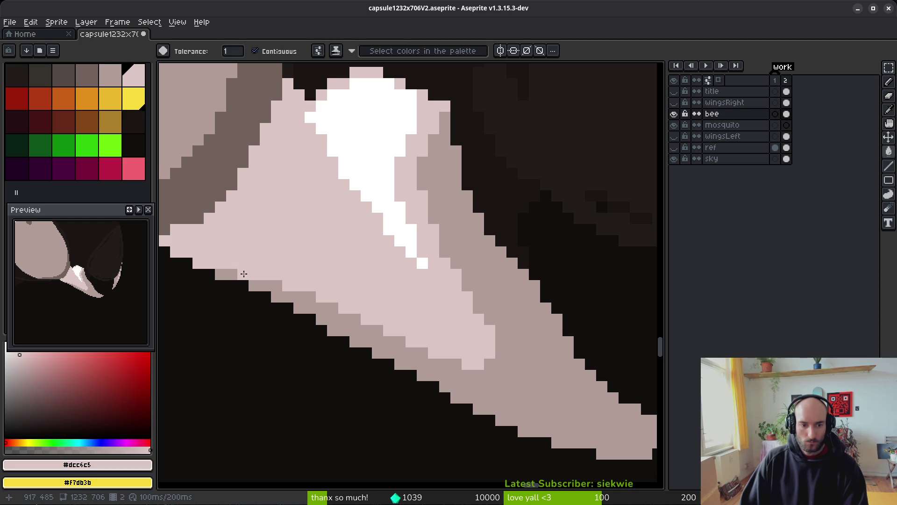
key("ctrl+z")
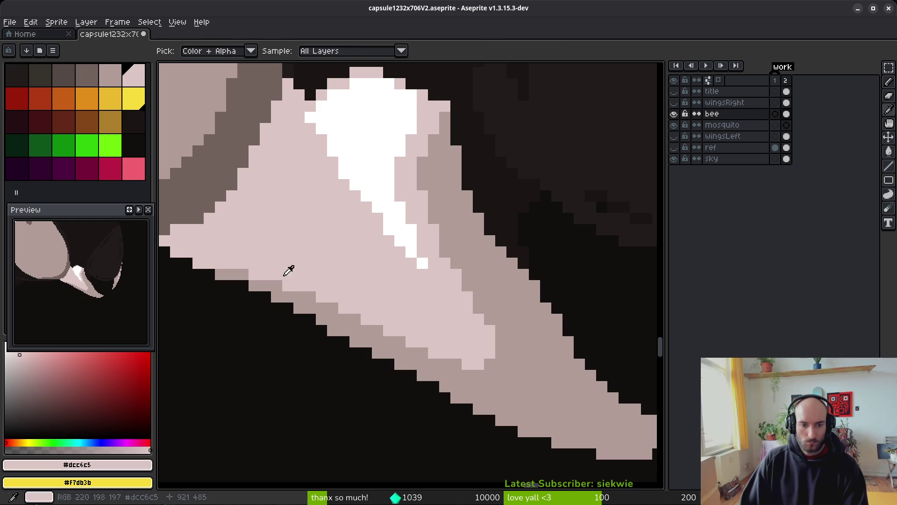
Extend the grey band along the mandible edge
scroll(465, 379, "down", 5)
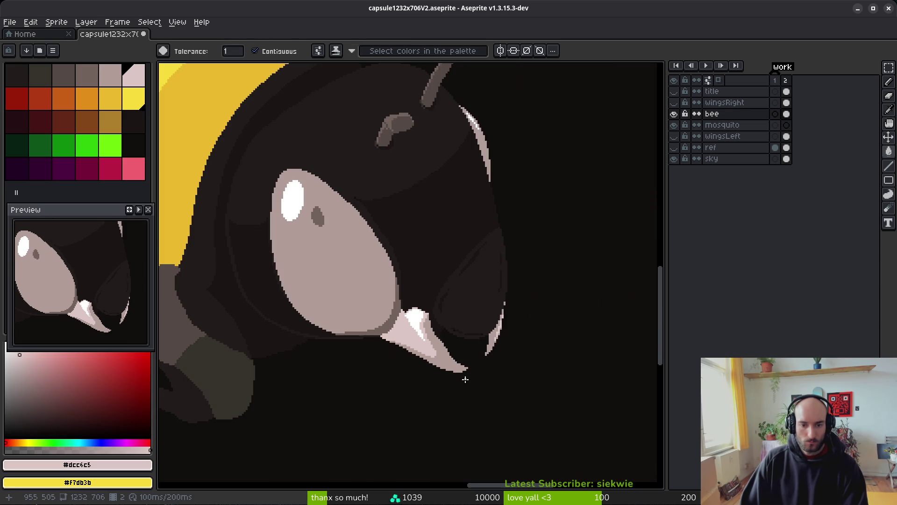
scroll(459, 377, "up", 3)
left_click(321, 292, "alt")
scroll(296, 294, "up", 3)
left_click(250, 275)
left_click_drag(339, 296, 226, 252)
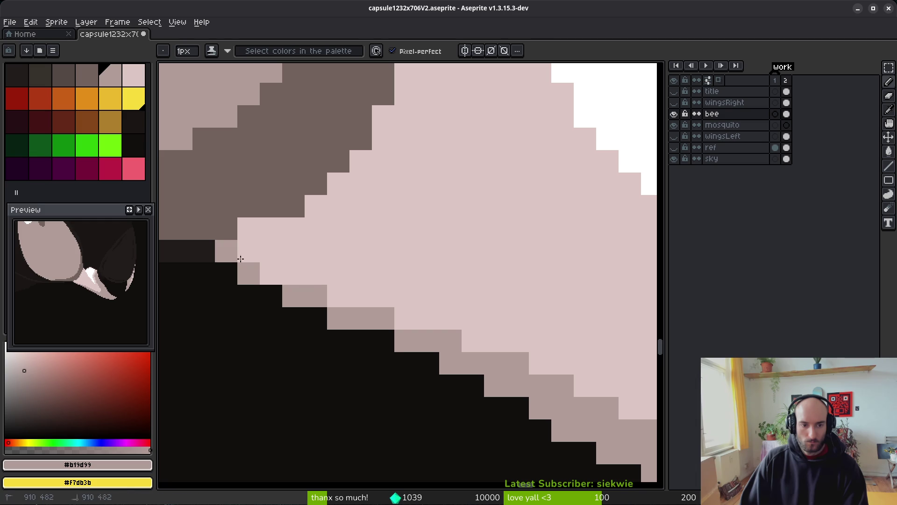
scroll(459, 333, "down", 4)
scroll(480, 355, "down", 1)
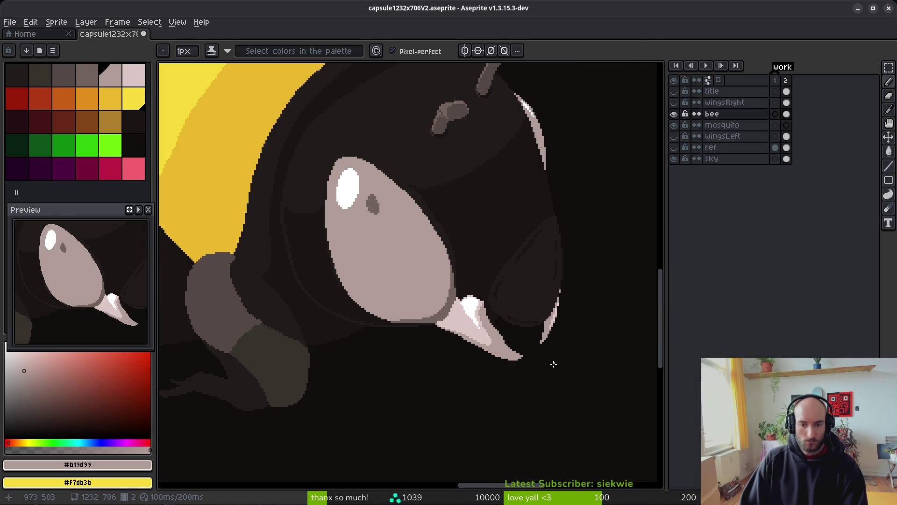
scroll(401, 352, "down", 3)
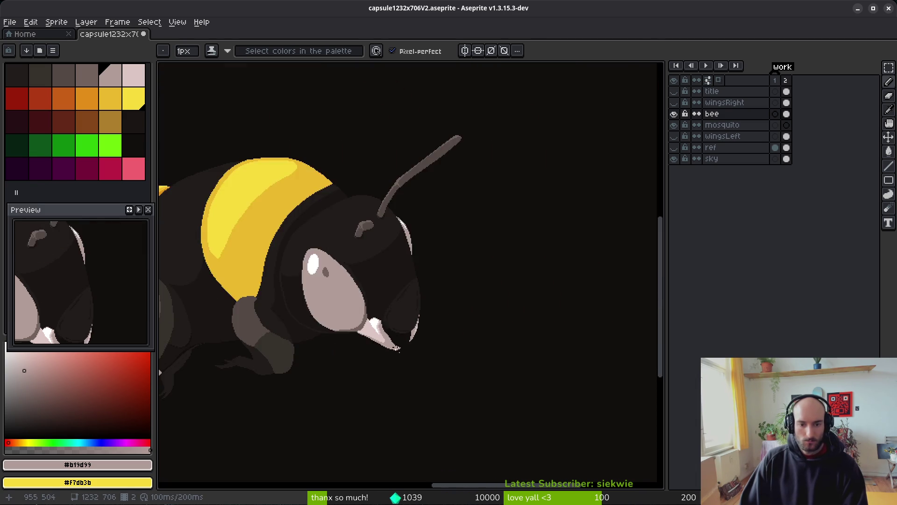
scroll(341, 316, "up", 5)
Pencil stepped light pink diagonal stripes through the grey band, filling dark gaps beside them
left_click(307, 281, "alt")
scroll(291, 236, "up", 2)
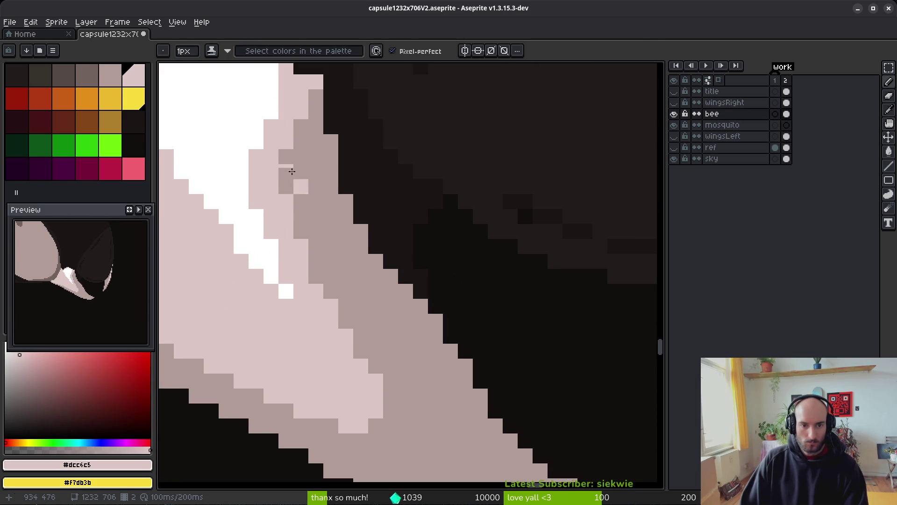
left_click_drag(286, 156, 345, 280)
left_click_drag(430, 375, 320, 237)
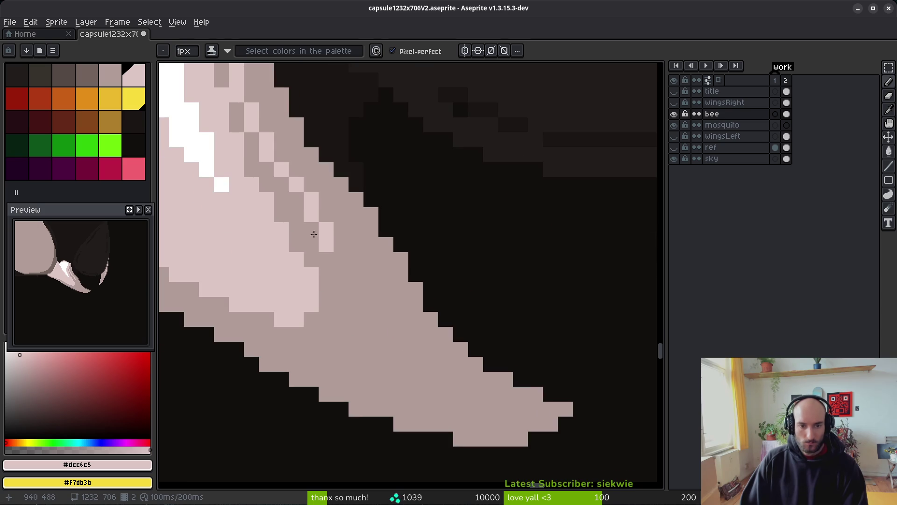
mouse_move(291, 182)
left_mouse_down()
mouse_move(398, 358)
mouse_move(326, 291)
left_mouse_up()
left_click(397, 348)
left_click(326, 319)
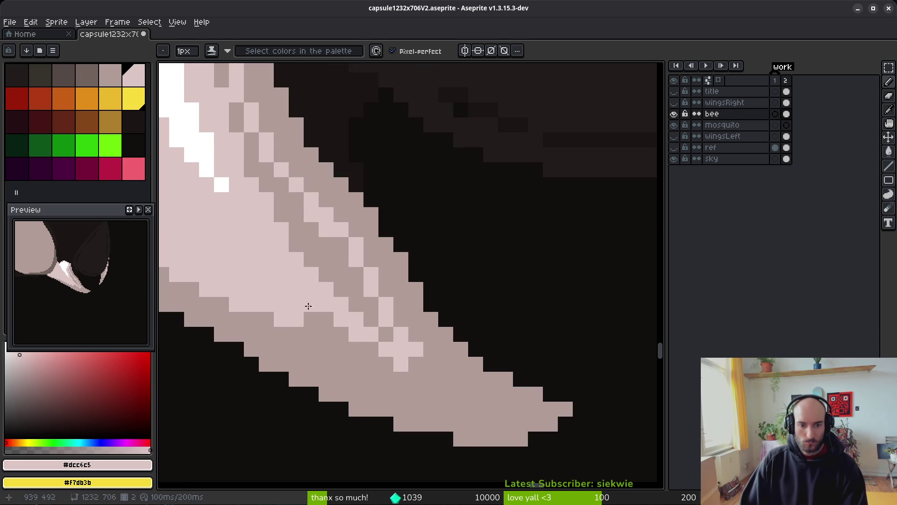
left_click(311, 319)
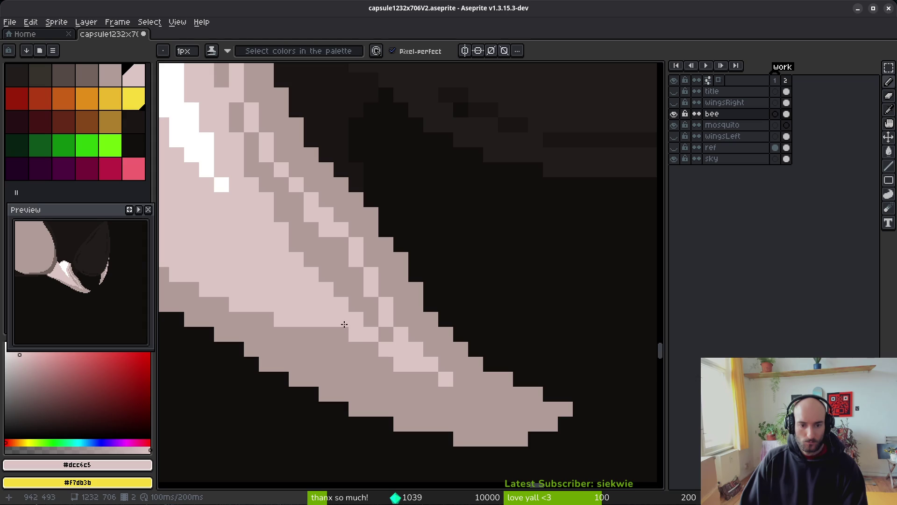
Fill the mandible's mid-tone stripe light pink and extend it toward the tip
key("g")
left_click(359, 320)
scroll(344, 299, "down", 4)
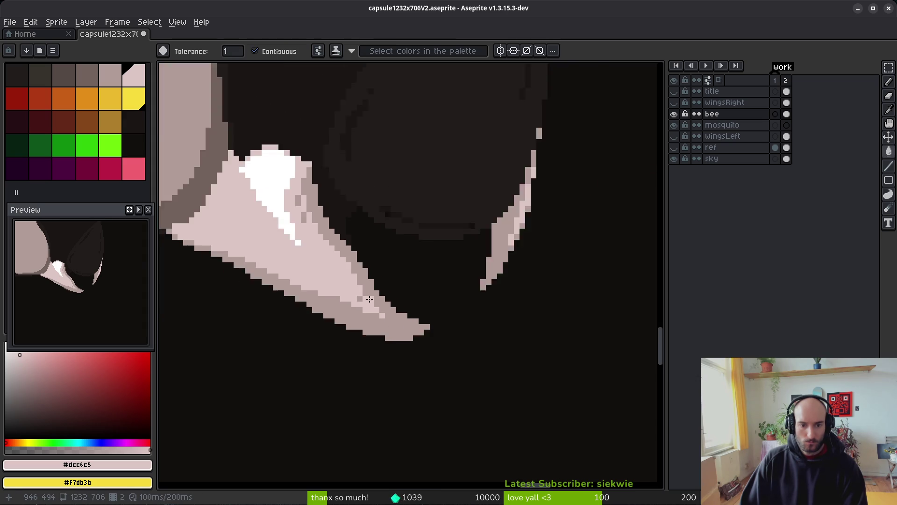
scroll(340, 293, "up", 4)
key("b")
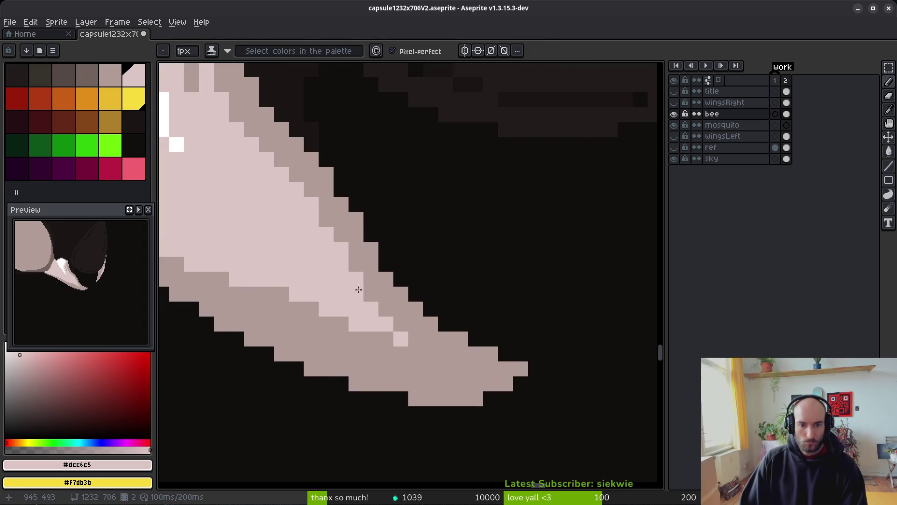
left_click_drag(372, 303, 415, 346)
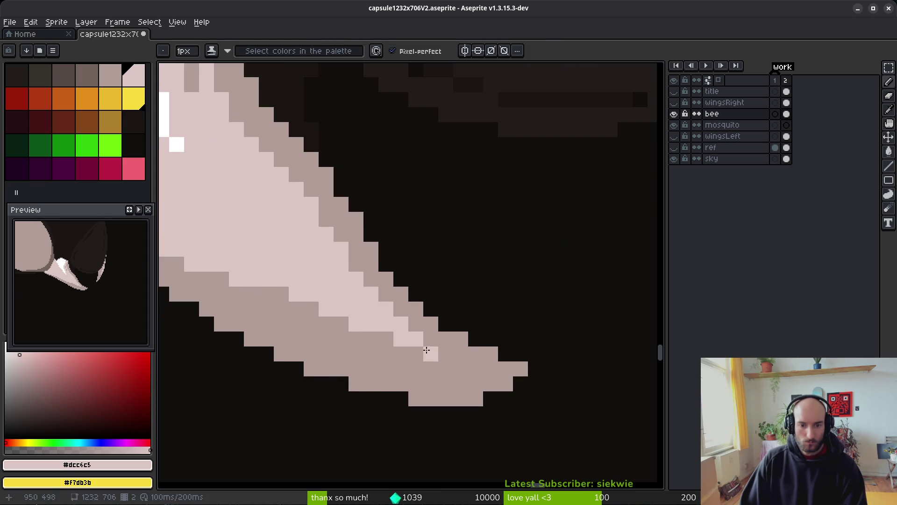
Add darker grey #b19d99 pixels along the band edge, undoing the last stroke
scroll(424, 350, "down", 5)
scroll(465, 362, "up", 5)
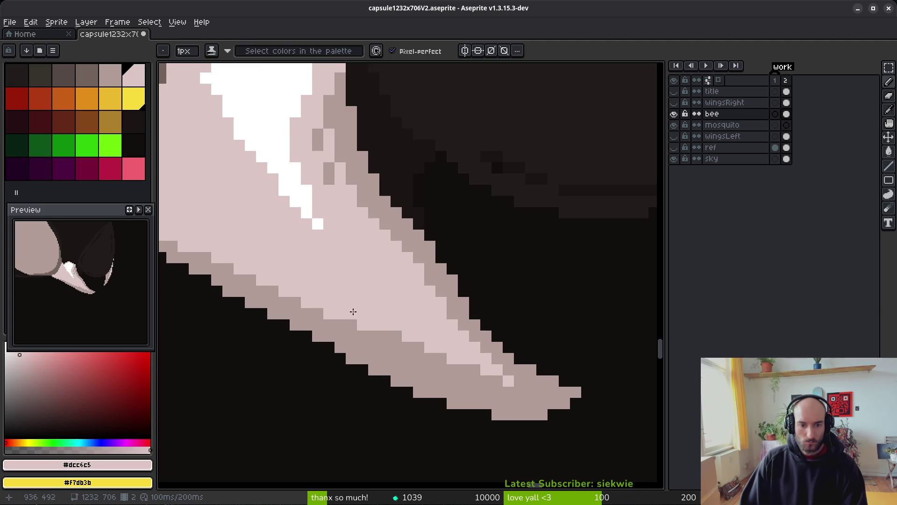
scroll(392, 336, "left", 3)
left_click(401, 326, "alt")
mouse_move(286, 283)
left_mouse_down()
mouse_move(405, 319)
mouse_move(468, 351)
left_mouse_up()
left_click(385, 310)
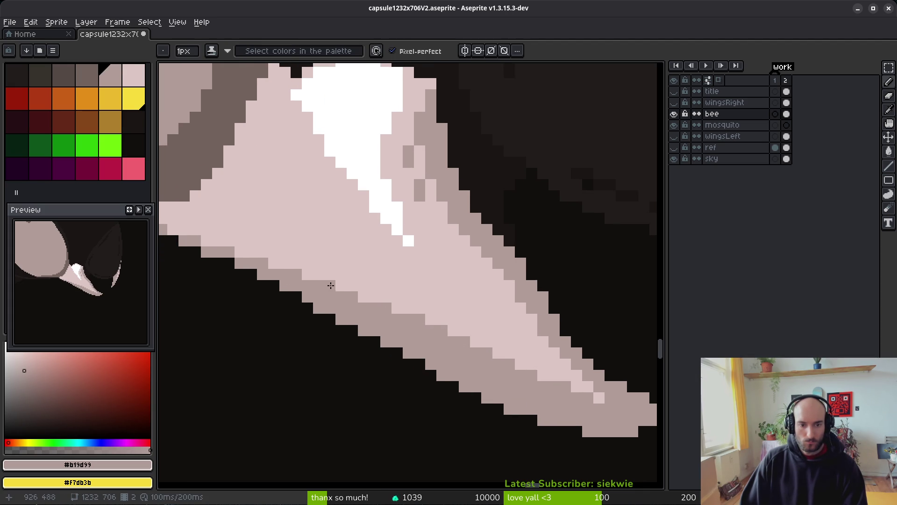
scroll(395, 314, "down", 2)
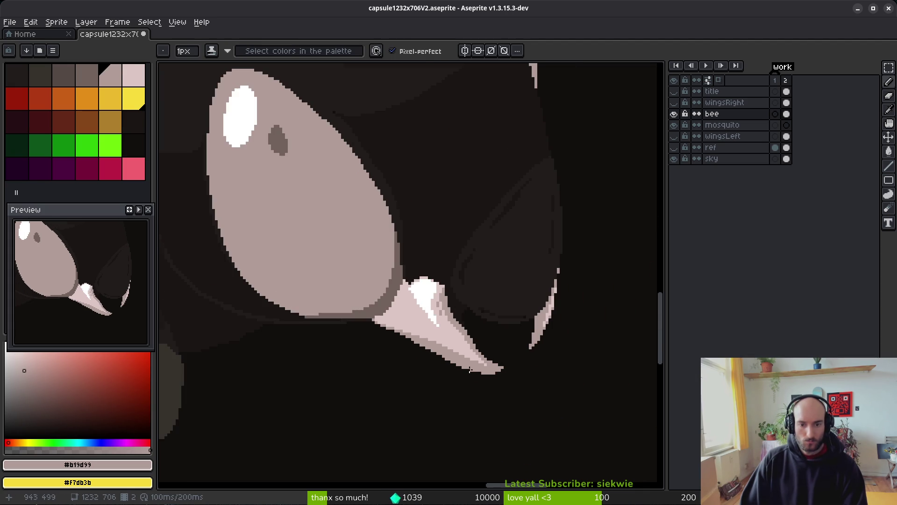
key("ctrl+z")
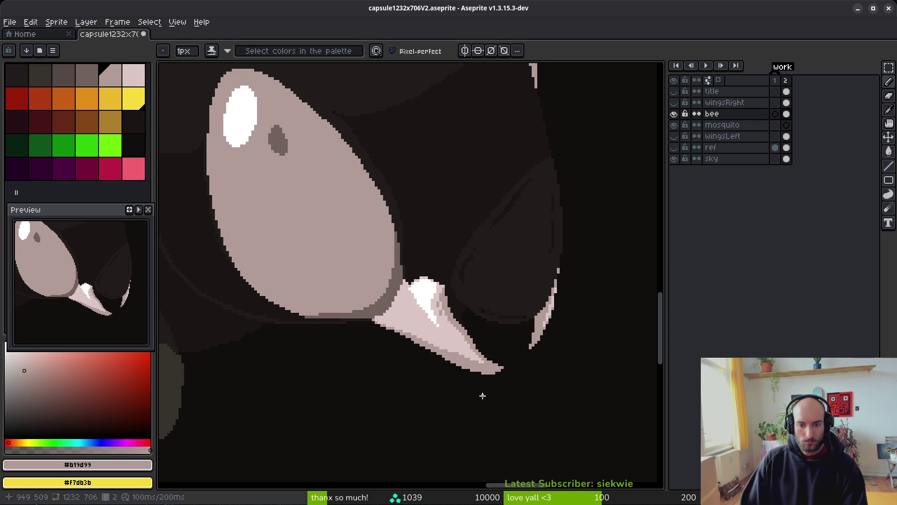
scroll(482, 396, "down", 3)
scroll(421, 287, "up", 7)
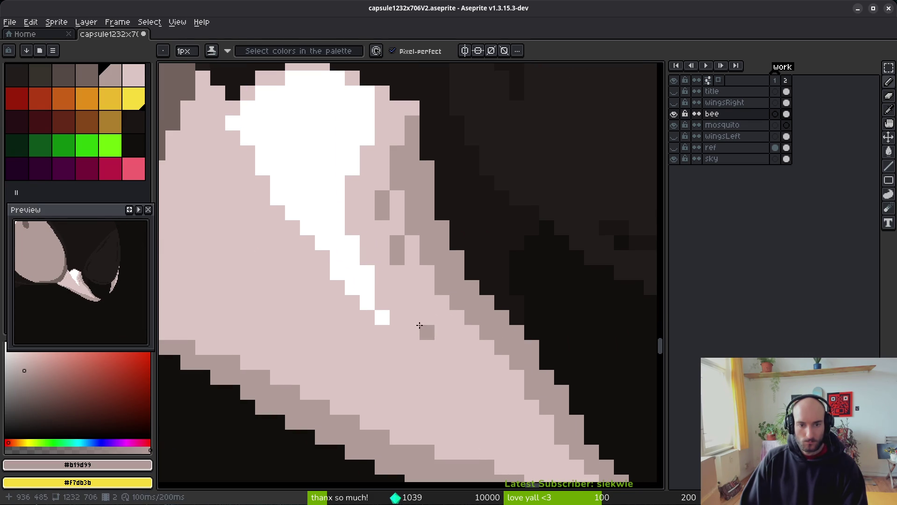
Paint a white diagonal highlight in the mandible and fill leftover grey pixels pale pink
left_click(355, 184, "alt")
mouse_move(366, 180)
left_mouse_down()
mouse_move(384, 255)
mouse_move(439, 333)
left_mouse_up()
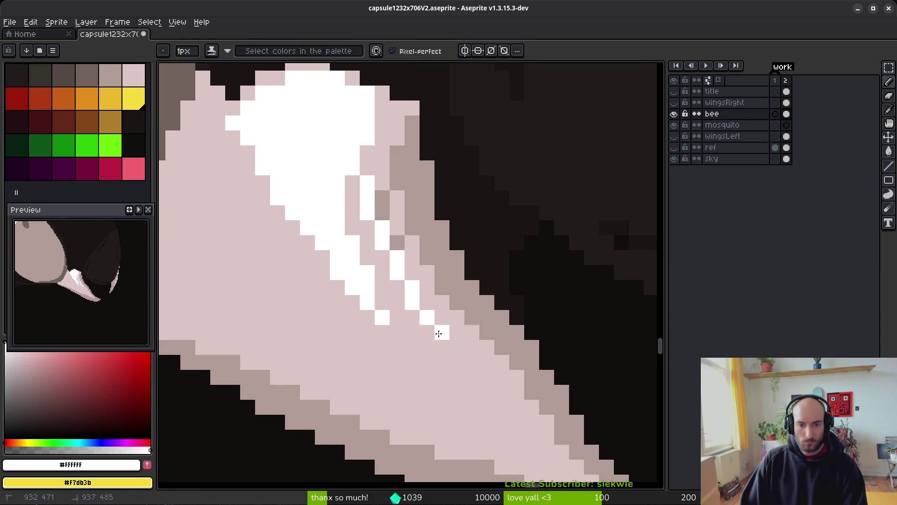
mouse_move(390, 286)
left_mouse_down()
mouse_move(326, 160)
mouse_move(334, 174)
left_mouse_up()
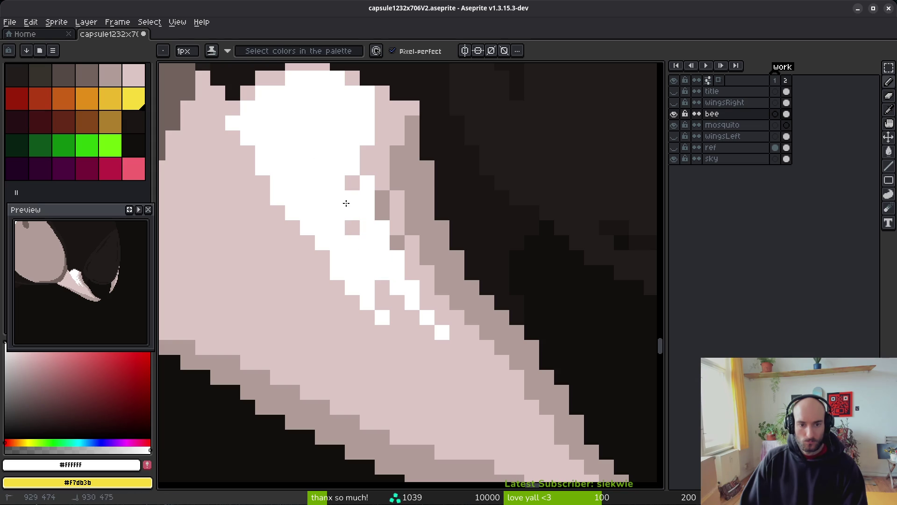
left_click(395, 194, "alt")
key("g")
left_click(382, 204)
left_click(398, 242)
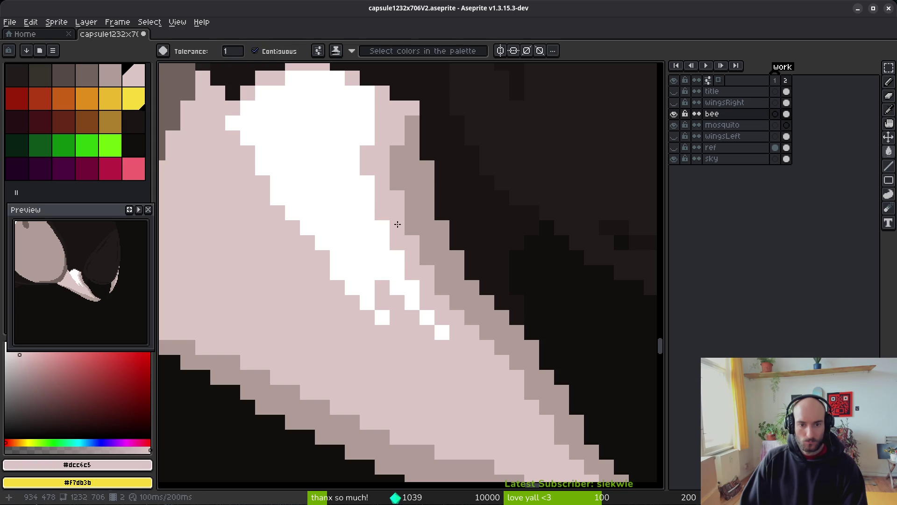
key("b")
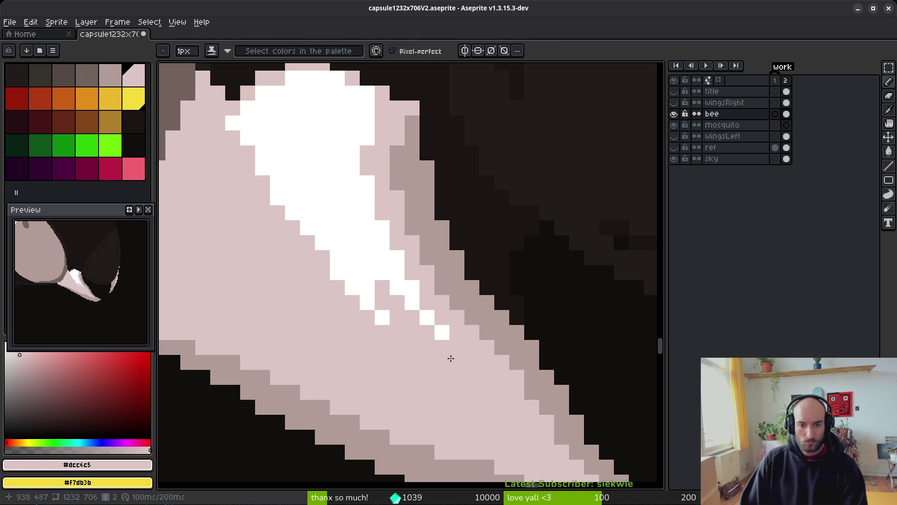
Refine the streak with a pink diagonal lined by white pixels
mouse_move(370, 274)
left_mouse_down()
mouse_move(276, 189)
mouse_move(352, 292)
mouse_move(278, 195)
left_mouse_up()
scroll(350, 289, "down", 4)
scroll(349, 304, "up", 4)
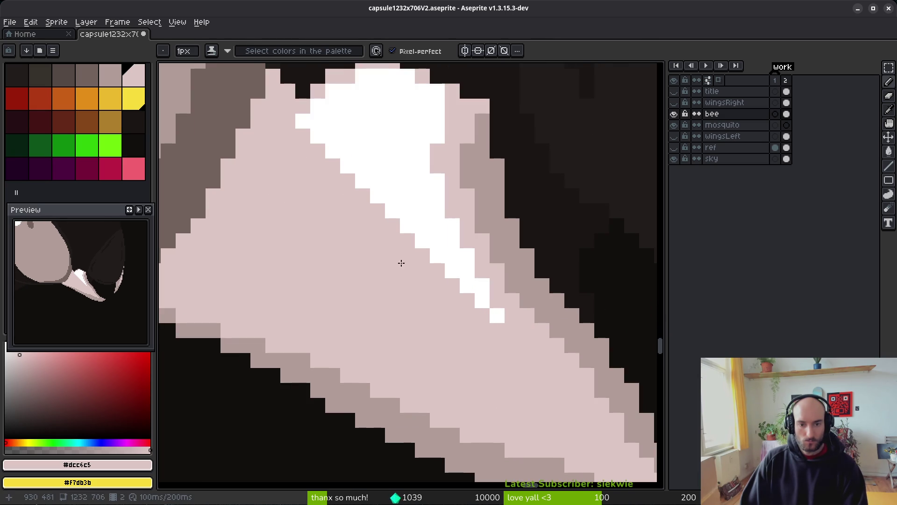
left_click(363, 174, "alt")
mouse_move(311, 174)
left_mouse_down()
mouse_move(380, 262)
mouse_move(459, 305)
left_mouse_up()
left_click_drag(355, 226, 352, 211)
scroll(559, 380, "down", 4)
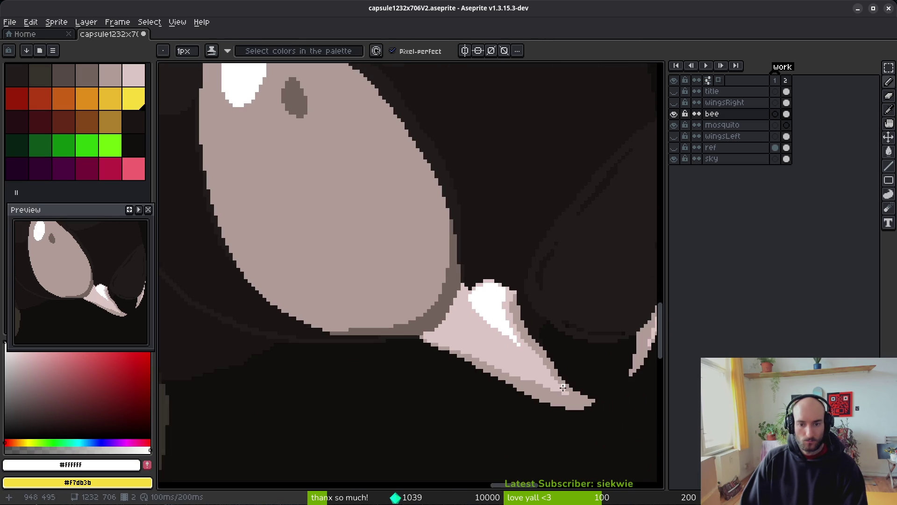
scroll(550, 375, "up", 4)
left_click(430, 324, "alt")
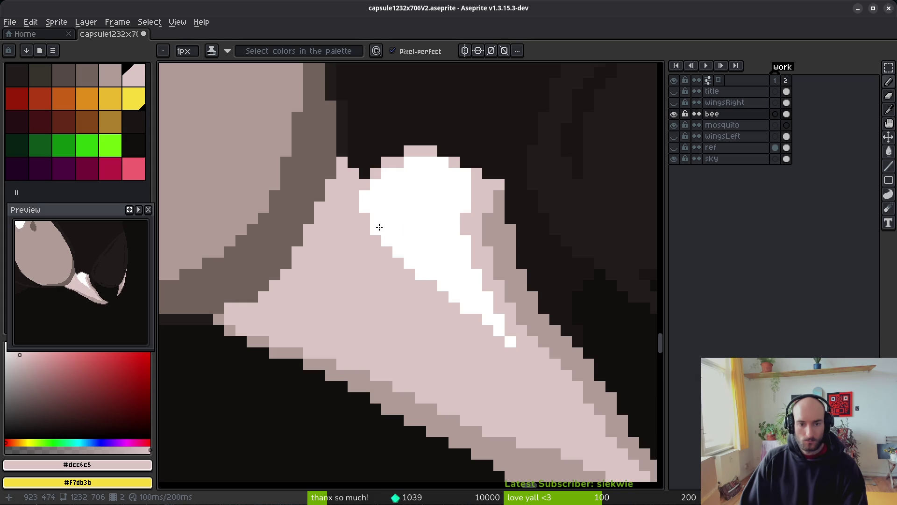
scroll(474, 187, "up", 3)
Save the sprite with Ctrl+S
key("ctrl+s")
scroll(435, 248, "down", 4)
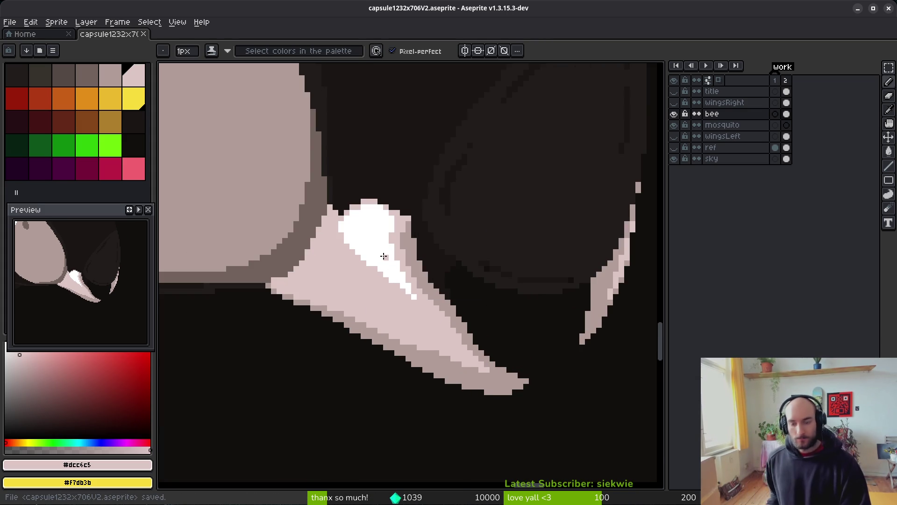
scroll(421, 220, "down", 2)
scroll(438, 270, "up", 1)
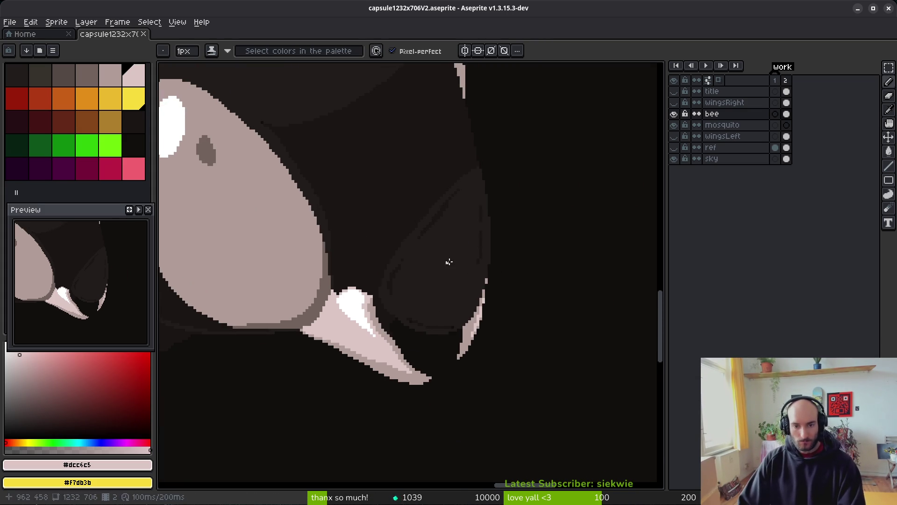
scroll(438, 270, "down", 4)
scroll(462, 275, "up", 5)
key("ctrl+s")
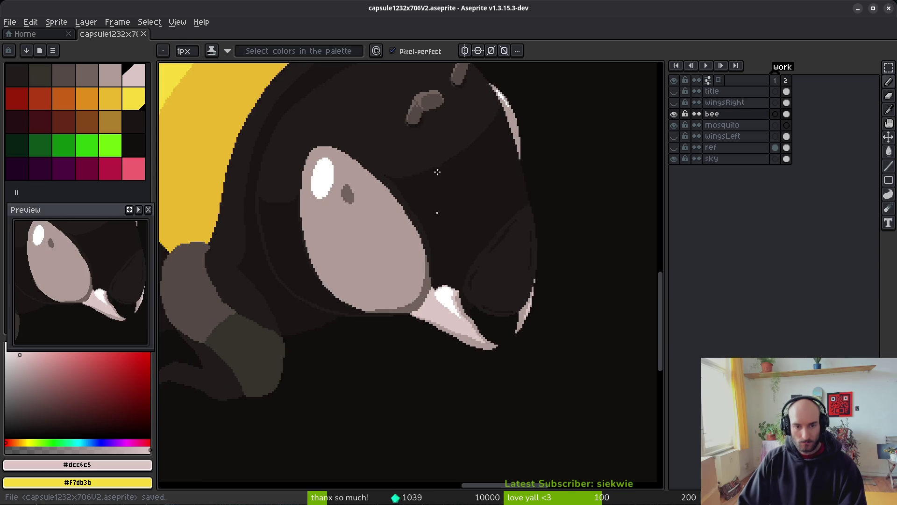
Try filling the dark lobe right of the mandible dark olive, then undo it
left_click(256, 345, "alt")
key("g")
scroll(483, 285, "up", 1)
left_click(512, 273)
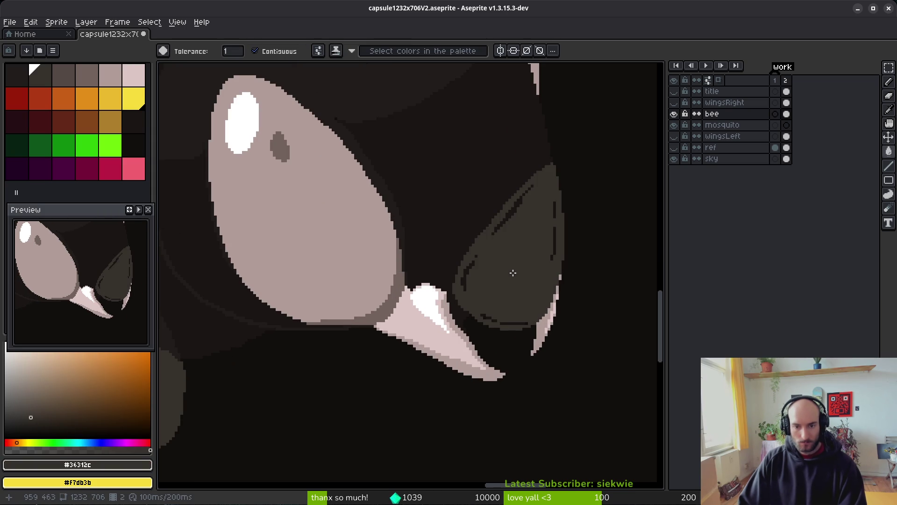
scroll(512, 272, "down", 3)
scroll(522, 271, "up", 3)
key("ctrl+z")
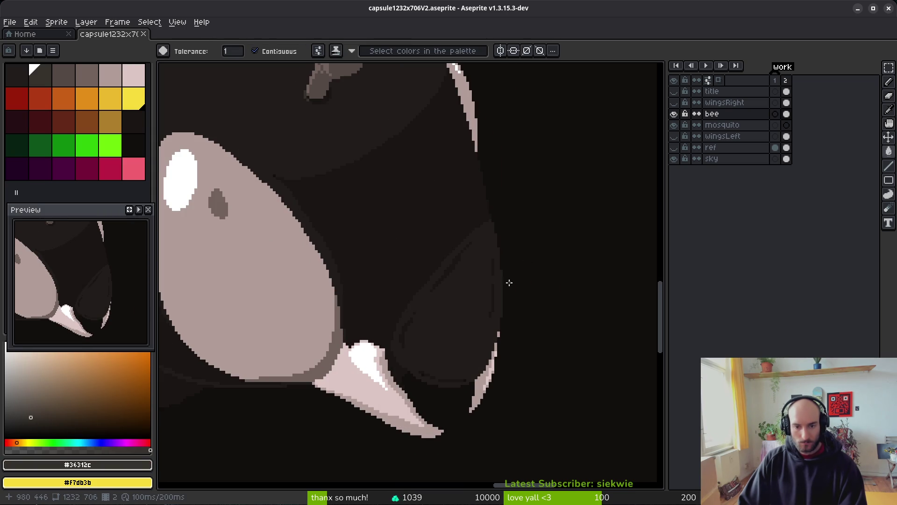
key("alt+Tab")
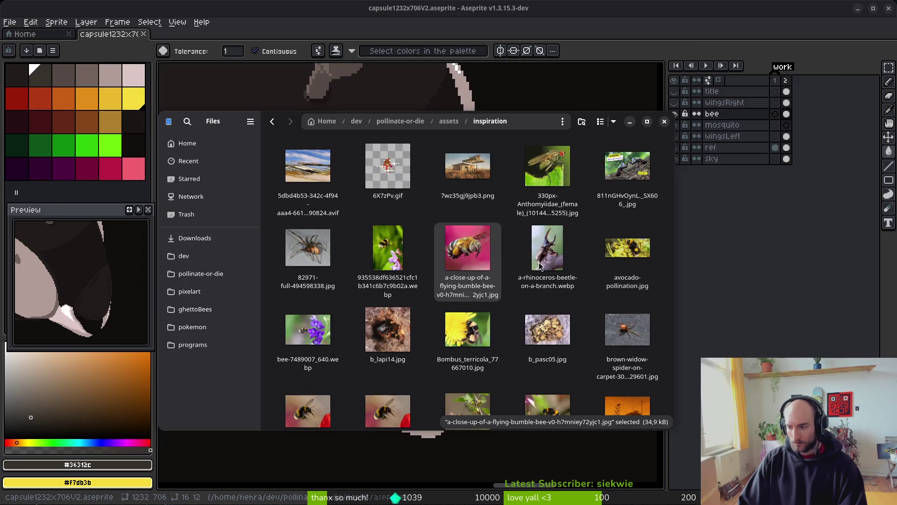
key("alt+Tab")
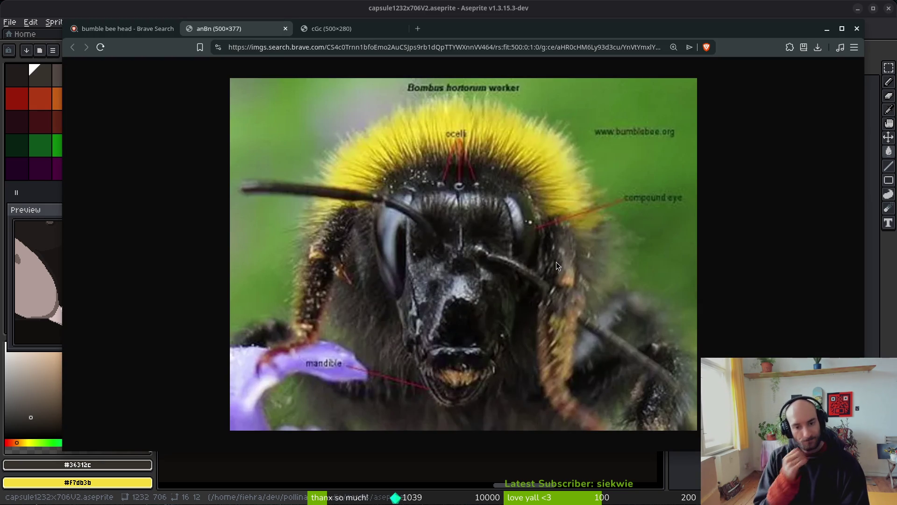
key("alt+Tab")
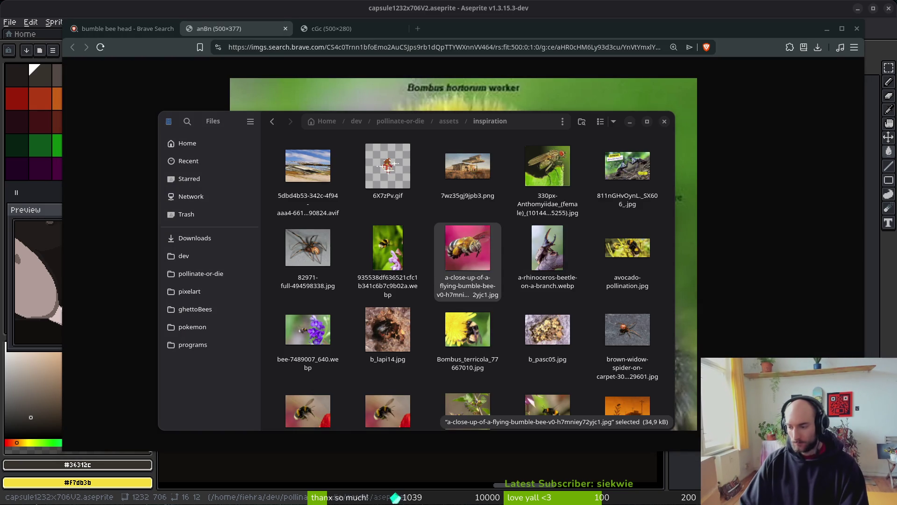
key("alt+Tab")
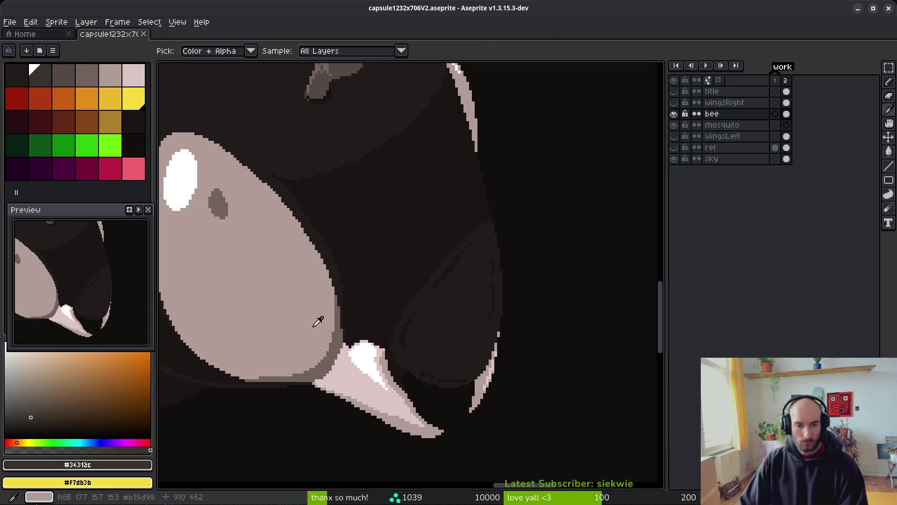
Fill the dark lobe right of the mandible with greyish brown #71625d
left_click(330, 346, "alt")
left_click(448, 324)
scroll(442, 298, "up", 1)
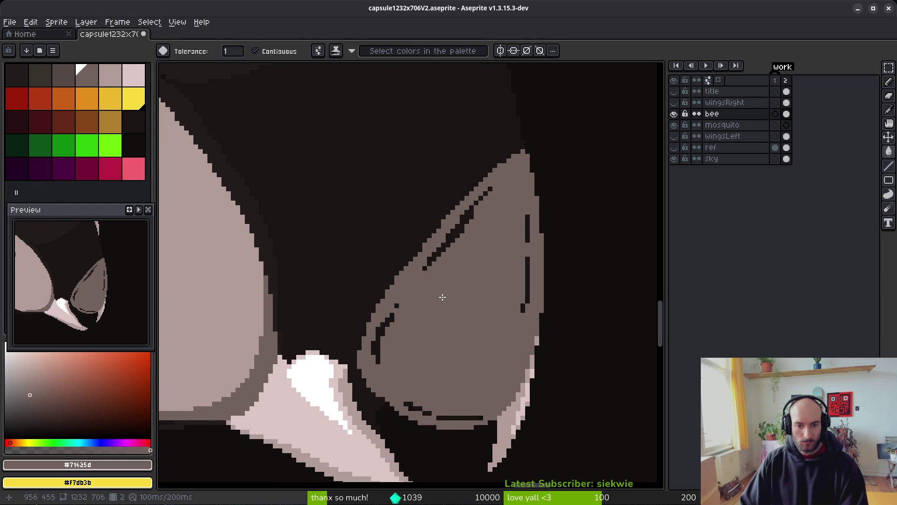
scroll(441, 297, "down", 2)
scroll(461, 322, "down", 2)
scroll(462, 322, "up", 4)
key("ctrl+z")
left_click(315, 298, "alt")
scroll(420, 304, "up", 1)
scroll(437, 304, "down", 3)
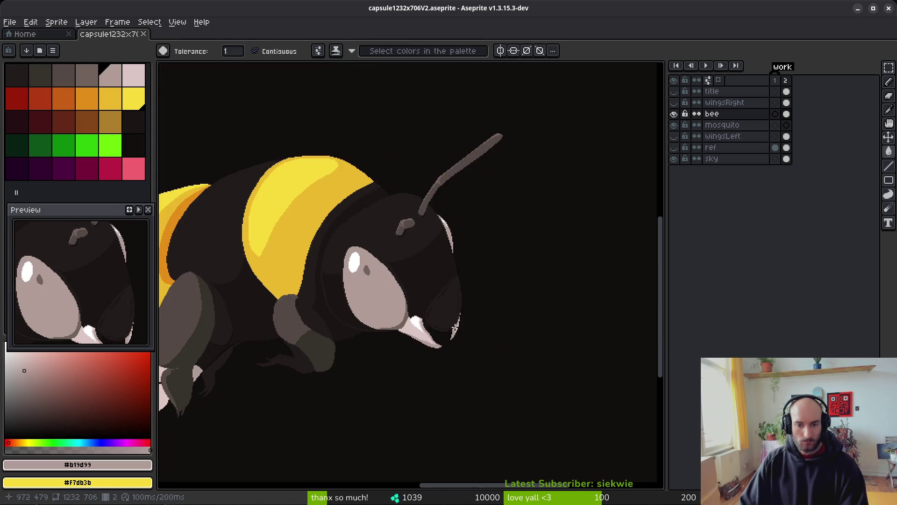
scroll(357, 321, "up", 3)
left_click(320, 280, "alt")
left_click(465, 272)
scroll(473, 304, "up", 1)
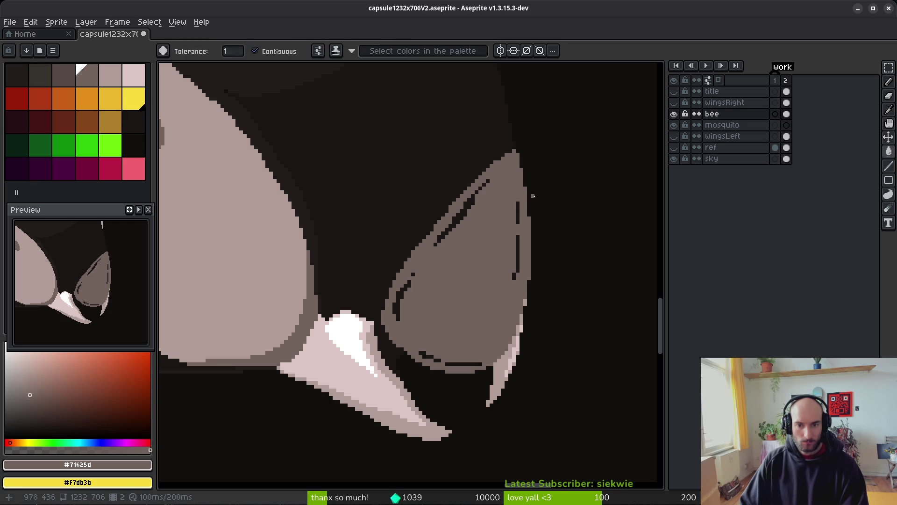
Fill the dark line along the lobe's bottom with the same greyish brown
key("m")
scroll(468, 228, "up", 1)
scroll(475, 236, "down", 1)
key("ctrl+z")
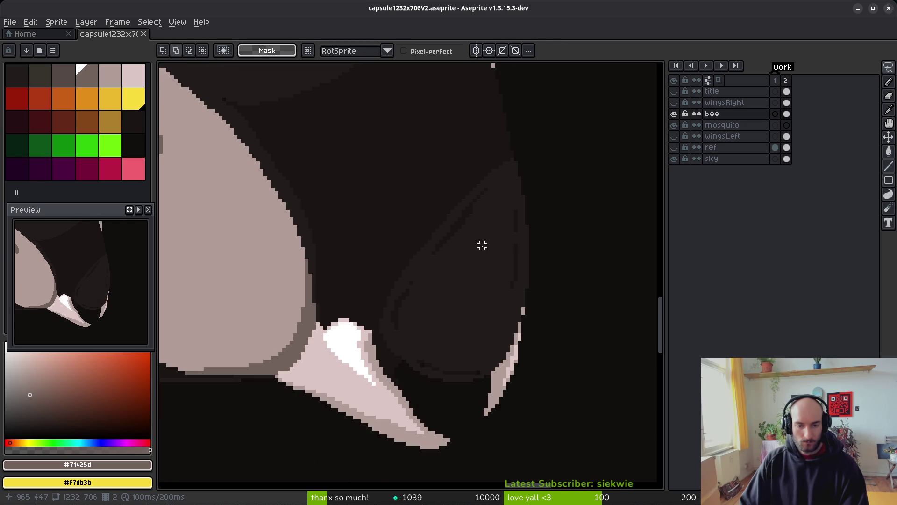
key("ctrl+y")
scroll(472, 246, "down", 1)
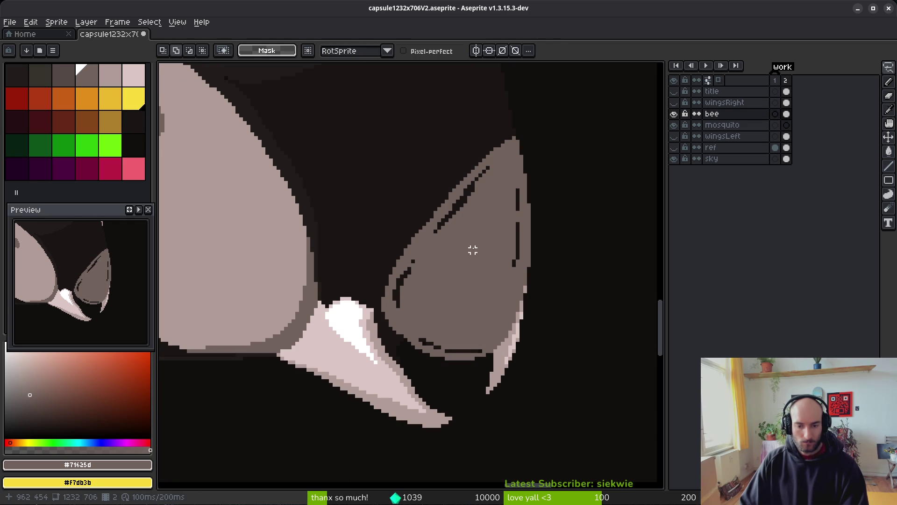
key("g")
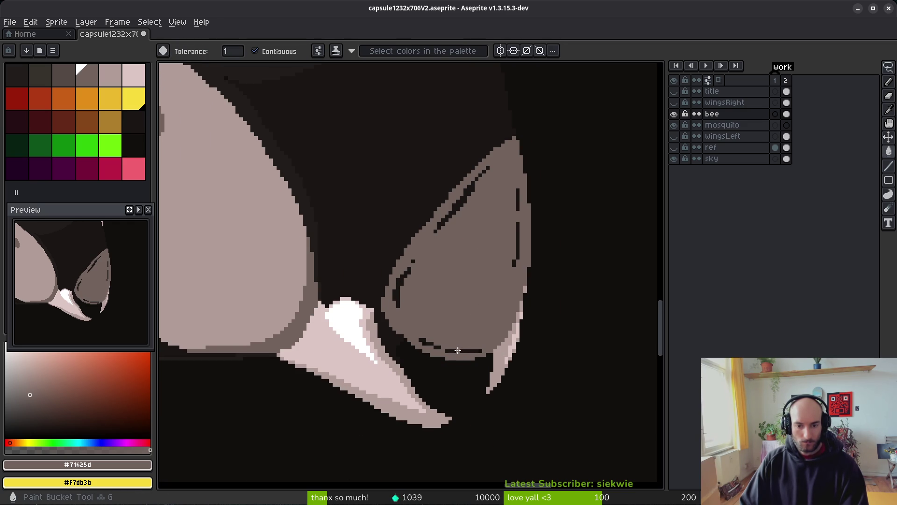
left_click(465, 347)
scroll(462, 347, "up", 2)
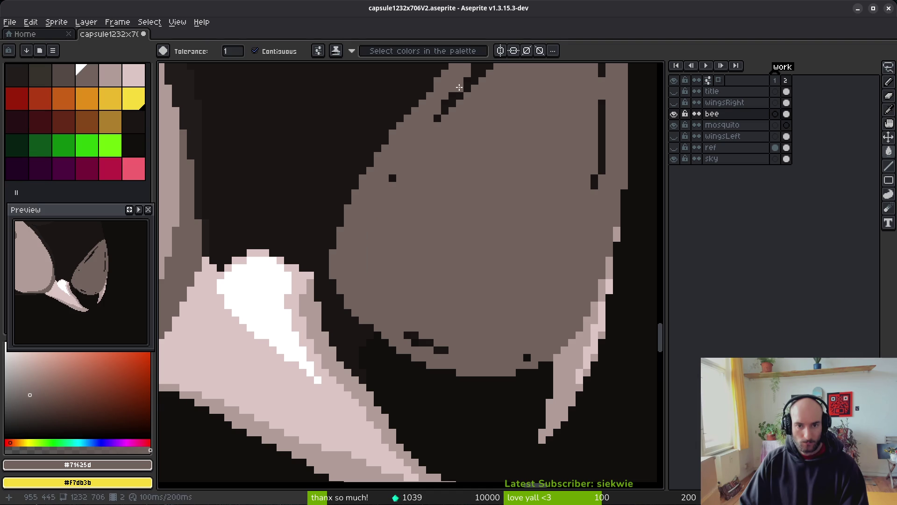
scroll(489, 173, "up", 3)
Draw a freehand Lasso selection around the whole lobe and sample its dark line colour
key("q")
mouse_move(546, 77)
left_mouse_down()
mouse_move(416, 212)
mouse_move(357, 327)
left_mouse_up()
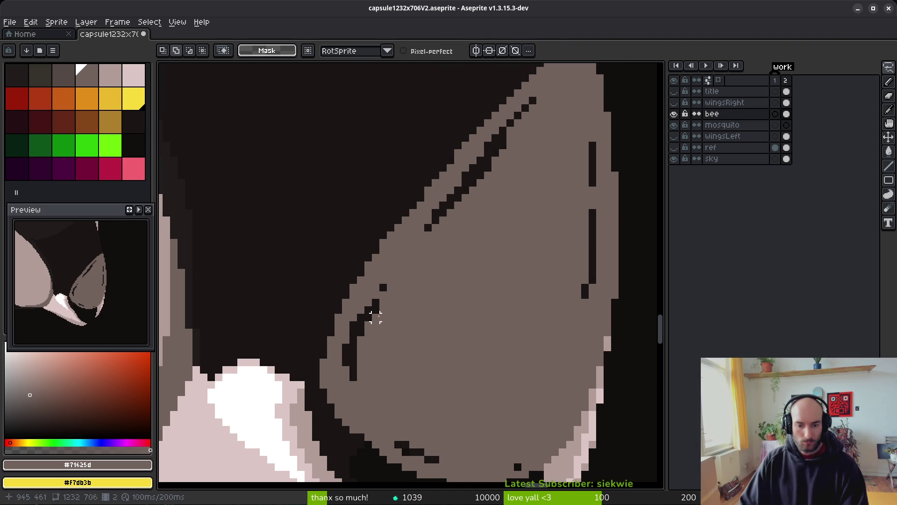
mouse_move(554, 79)
left_mouse_down()
mouse_move(479, 140)
mouse_move(409, 231)
mouse_move(348, 336)
mouse_move(348, 396)
mouse_move(405, 460)
left_mouse_up()
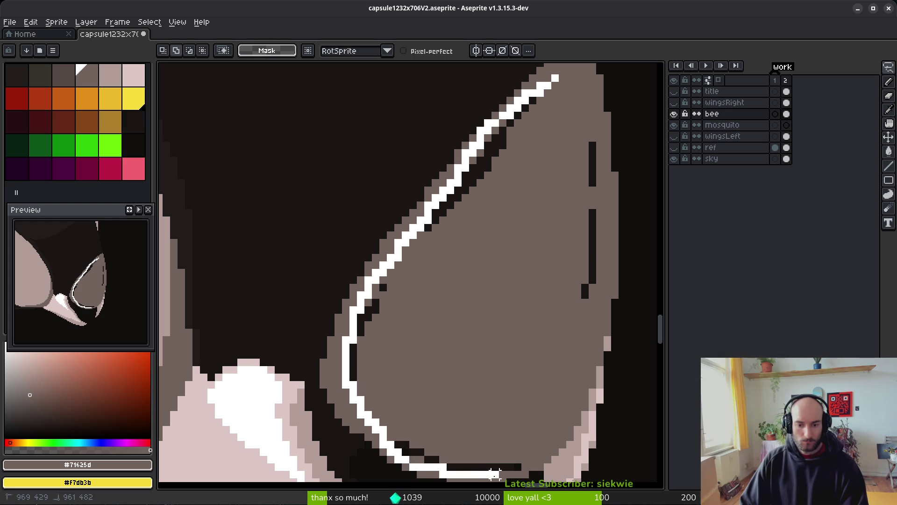
left_click_drag(532, 451, 592, 318)
mouse_move(607, 236)
left_mouse_down()
mouse_move(591, 150)
mouse_move(554, 77)
left_mouse_up()
key("i")
left_click(595, 166)
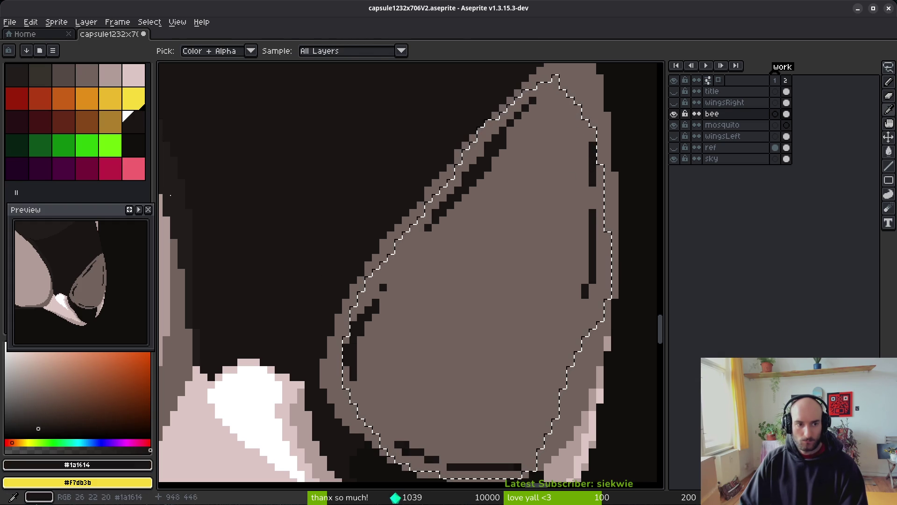
Replace the lobe's dark streak colour with the lighter swatch, then clear the selection
right_click(86, 77)
key("shift+r")
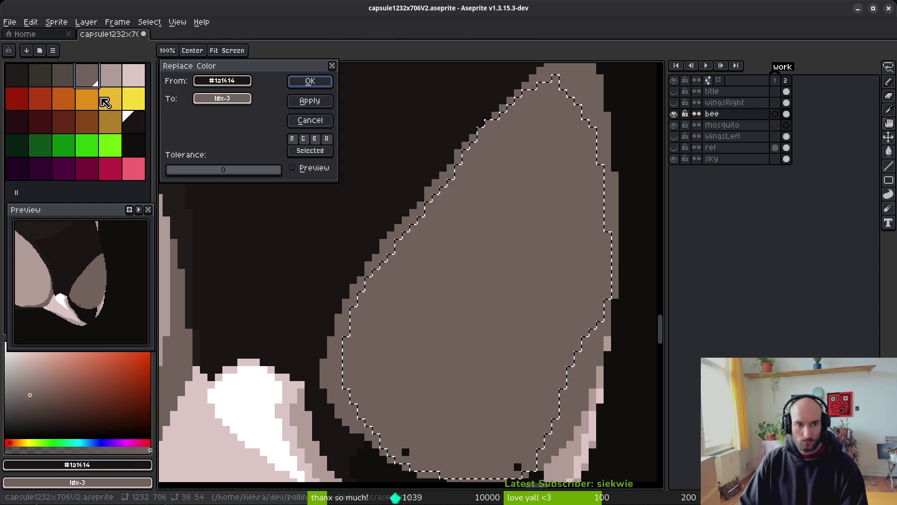
key("Escape")
right_click(113, 80)
key("shift+r")
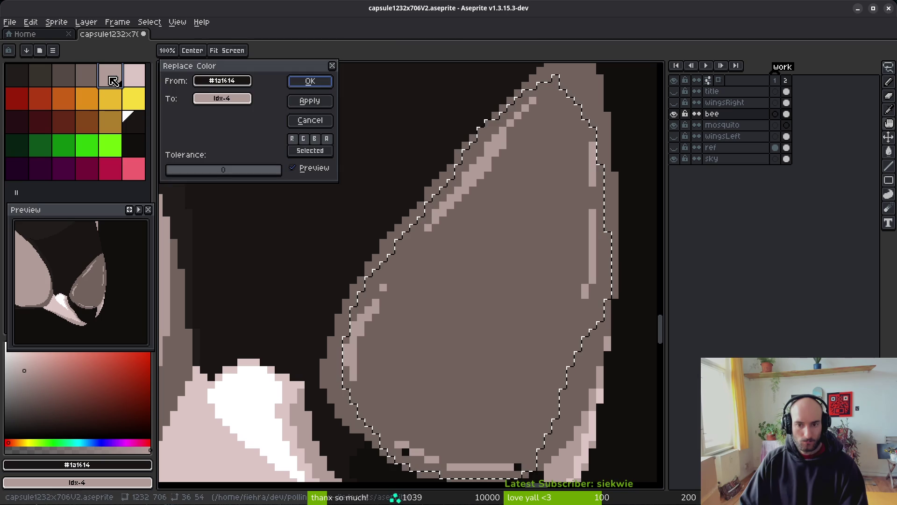
left_click(307, 79)
scroll(542, 283, "down", 3)
left_click(546, 290)
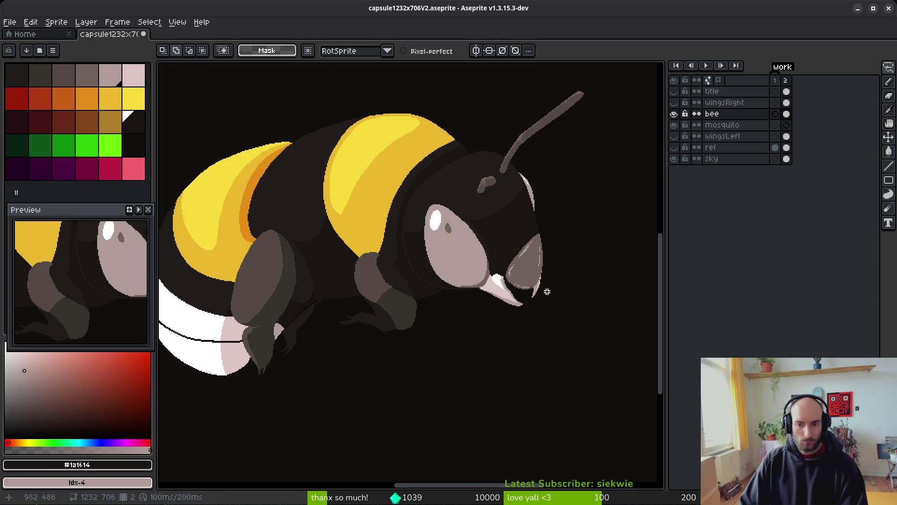
Eyedrop the light highlight tone #b19d99 from the mandible with the Pencil active
scroll(545, 291, "up", 5)
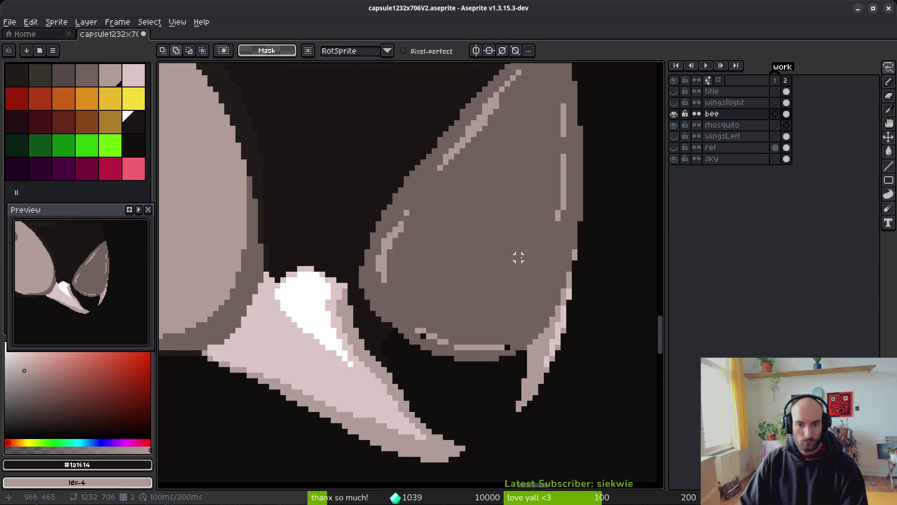
key("g")
left_click(393, 275, "alt")
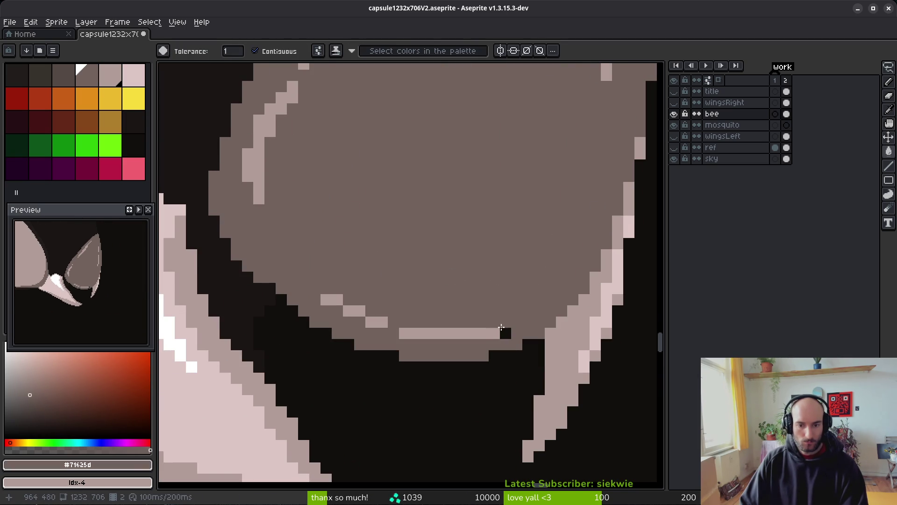
scroll(499, 329, "down", 4)
scroll(454, 230, "up", 2)
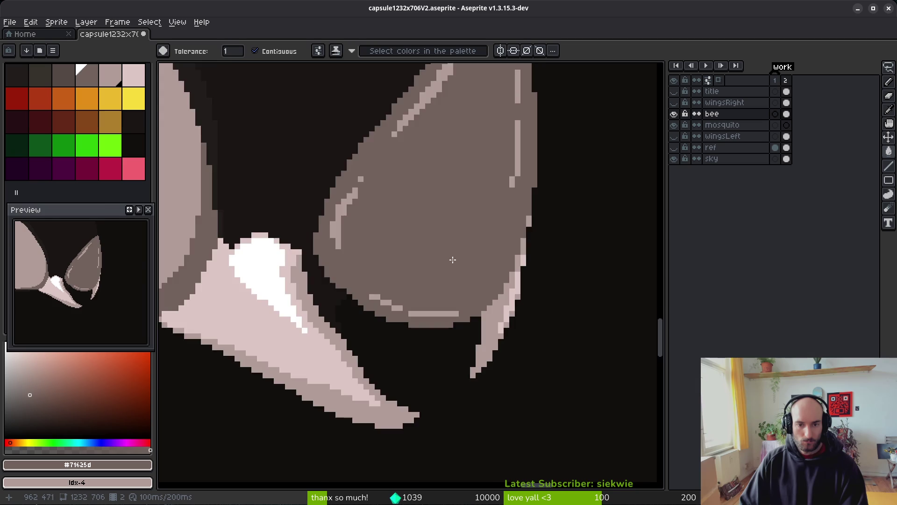
scroll(455, 231, "up", 3)
key("b")
left_click(410, 197, "alt")
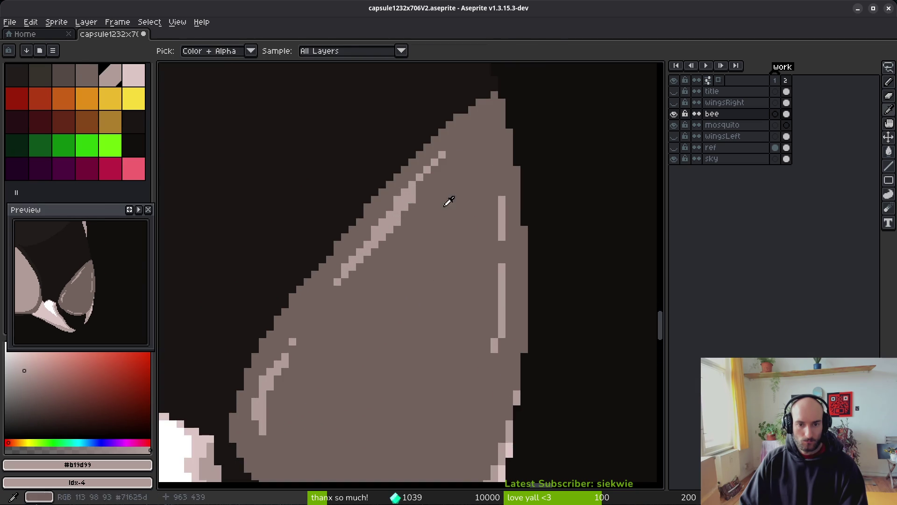
Join the upper and lower highlight lines and fill the dark gap below the tip
scroll(398, 237, "up", 1)
mouse_move(434, 230)
left_mouse_down()
mouse_move(418, 223)
mouse_move(390, 232)
left_mouse_up()
left_click_drag(423, 208, 422, 216)
scroll(361, 267, "down", 6)
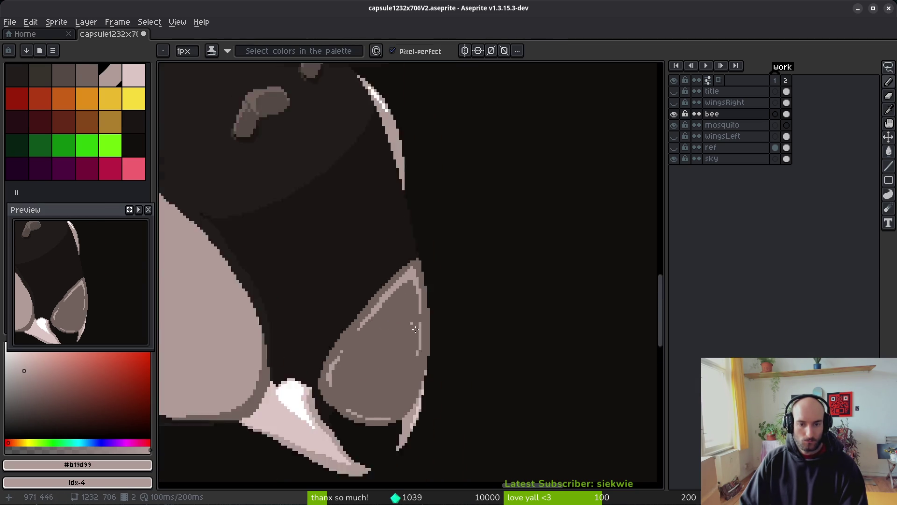
scroll(409, 366, "up", 3)
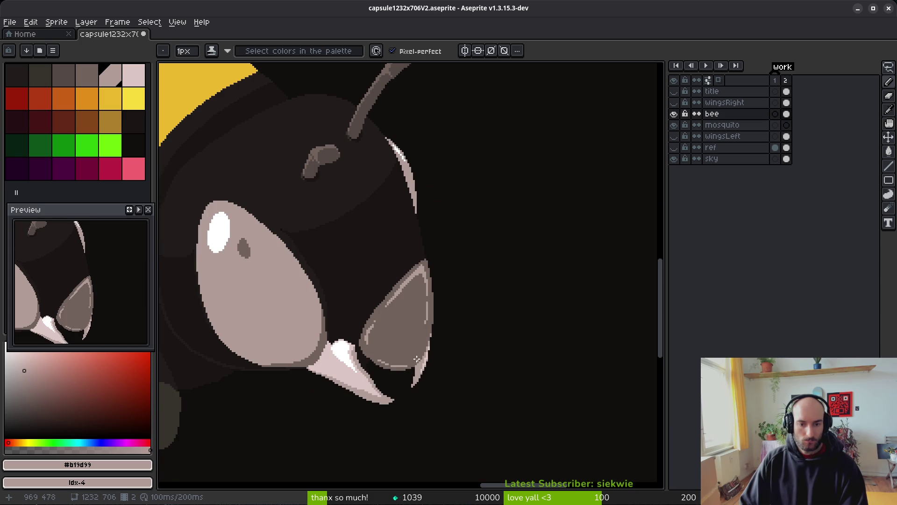
scroll(400, 347, "up", 2)
scroll(304, 219, "up", 3)
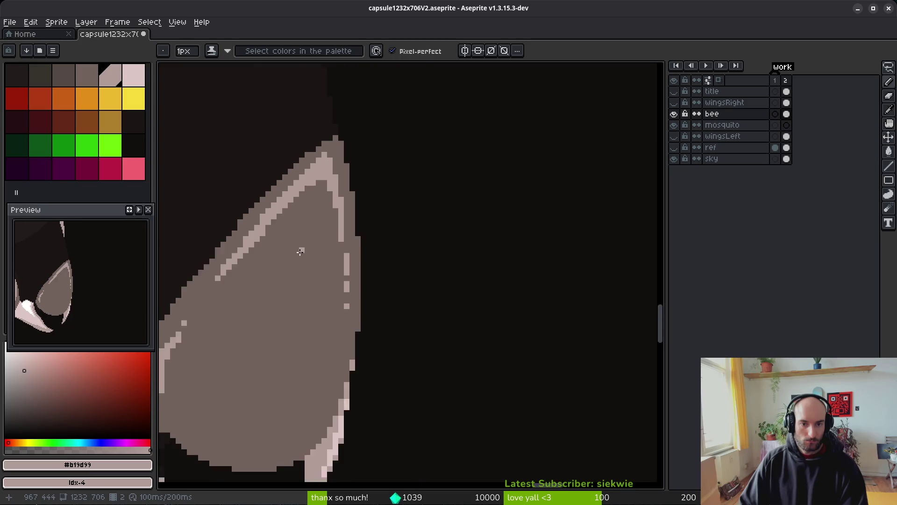
Paint three stray light pixels over with the mandible's mid-grey
left_click(357, 238, "alt")
left_click(396, 257)
left_click(416, 243)
left_click(415, 317)
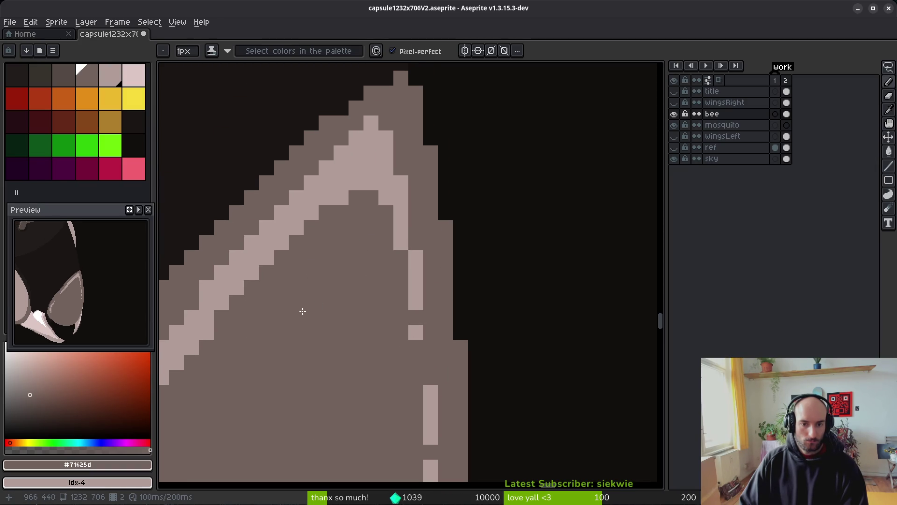
left_click_drag(312, 305, 443, 247)
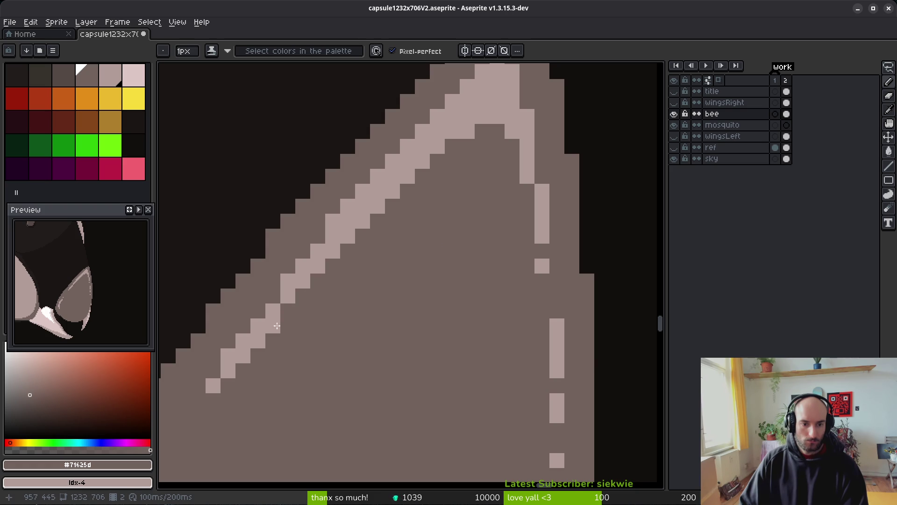
scroll(291, 380, "down", 5)
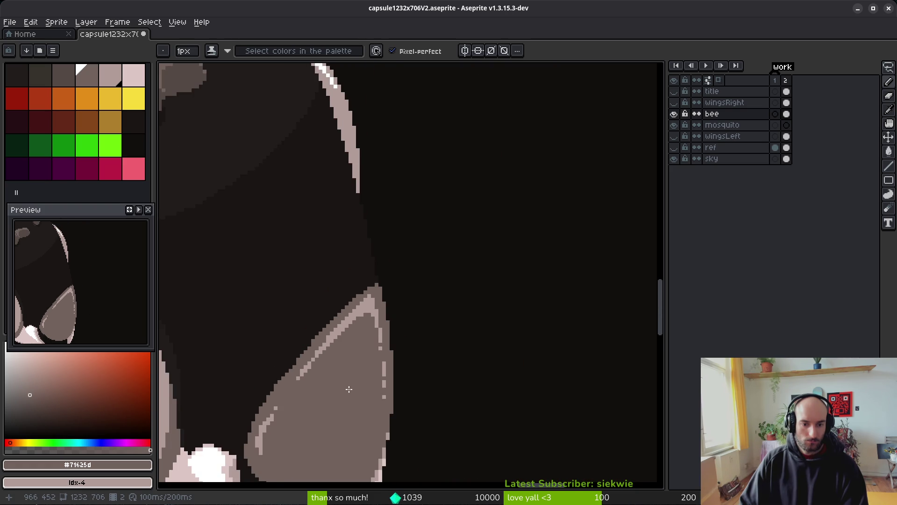
scroll(349, 389, "up", 5)
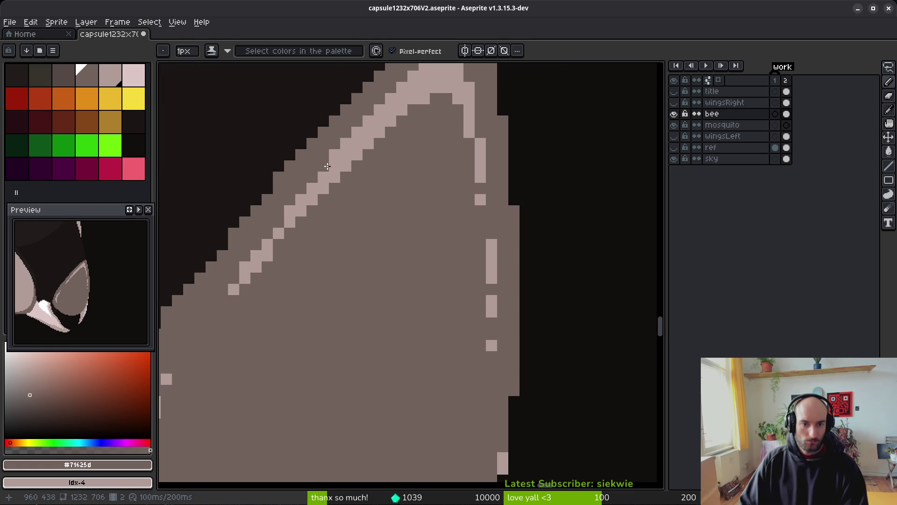
Darken the stray light outline pixels along the mandible's edge and top
left_click_drag(380, 133, 322, 190)
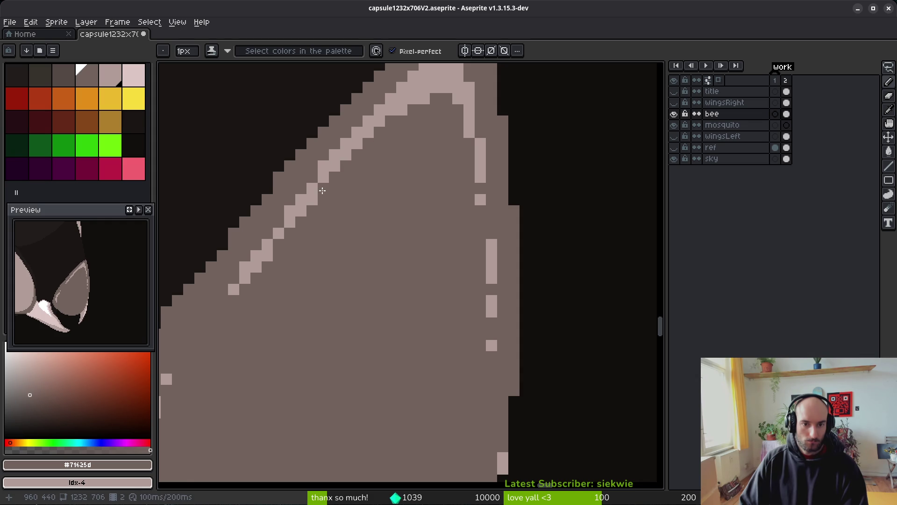
scroll(356, 257, "down", 2)
scroll(311, 186, "up", 2)
scroll(392, 244, "down", 1)
scroll(389, 258, "down", 2)
scroll(389, 259, "up", 3)
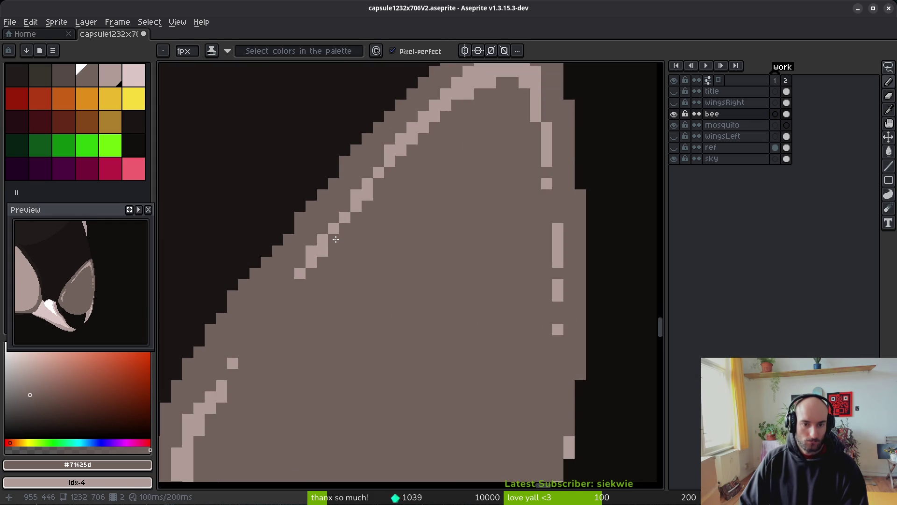
scroll(408, 289, "down", 2)
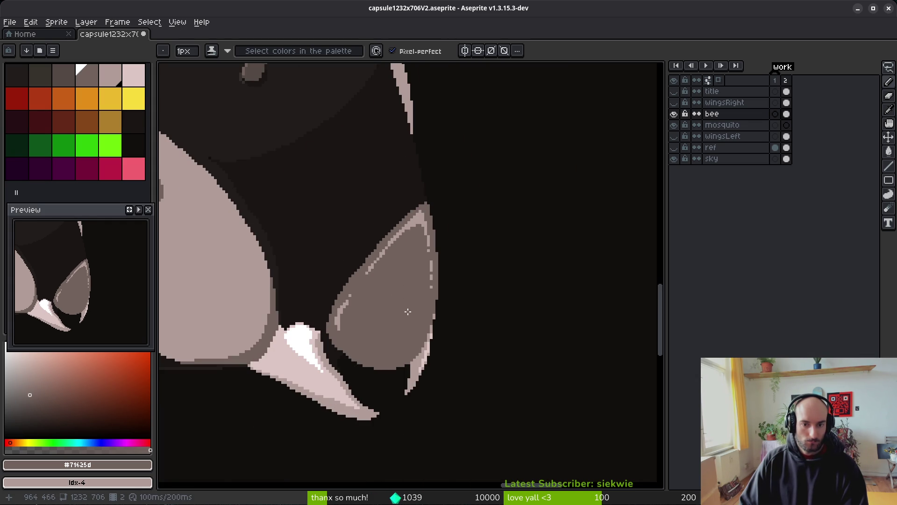
scroll(428, 227, "up", 2)
mouse_move(387, 227)
left_mouse_down()
mouse_move(405, 211)
mouse_move(433, 208)
left_mouse_up()
scroll(458, 261, "down", 3)
scroll(436, 264, "up", 1)
scroll(442, 337, "down", 1)
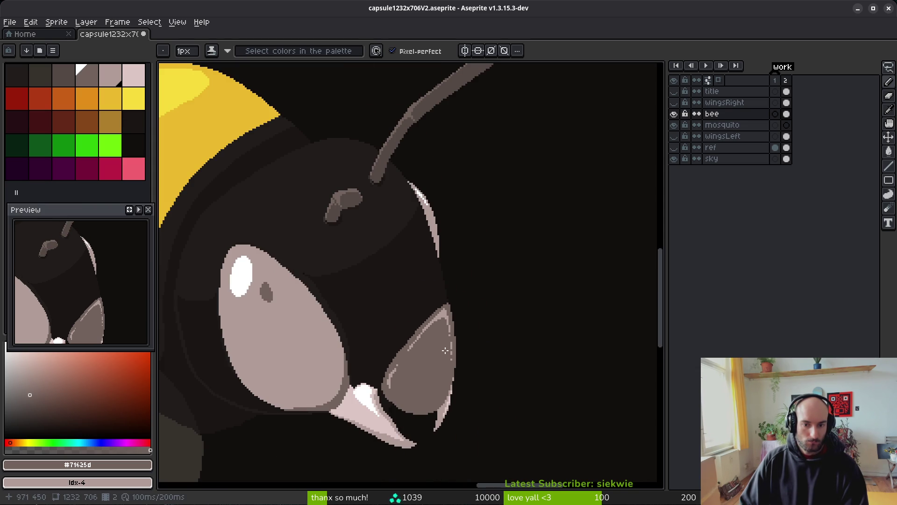
scroll(438, 358, "up", 2)
Add #b19d99 highlight pixels to the mandible, removing the extra one atop the column
left_click(366, 318, "alt")
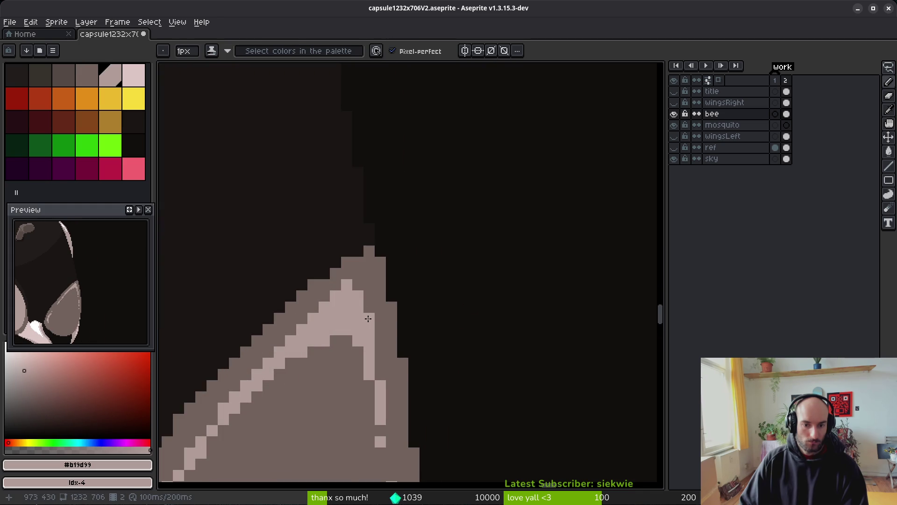
left_click(380, 375)
left_click(358, 419)
left_click_drag(354, 402, 379, 314)
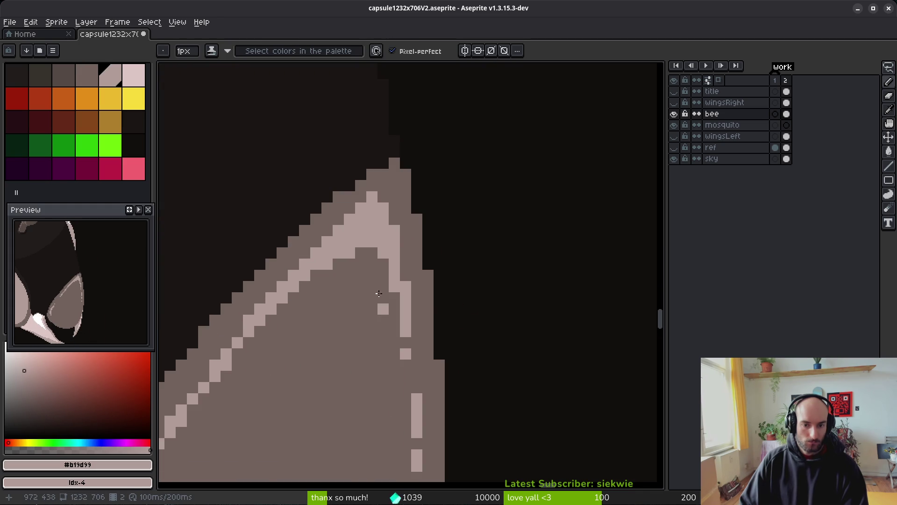
left_click(404, 277)
left_click(390, 286, "alt")
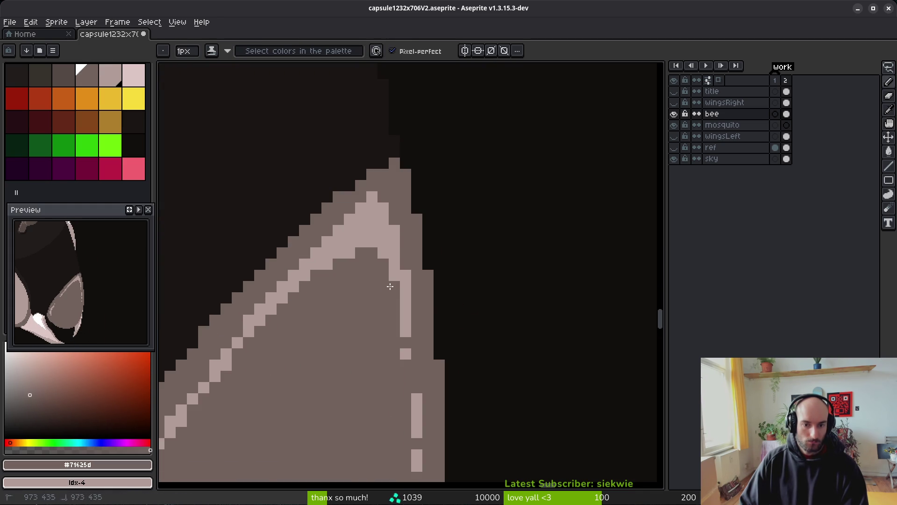
left_click(406, 285)
Save the bee artwork with Ctrl+S
scroll(375, 305, "down", 3)
key("ctrl+s")
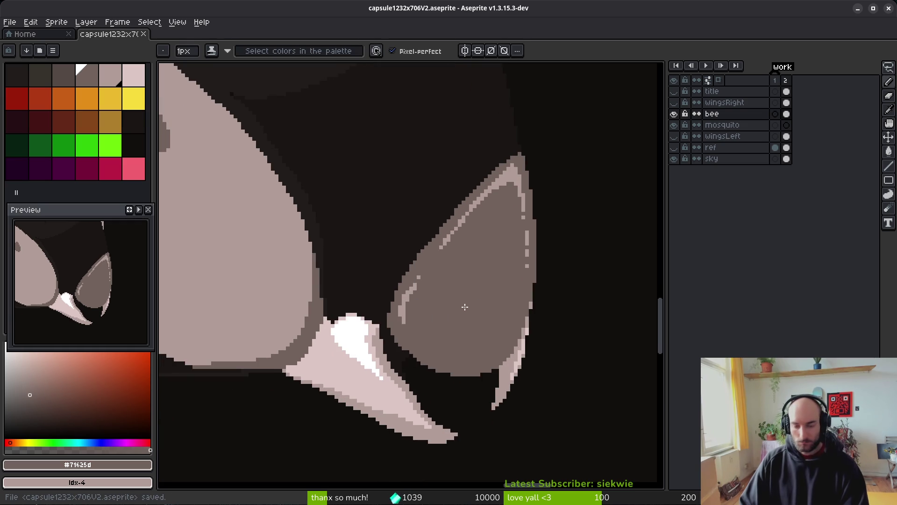
scroll(449, 306, "up", 4)
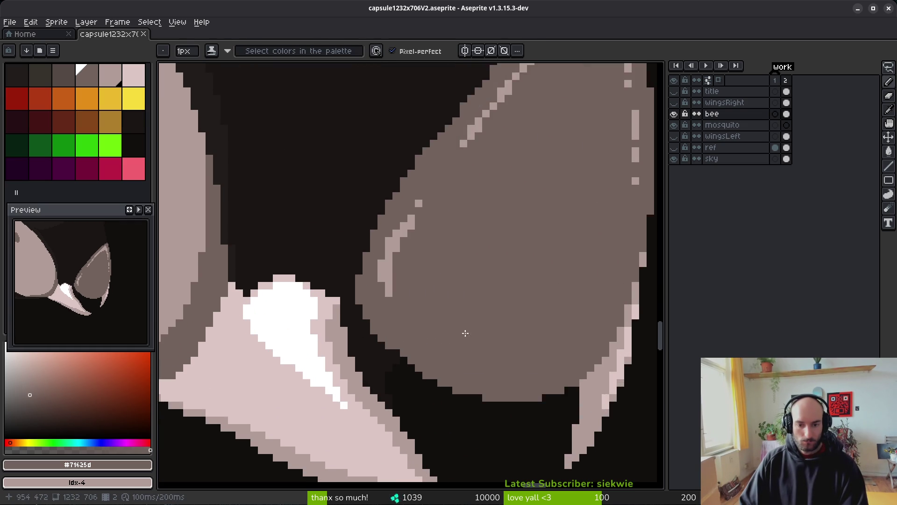
key("alt")
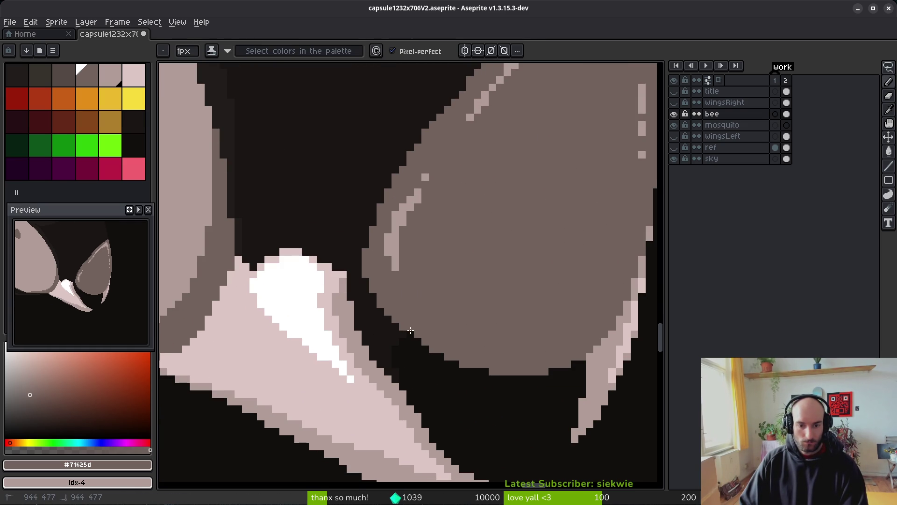
scroll(514, 310, "down", 3)
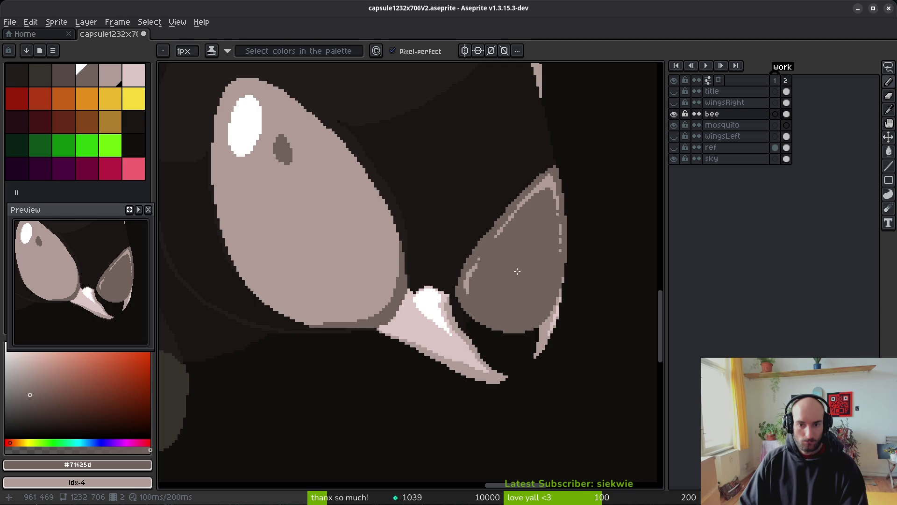
scroll(521, 292, "up", 2)
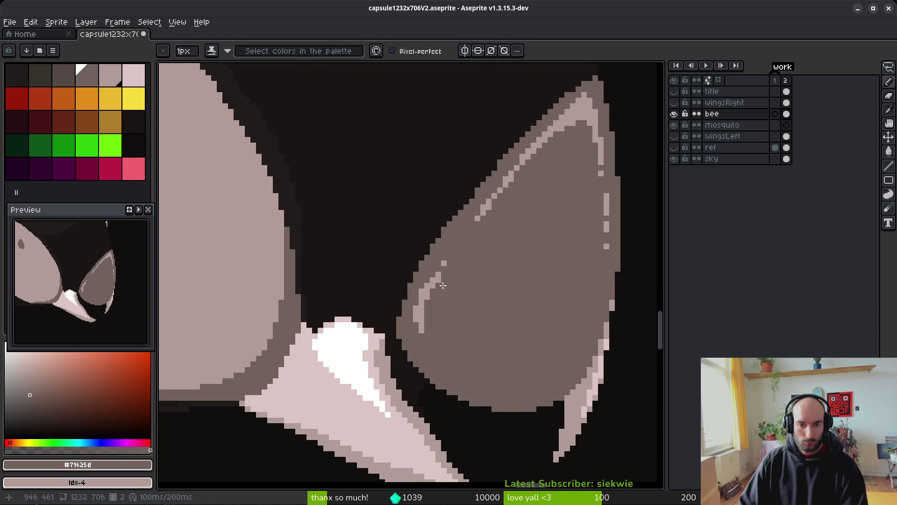
scroll(411, 258, "down", 5)
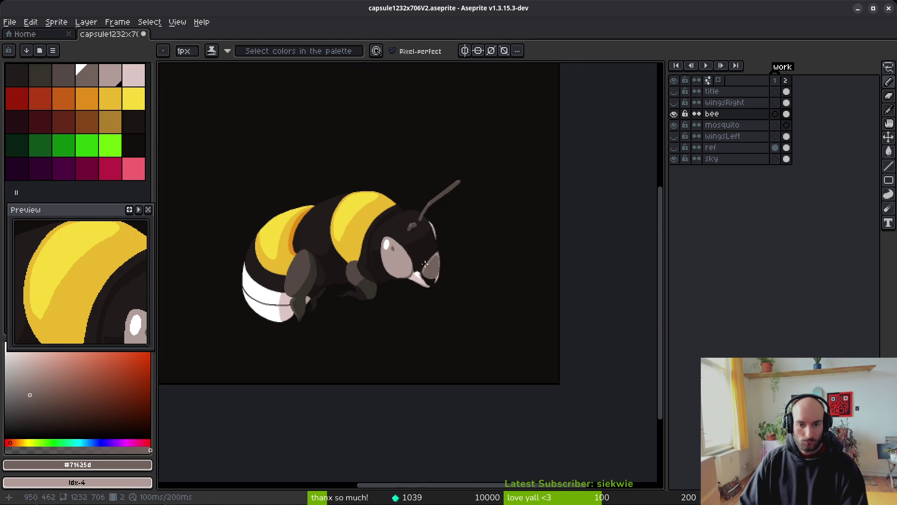
Eyedrop the near-black #201c1a and draw dark contour lines across the leg and near its tip
scroll(426, 267, "up", 3)
scroll(306, 379, "down", 1)
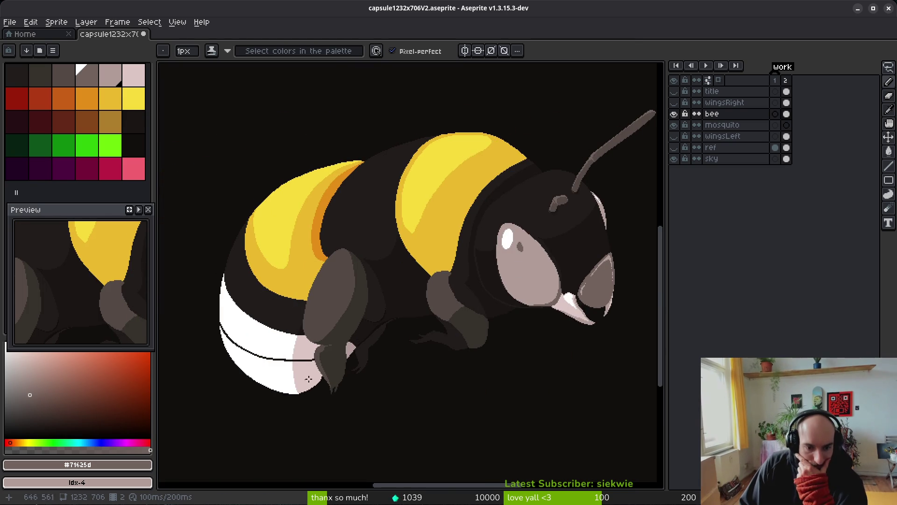
scroll(306, 379, "up", 3)
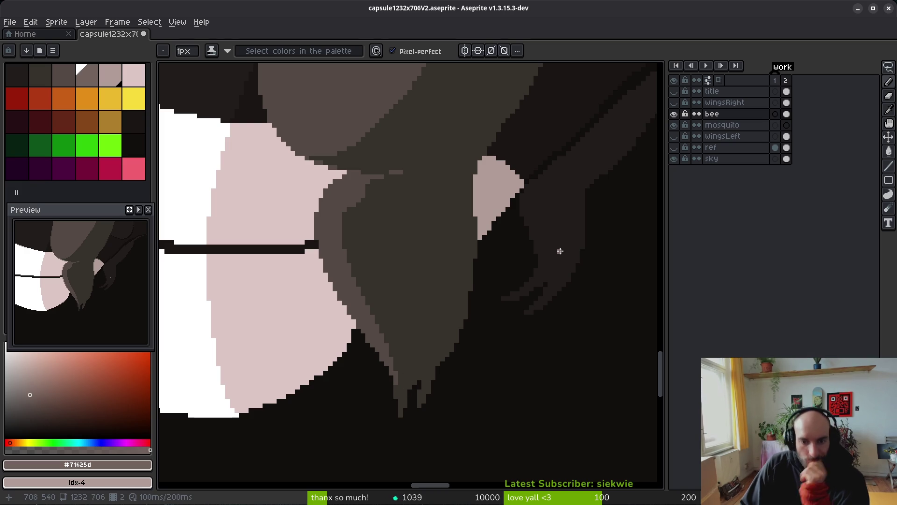
left_click(476, 260, "alt")
left_click_drag(461, 176, 400, 211)
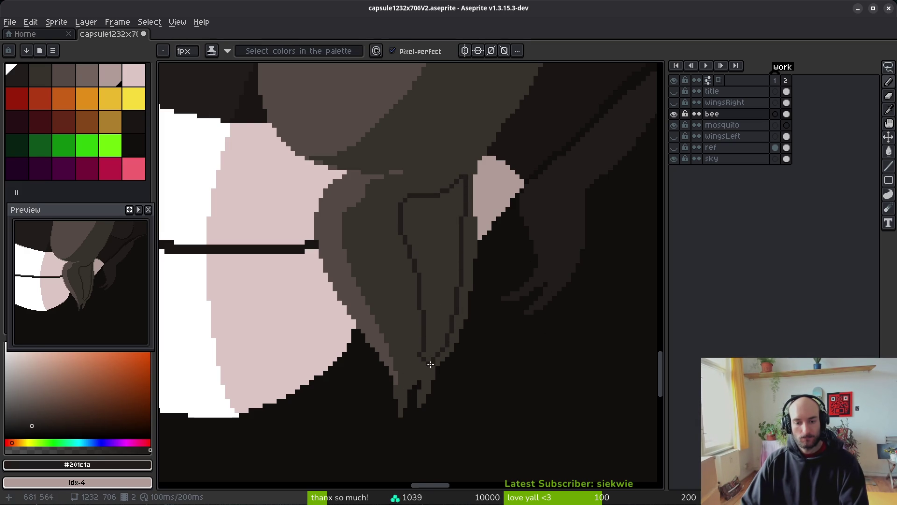
scroll(431, 360, "up", 2)
mouse_move(422, 356)
left_mouse_down()
mouse_move(394, 376)
mouse_move(438, 371)
mouse_move(401, 377)
mouse_move(387, 396)
left_mouse_up()
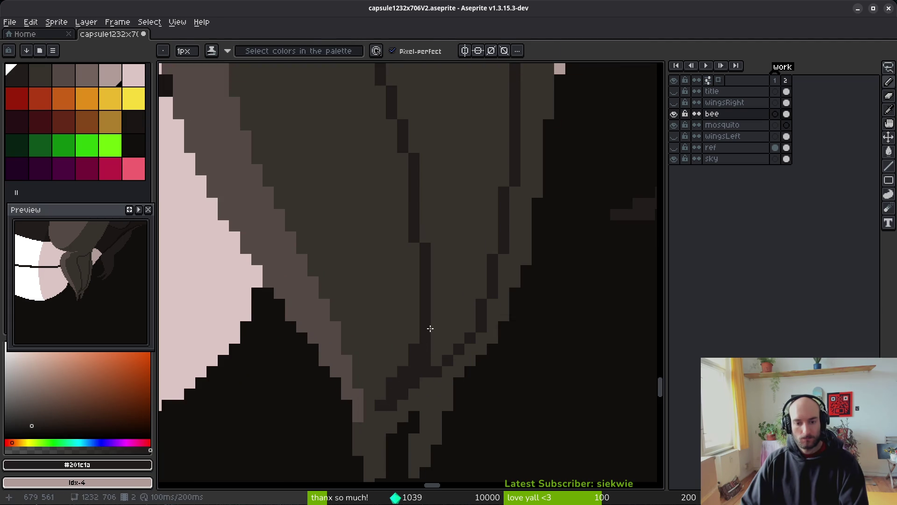
key("g")
scroll(468, 262, "down", 4)
scroll(493, 305, "down", 2)
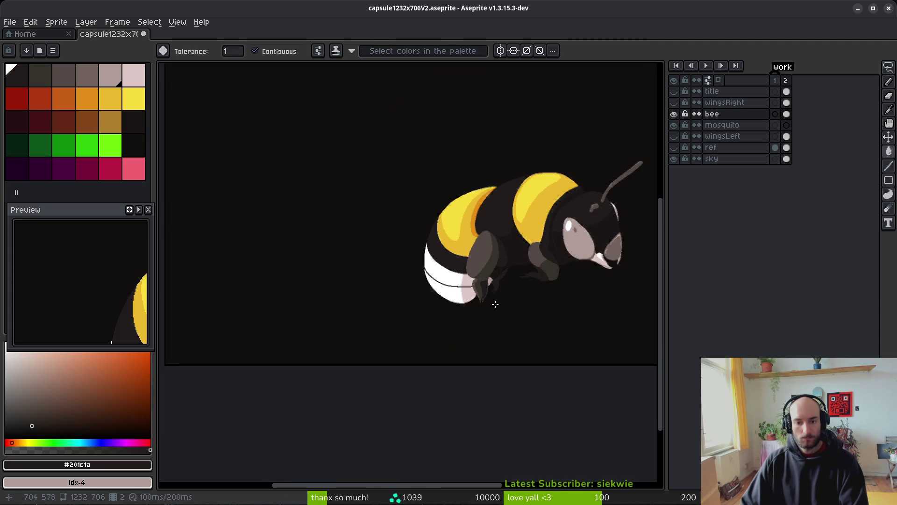
With the Pencil, draw dark lines along the wing's outer and inner edges
scroll(490, 301, "up", 5)
key("b")
scroll(466, 204, "up", 3)
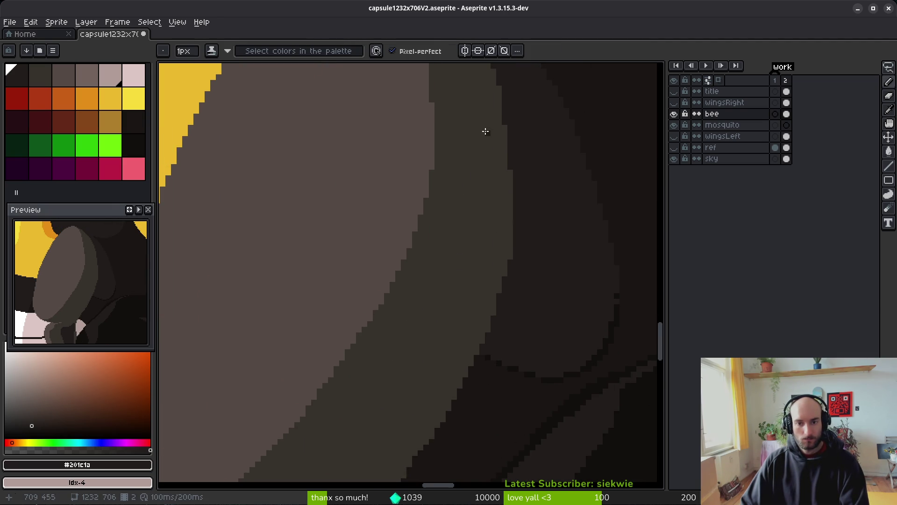
left_click_drag(495, 185, 450, 321)
scroll(490, 210, "down", 4)
left_click_drag(523, 76, 524, 142)
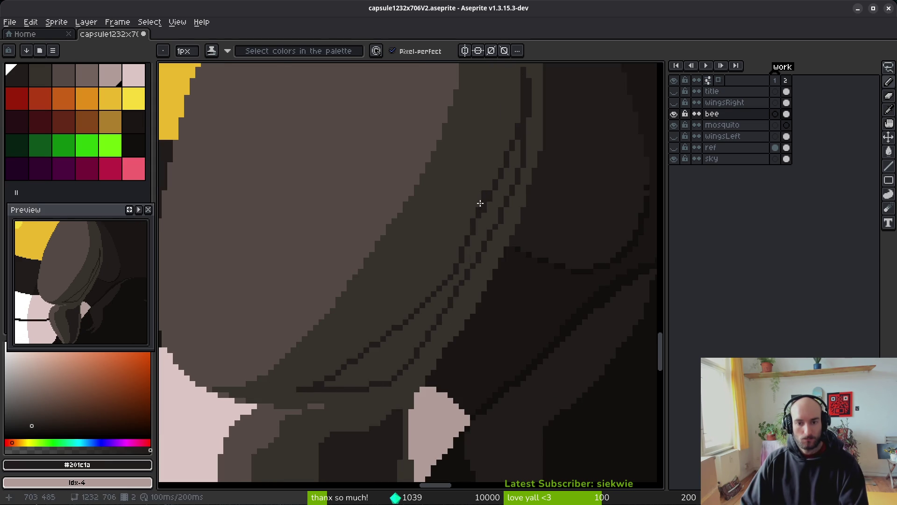
Bucket-fill the strip between the lines, then undo the oversized #201c1a leg fill
key("g")
left_click(477, 234)
scroll(497, 220, "down", 4)
scroll(456, 270, "up", 3)
key("]")
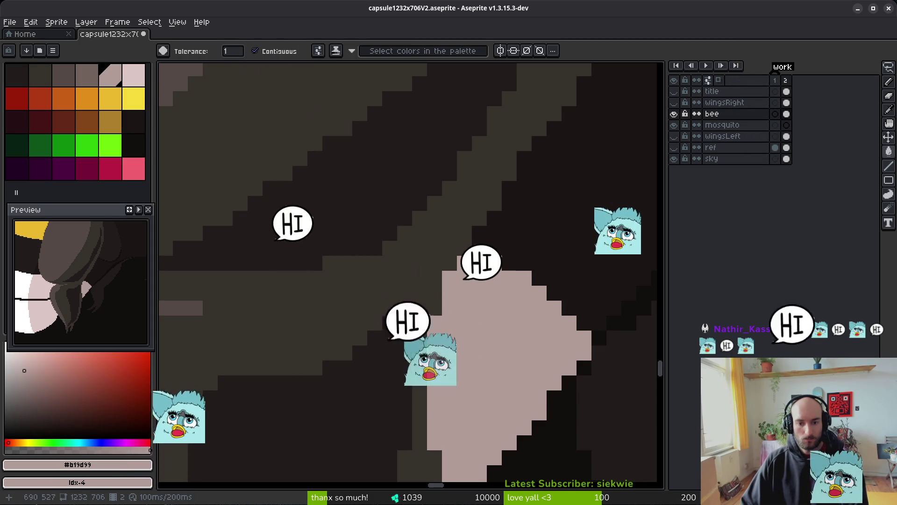
scroll(389, 371, "down", 3)
scroll(381, 355, "up", 3)
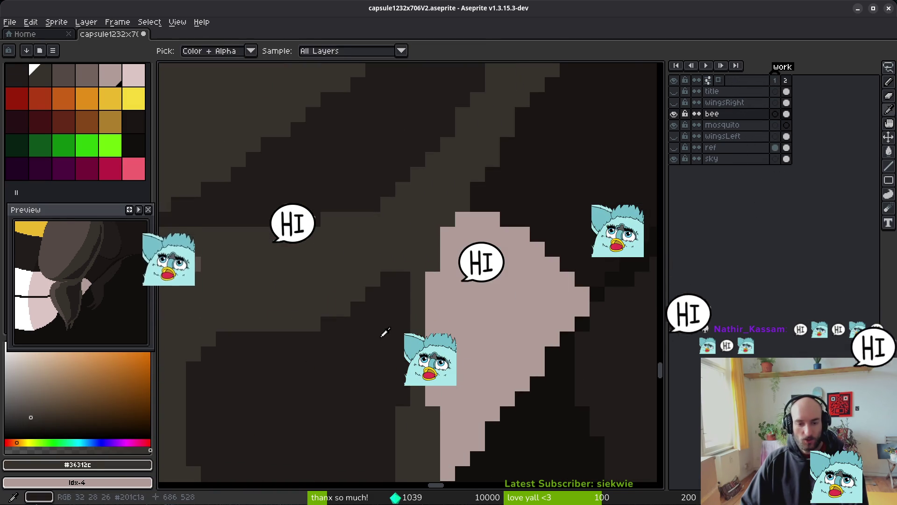
left_click(374, 322, "alt")
left_click(340, 314)
key("ctrl+z")
Pencil individual dark #201c1a pixels onto the leg outline
key("b")
left_click(296, 322)
left_click(312, 325)
scroll(281, 336, "down", 2)
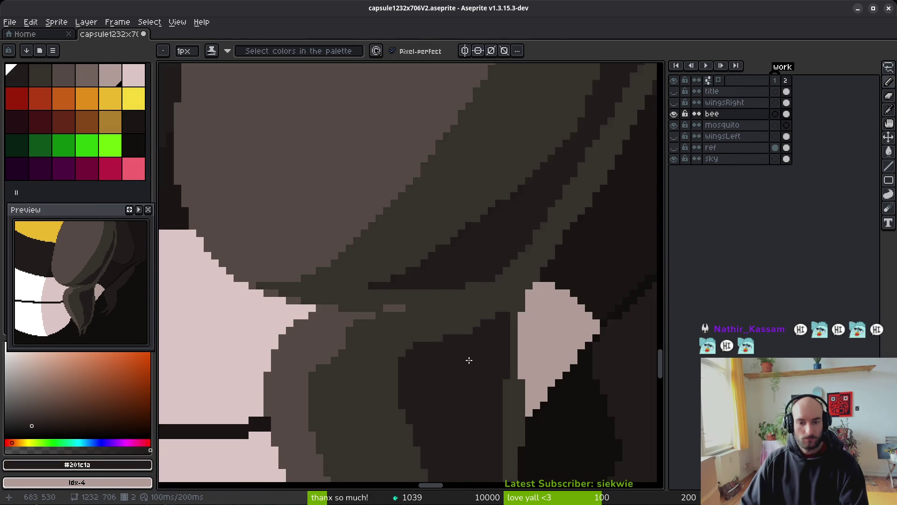
scroll(505, 307, "up", 2)
left_click(502, 306)
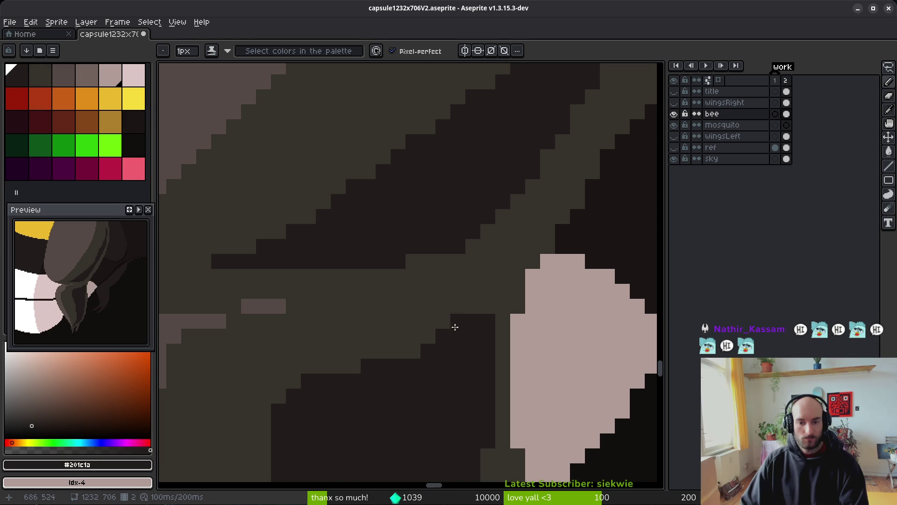
Draw a horizontal dark #201c1a contour line across the leg
left_click(468, 312, "alt")
scroll(486, 322, "down", 3)
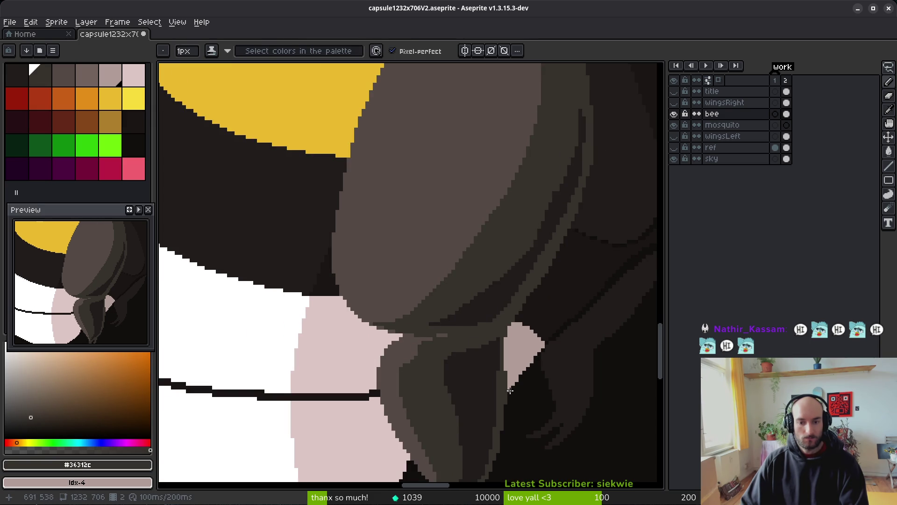
scroll(467, 359, "up", 4)
left_click(414, 329, "alt")
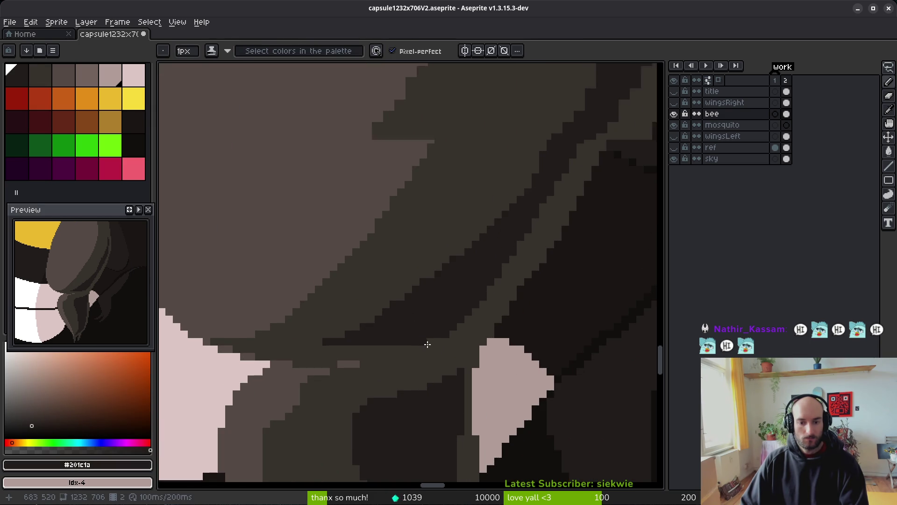
scroll(430, 338, "up", 2)
scroll(444, 355, "down", 3)
scroll(365, 345, "up", 2)
left_click_drag(327, 349, 435, 351)
Paint mid-brown #36312c pixels along the leg segment's stepped edge
left_click(443, 350, "alt")
scroll(449, 351, "down", 3)
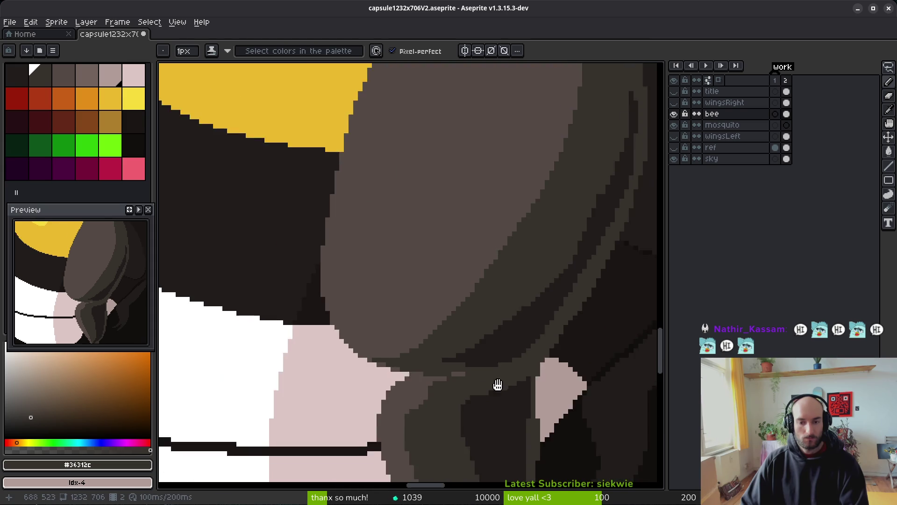
scroll(523, 327, "up", 2)
scroll(493, 294, "up", 3)
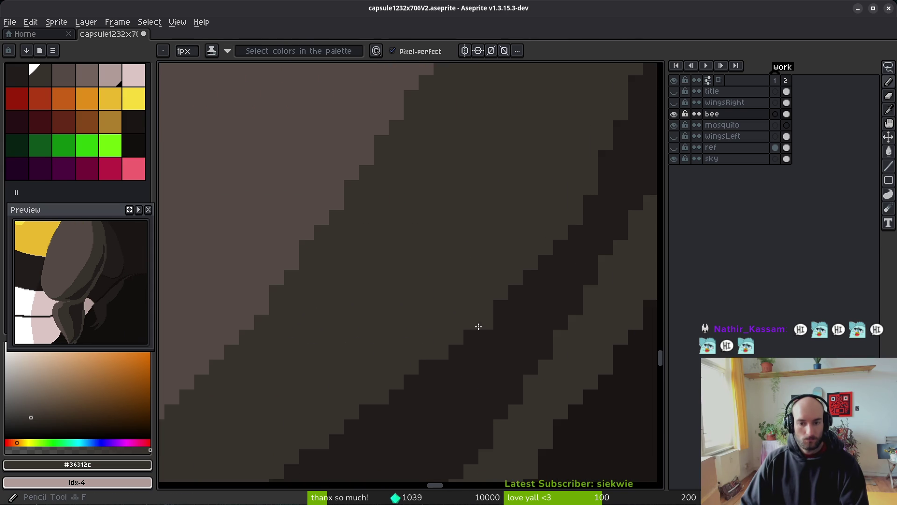
left_click_drag(514, 280, 344, 409)
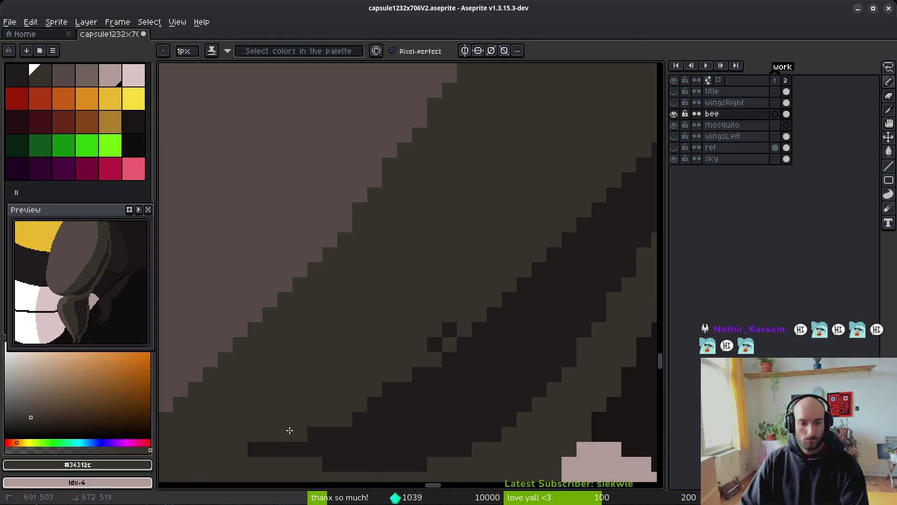
left_click(434, 355, "shift")
left_click(488, 325, "shift")
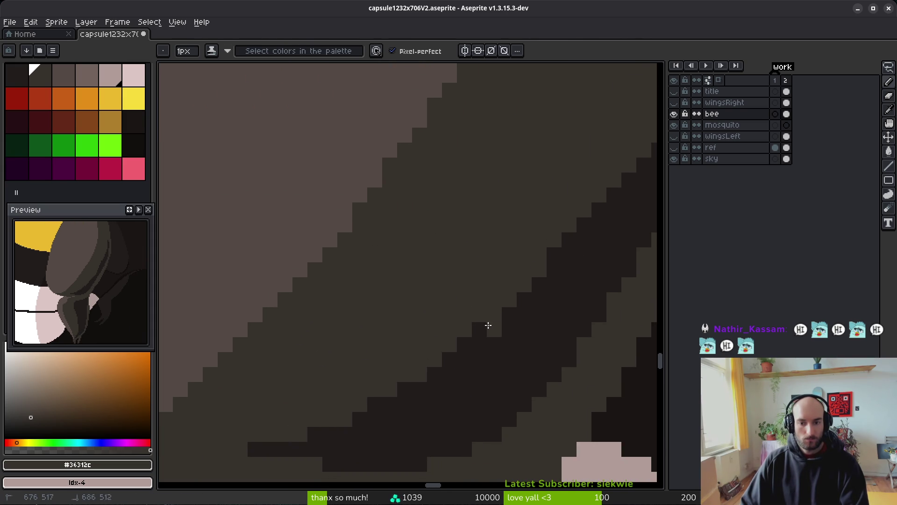
left_click(476, 340)
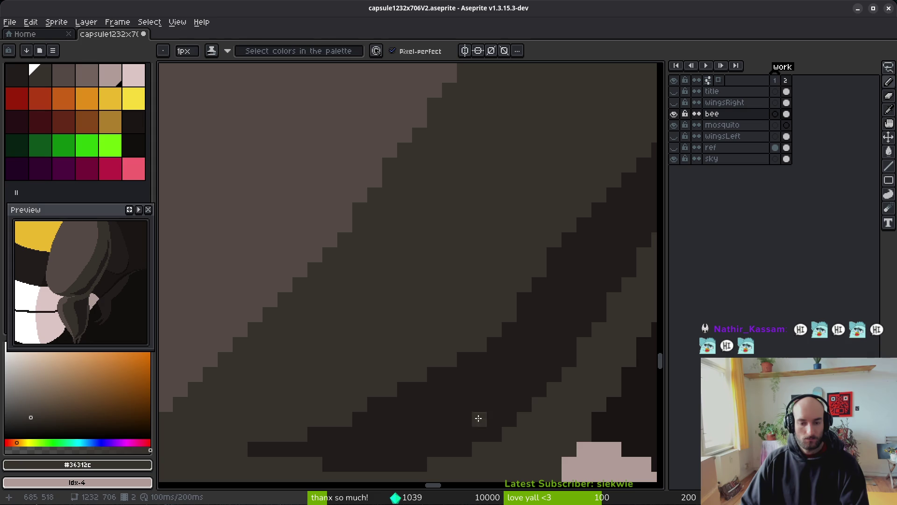
Add dark #201c1a pixels and a short row of contour pixels on the leg
left_click(353, 422, "alt")
left_click_drag(350, 422, 335, 424)
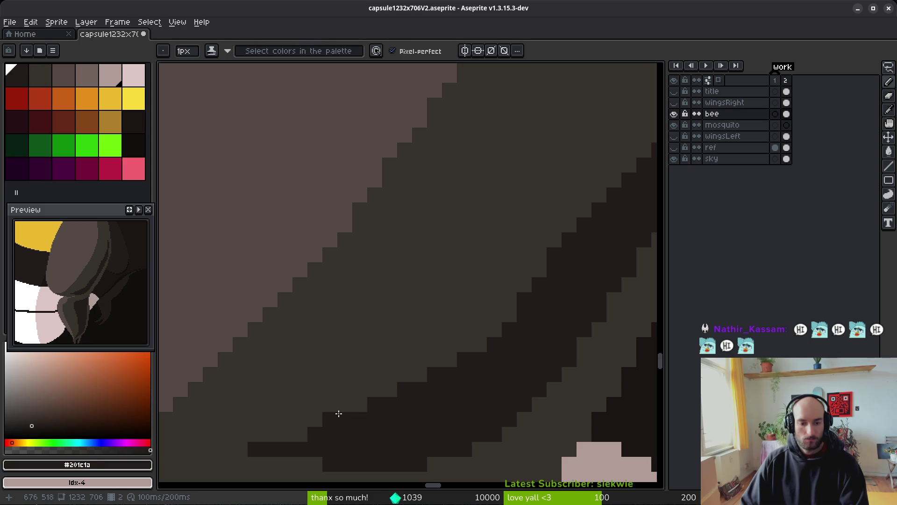
left_click(341, 390, "alt")
left_click(332, 418, "alt")
left_click(284, 436)
mouse_move(284, 436)
left_mouse_down()
mouse_move(408, 326)
mouse_move(394, 324)
mouse_move(461, 309)
left_mouse_up()
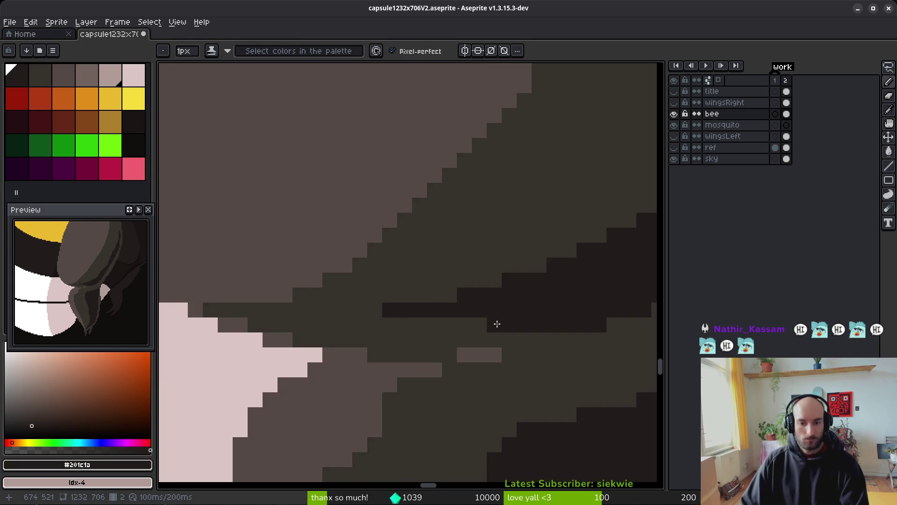
Darken the light pixels along the dark band's edge with #201c1a
scroll(496, 323, "down", 2)
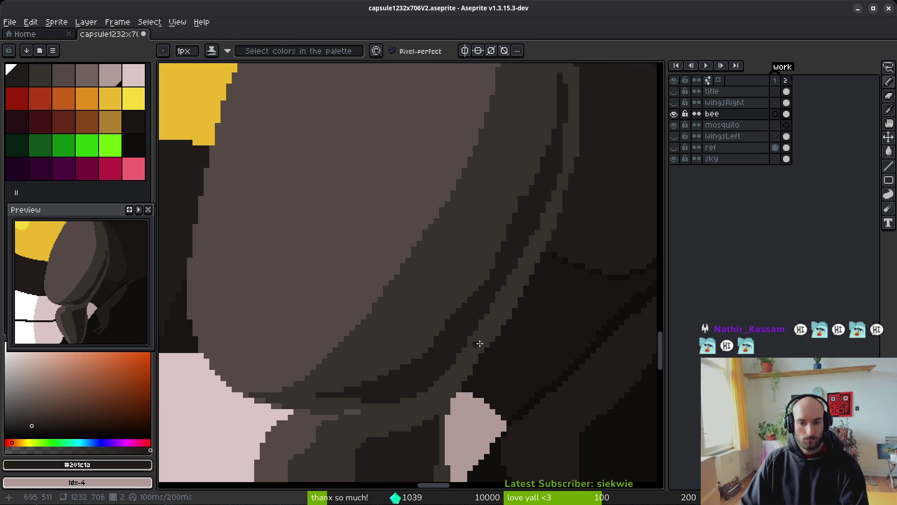
scroll(518, 317, "up", 2)
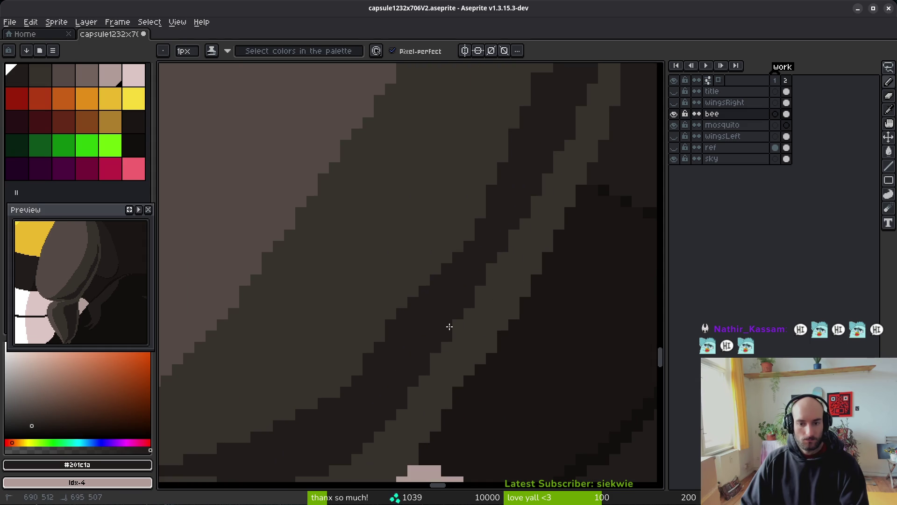
left_click_drag(481, 290, 513, 238)
left_click(447, 346)
left_click(492, 268)
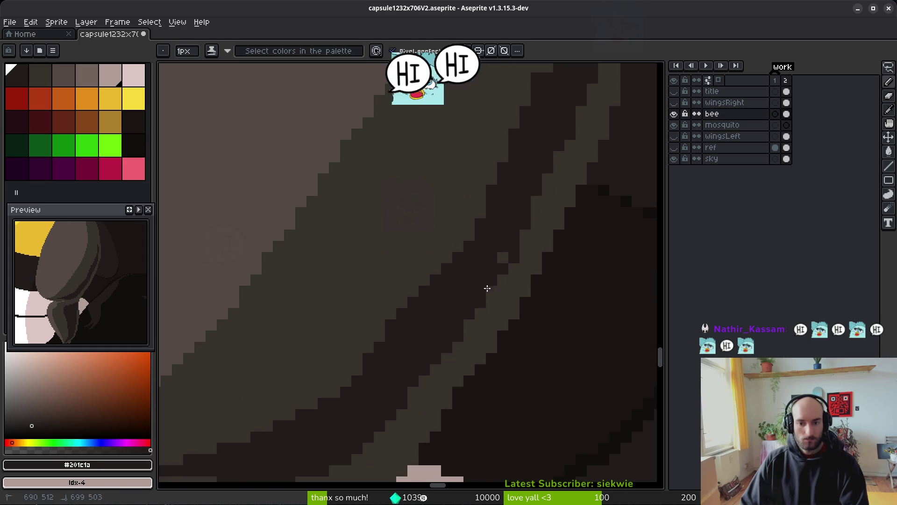
Sample mid-brown #36312c, review the leg bands, then re-pick dark #201c1a
left_click(517, 266, "alt")
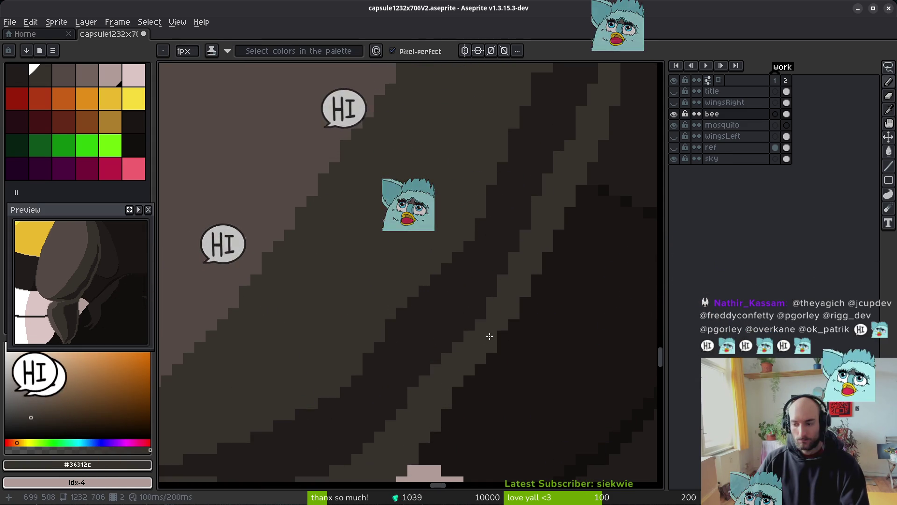
scroll(481, 363, "down", 5)
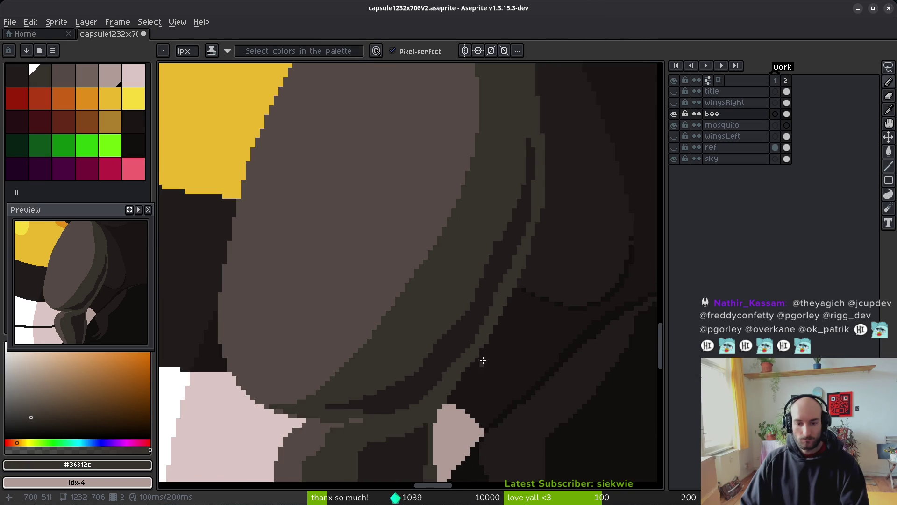
scroll(484, 353, "up", 4)
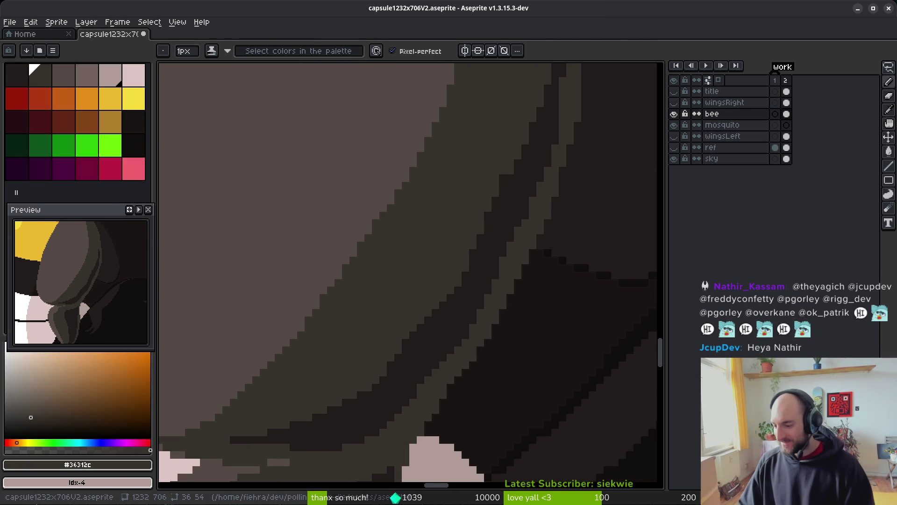
scroll(508, 315, "up", 2)
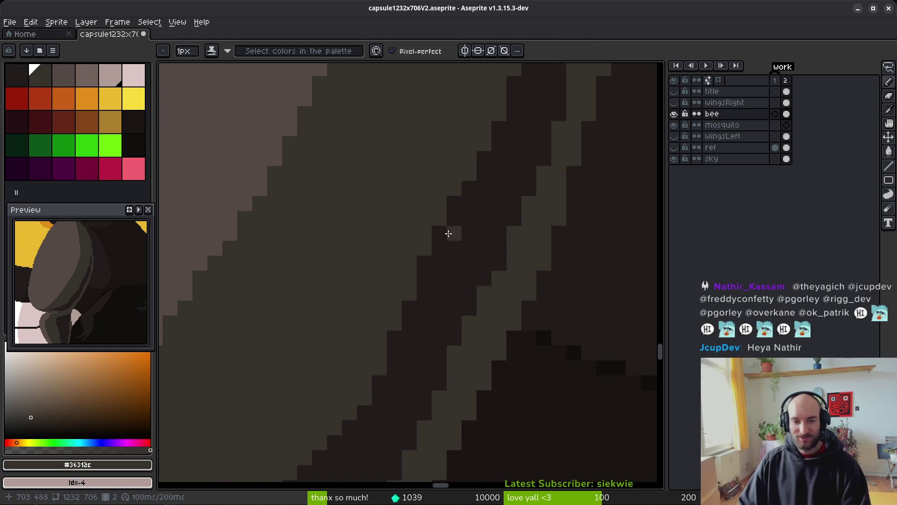
scroll(510, 244, "down", 1)
scroll(500, 245, "up", 1)
scroll(519, 253, "down", 2)
scroll(508, 244, "up", 1)
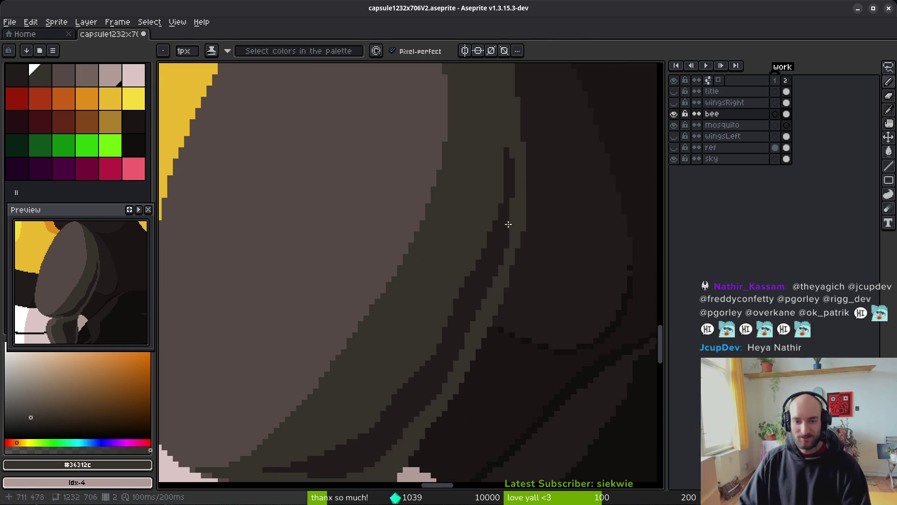
scroll(515, 207, "up", 1)
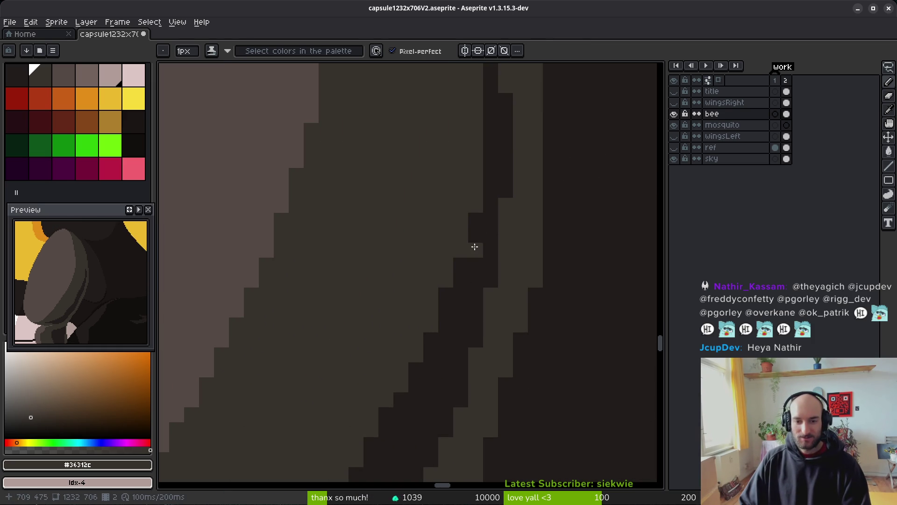
left_click(489, 242, "alt")
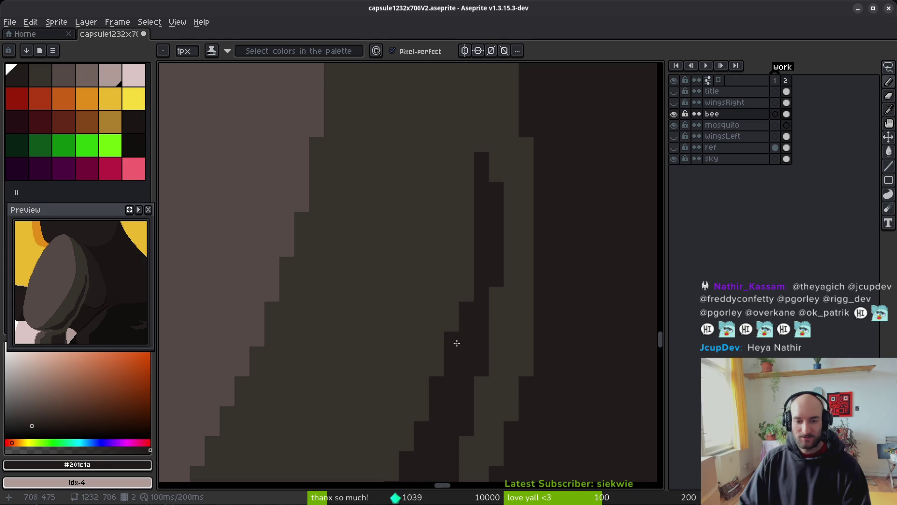
scroll(481, 353, "down", 5)
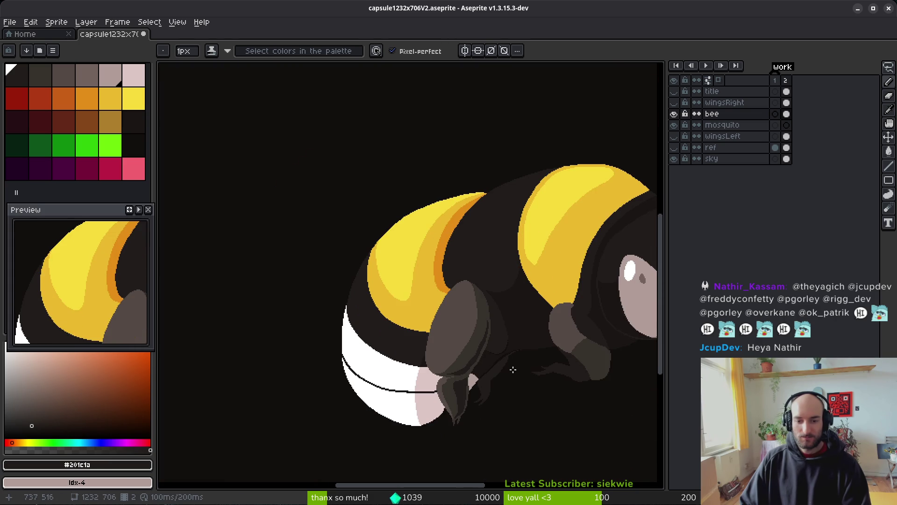
Trace a #201c1a line along the diagonal leg band and touch up its lower-left end with #36312c
scroll(500, 377, "up", 4)
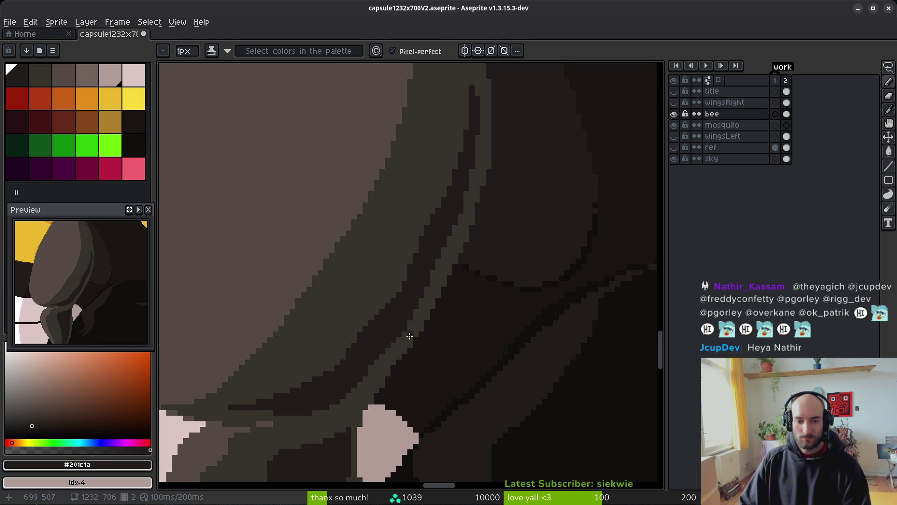
scroll(354, 385, "down", 5)
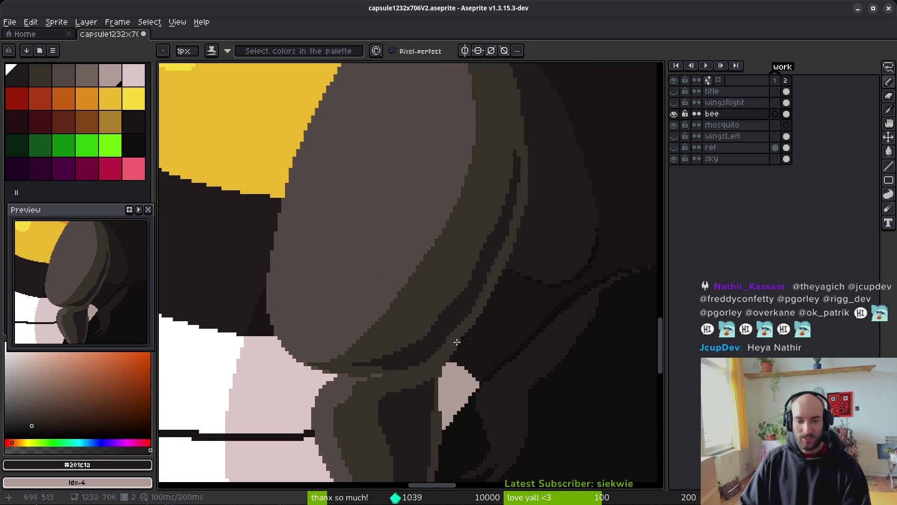
scroll(452, 374, "up", 6)
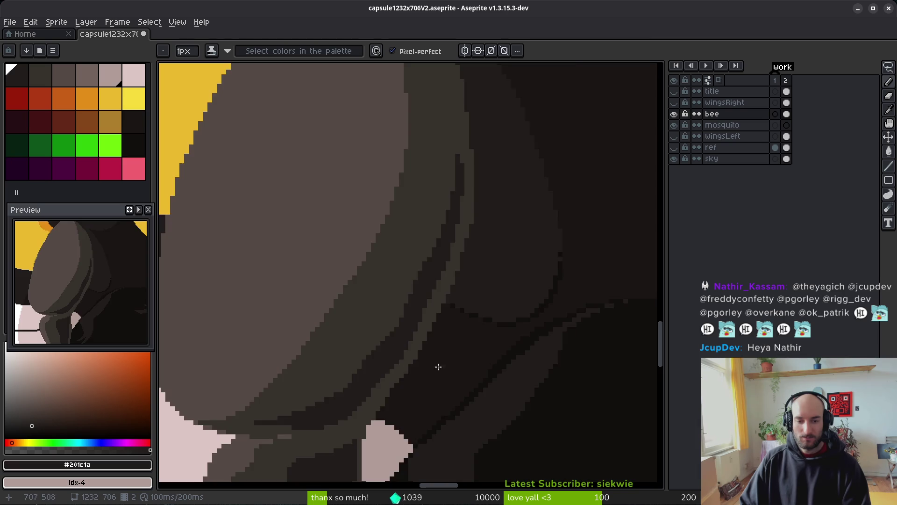
scroll(509, 313, "up", 2)
mouse_move(568, 164)
left_mouse_down()
mouse_move(585, 144)
mouse_move(456, 377)
mouse_move(566, 127)
mouse_move(492, 282)
mouse_move(385, 364)
mouse_move(567, 170)
mouse_move(367, 408)
mouse_move(406, 320)
mouse_move(383, 367)
mouse_move(480, 238)
mouse_move(430, 350)
mouse_move(471, 297)
left_mouse_up()
left_click(545, 186)
left_click(455, 373, "alt")
mouse_move(374, 418)
left_mouse_down()
mouse_move(275, 427)
mouse_move(385, 397)
left_mouse_up()
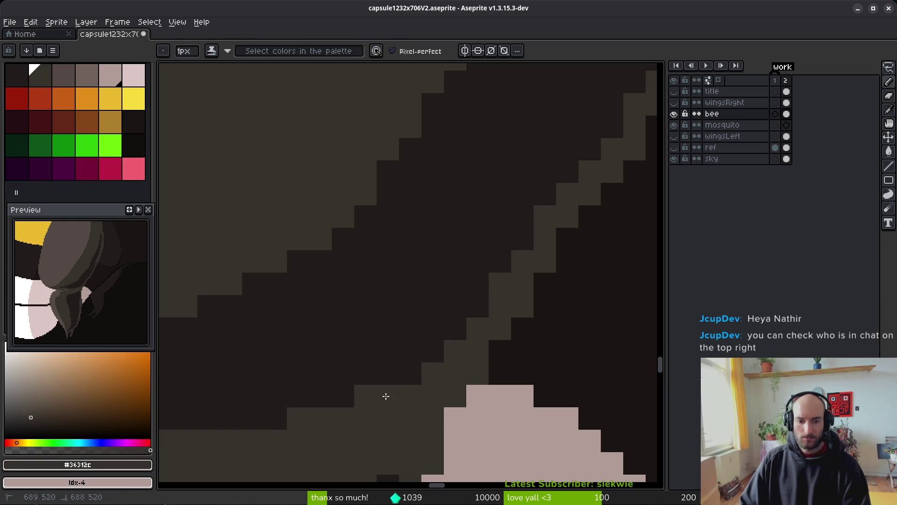
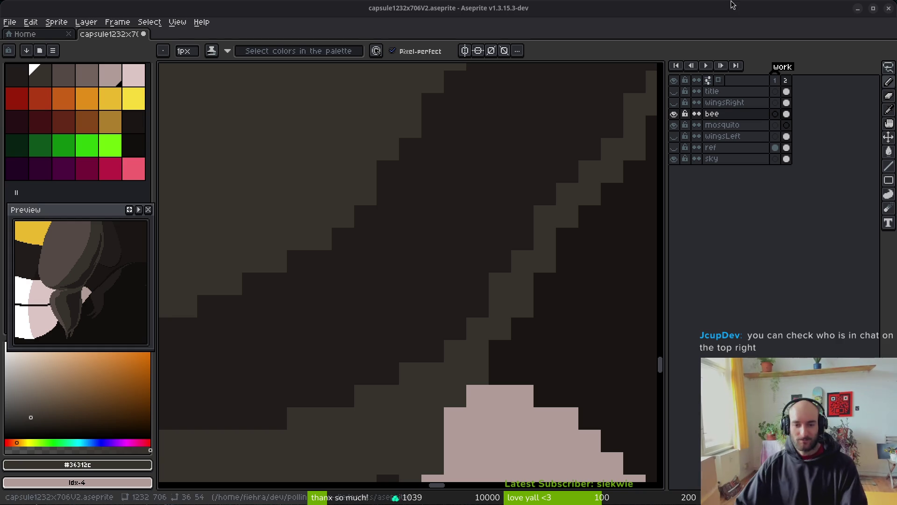
Darken the light diagonal strip along the leg with the #201c1a shadow colour
left_click(492, 256, "alt")
mouse_move(492, 257)
left_mouse_down()
mouse_move(524, 253)
mouse_move(561, 189)
left_mouse_up()
scroll(614, 284, "down", 3)
scroll(547, 280, "up", 2)
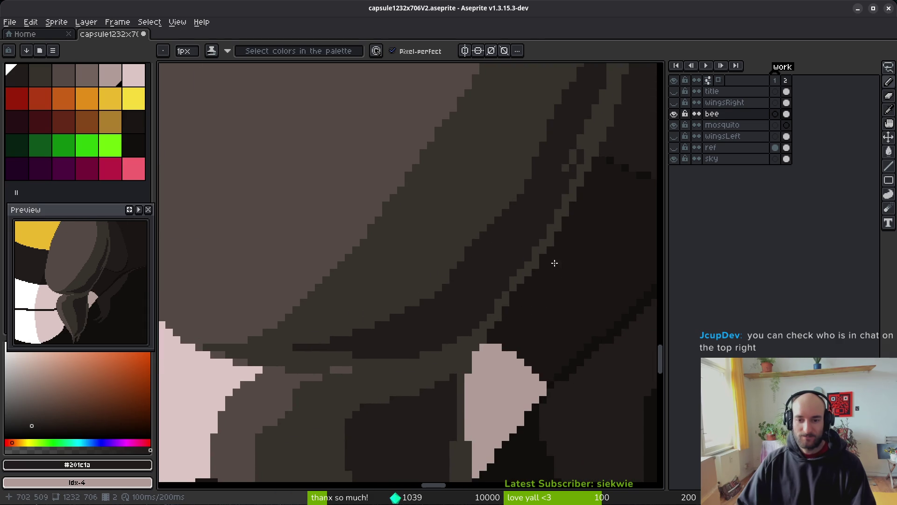
scroll(518, 265, "up", 2)
mouse_move(561, 101)
left_mouse_down()
mouse_move(528, 244)
mouse_move(479, 305)
mouse_move(485, 288)
mouse_move(508, 289)
left_mouse_up()
scroll(452, 402, "down", 3)
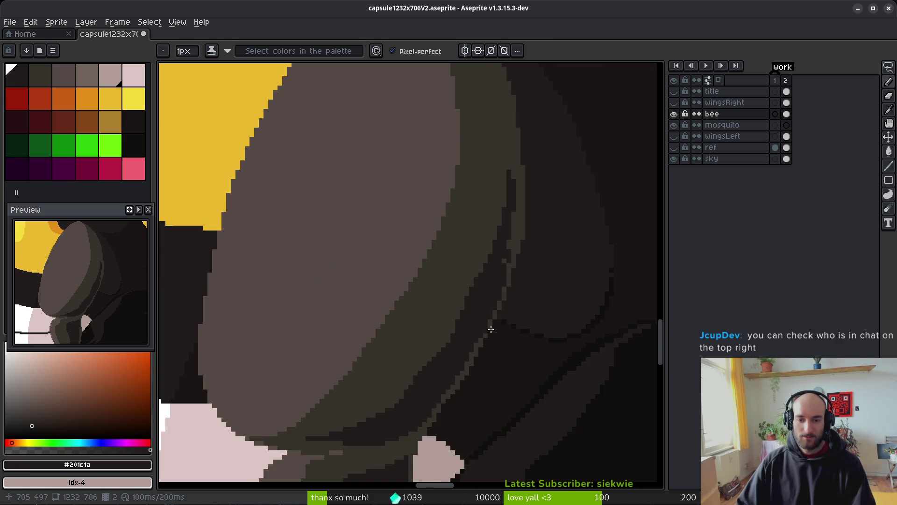
scroll(491, 300, "up", 2)
left_click_drag(520, 200, 504, 325)
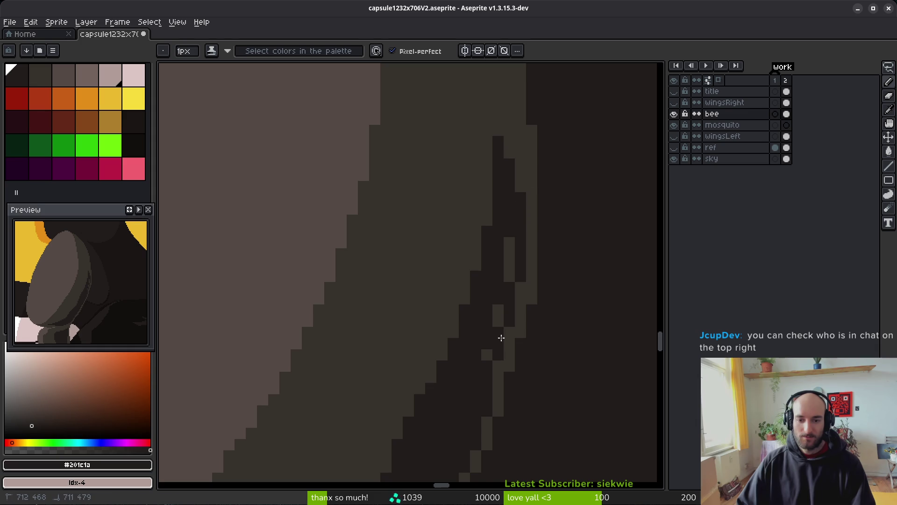
left_click_drag(509, 253, 493, 331)
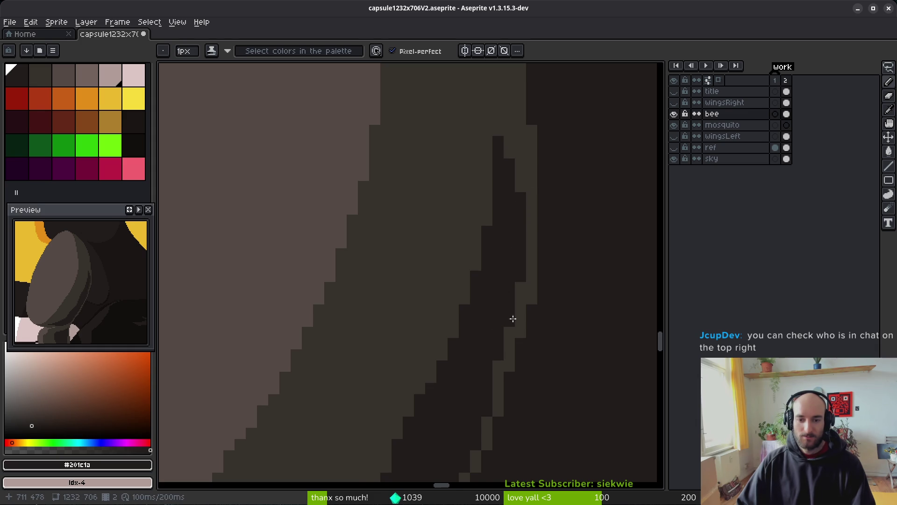
scroll(507, 309, "down", 3)
scroll(508, 297, "up", 3)
Draw a #36312c line down the leg edge and bucket-fill the dark gaps with it
left_click(532, 206, "alt")
scroll(549, 184, "up", 1)
mouse_move(537, 198)
left_mouse_down()
mouse_move(514, 286)
mouse_move(443, 447)
left_mouse_up()
key("g")
left_click(525, 180)
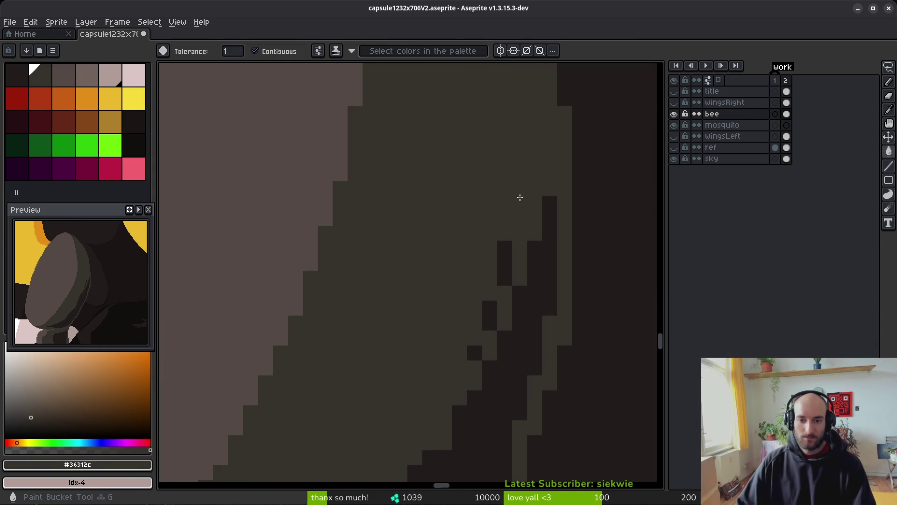
left_click(505, 261)
left_click(488, 309)
With the pencil, alternate #201c1a and #36312c pixels along the diagonal leg edge
left_click_drag(505, 267, 548, 170)
key("b")
left_click(543, 219, "alt")
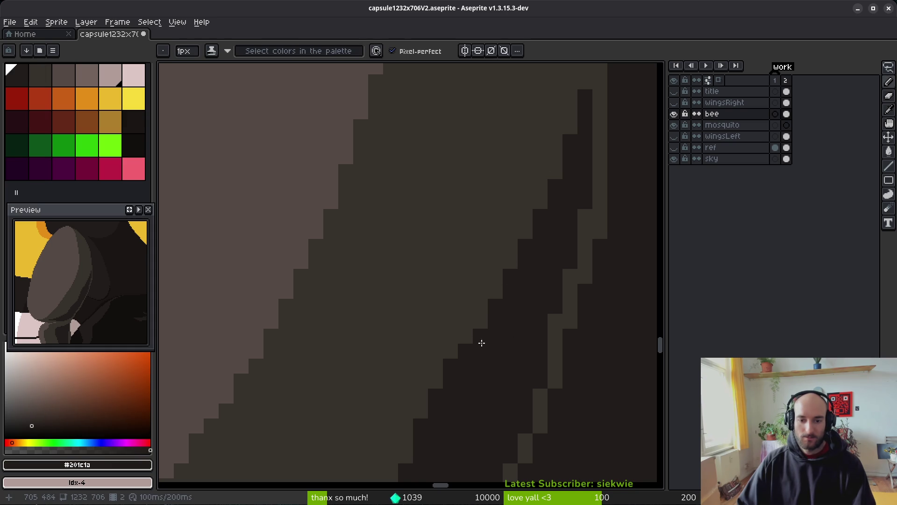
left_click_drag(479, 338, 551, 232)
left_click(519, 146, "alt")
mouse_move(519, 146)
left_mouse_down()
mouse_move(450, 300)
mouse_move(484, 208)
left_mouse_up()
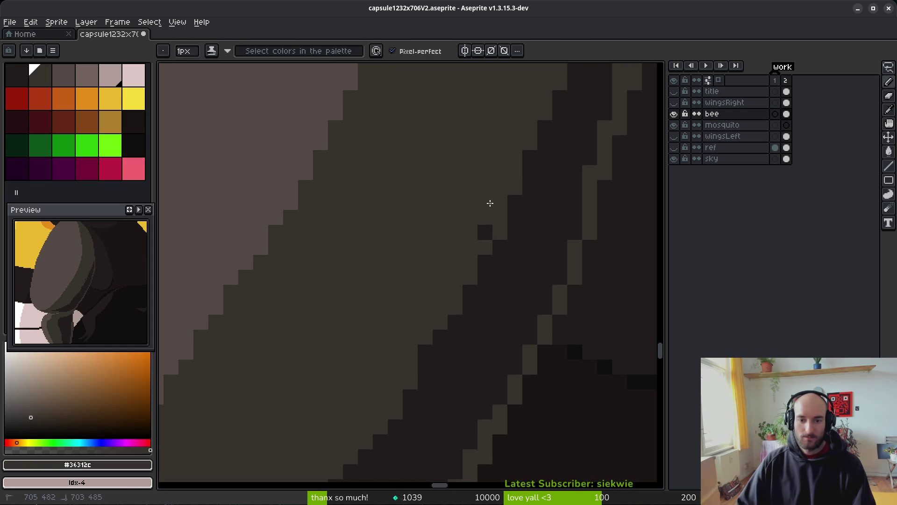
mouse_move(402, 373)
left_mouse_down()
mouse_move(490, 218)
mouse_move(490, 254)
mouse_move(433, 369)
left_mouse_up()
left_click(524, 266, "alt")
Add more #36312c pixels along the dark edge and save capsule1232x706V2.aseprite
left_click(427, 293, "alt")
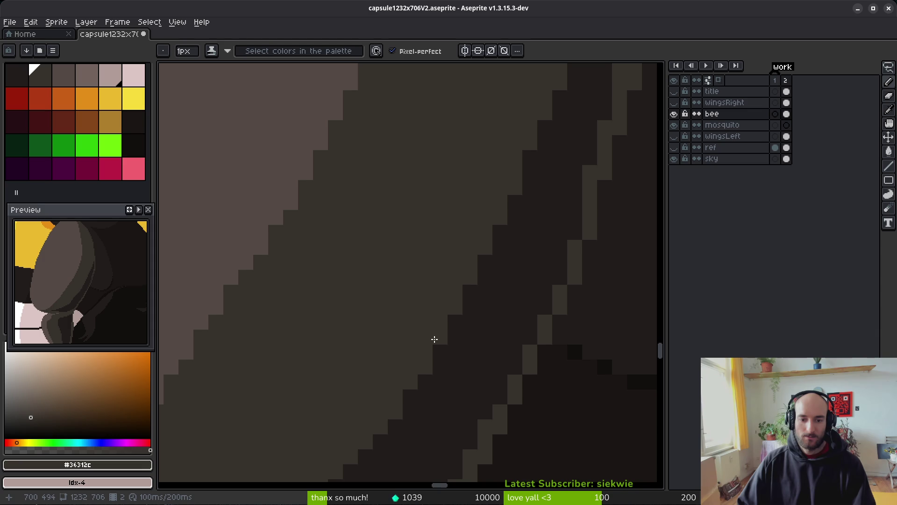
scroll(466, 194, "down", 2)
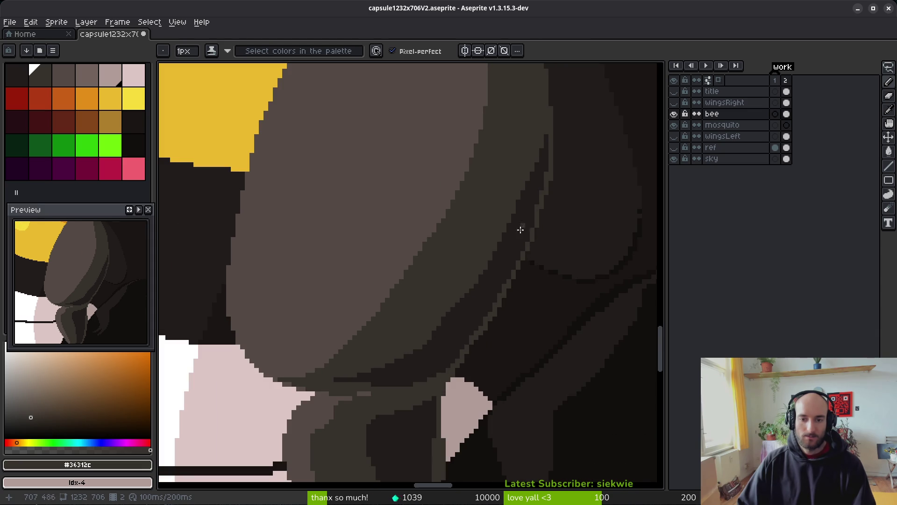
scroll(519, 206, "up", 3)
left_click(540, 239, "alt")
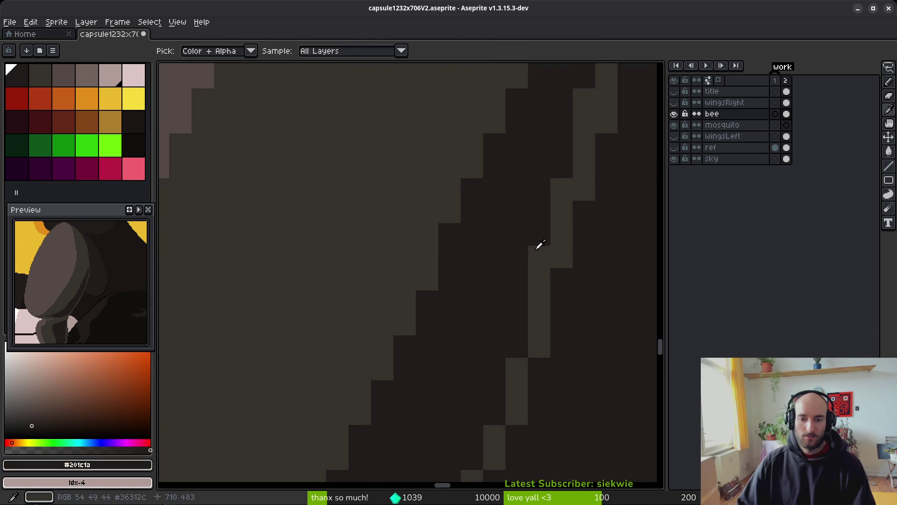
left_click(397, 203, "alt")
left_click_drag(472, 189, 501, 115)
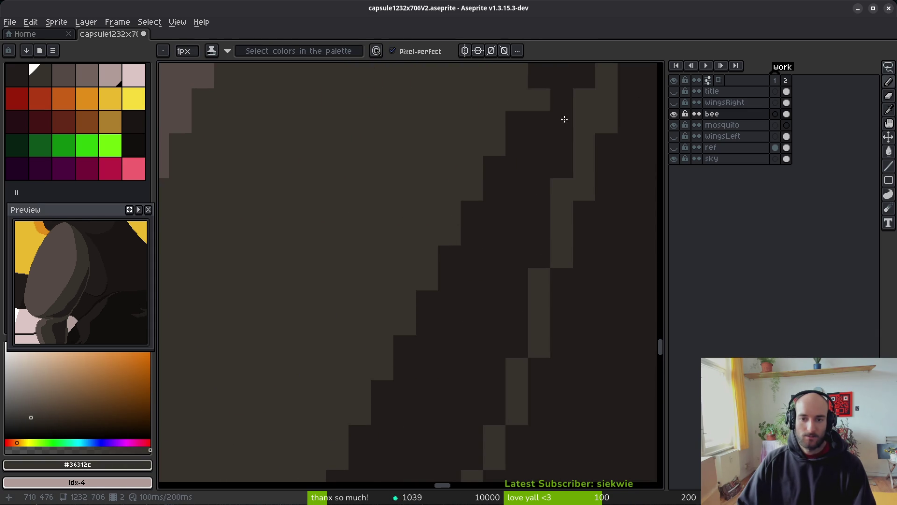
scroll(558, 301, "down", 2)
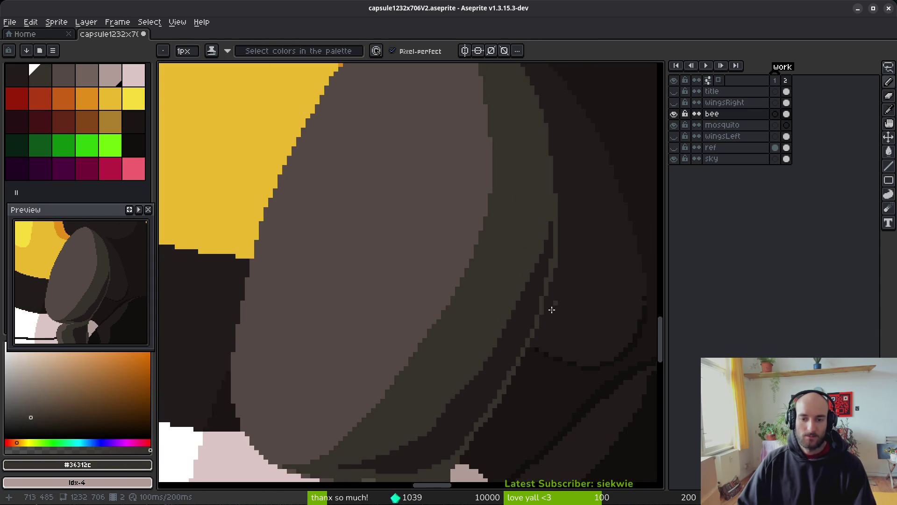
scroll(558, 302, "down", 1)
key("ctrl+s")
scroll(514, 315, "down", 2)
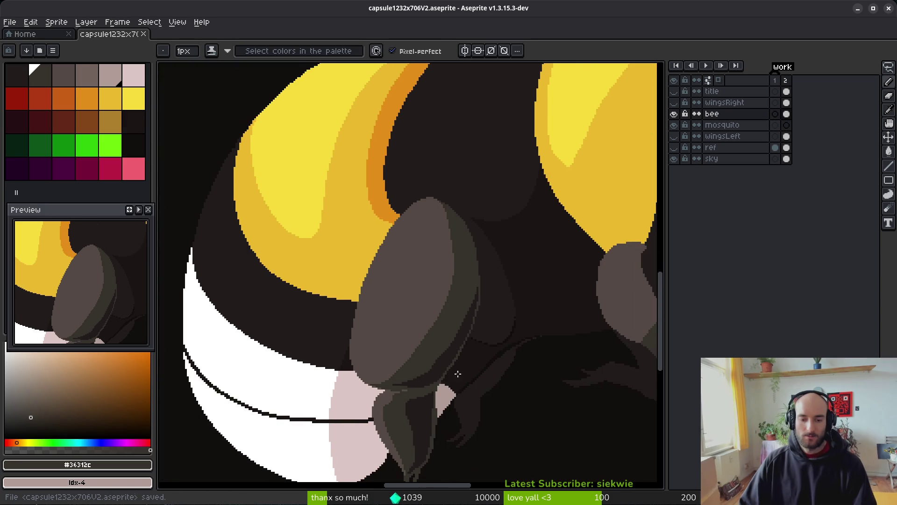
Place a lighter grey block on the lower leg and darken a nearby column with #201c1a
scroll(411, 341, "down", 1)
scroll(415, 365, "up", 5)
left_click_drag(420, 298, 425, 232)
left_click(441, 317)
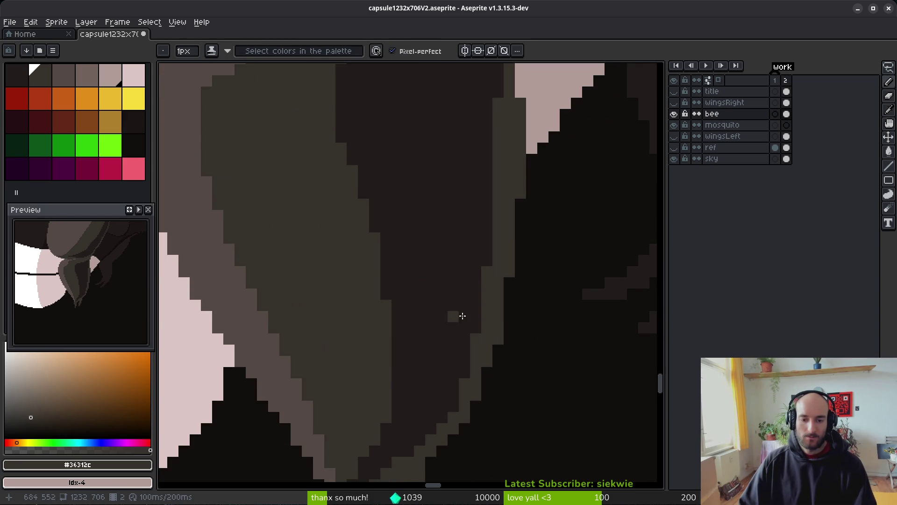
left_click_drag(402, 294, 417, 334)
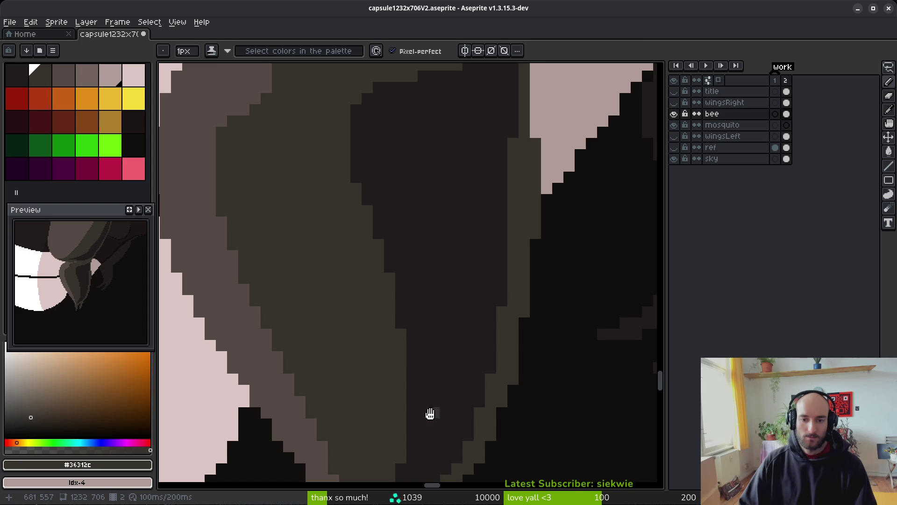
scroll(430, 411, "down", 1)
left_click(503, 126, "alt")
left_click_drag(514, 166, 514, 119)
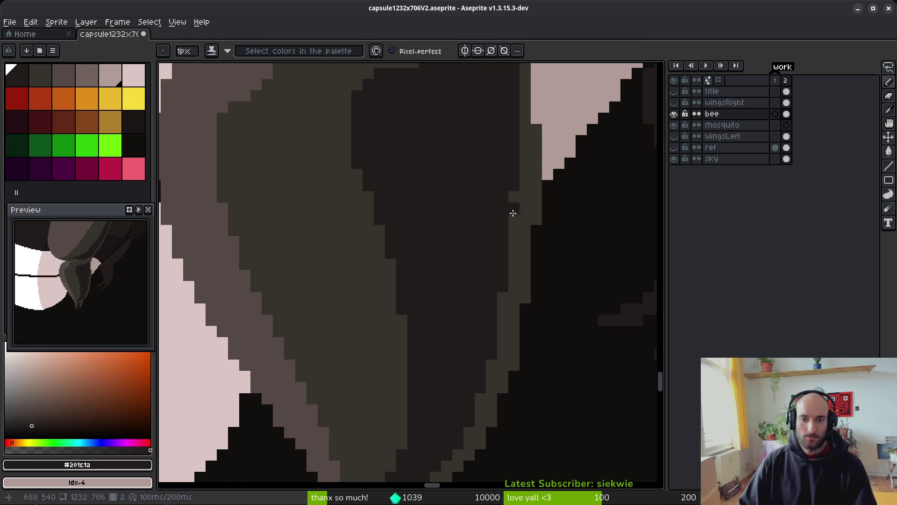
Bucket-fill a region near the leg with the darker shade #1a1614, then pick #201c1a
scroll(504, 266, "down", 4)
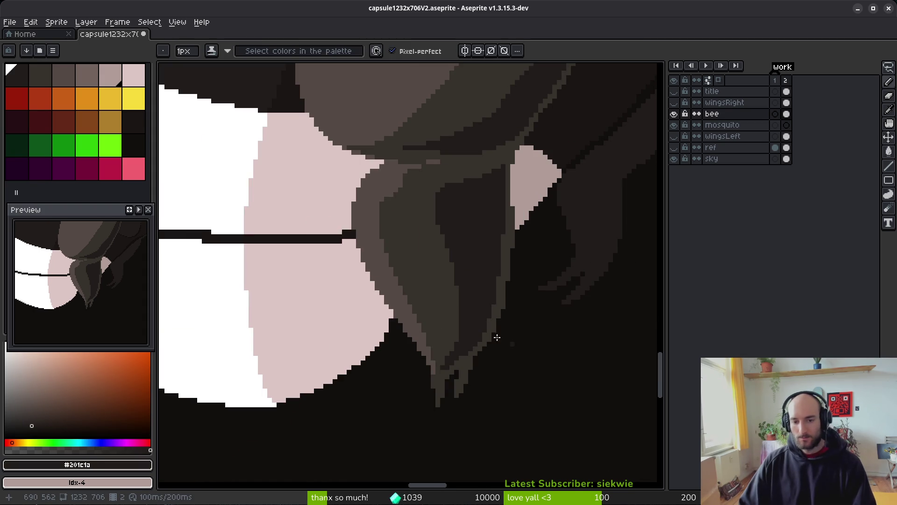
scroll(509, 352, "down", 3)
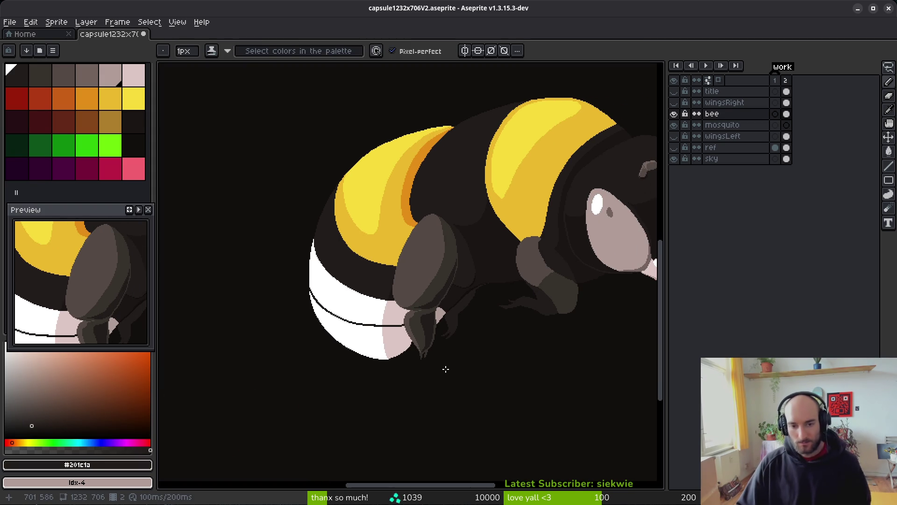
scroll(480, 297, "down", 2)
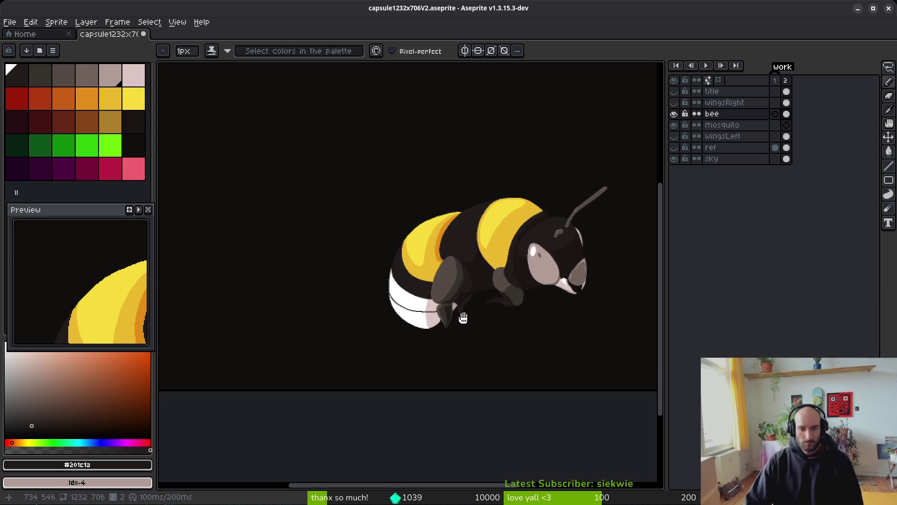
scroll(485, 282, "up", 5)
scroll(484, 282, "up", 3)
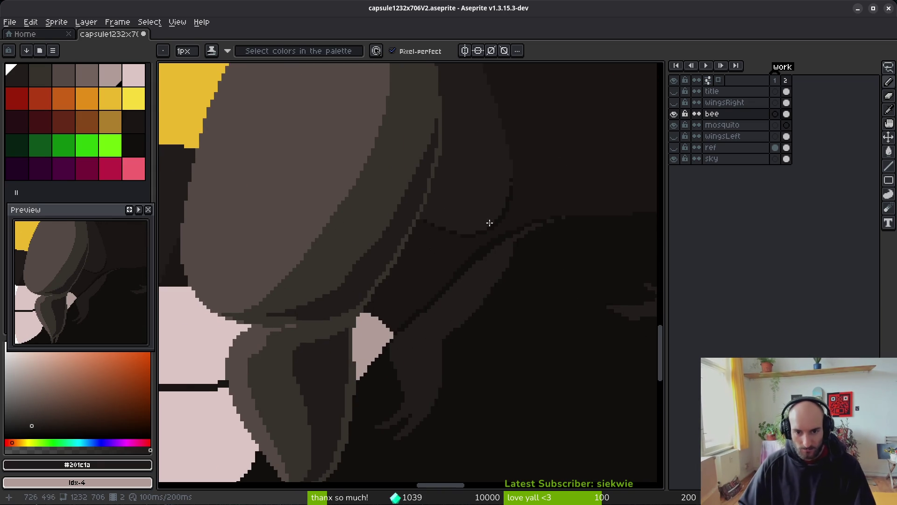
key("g")
left_click(391, 292, "alt")
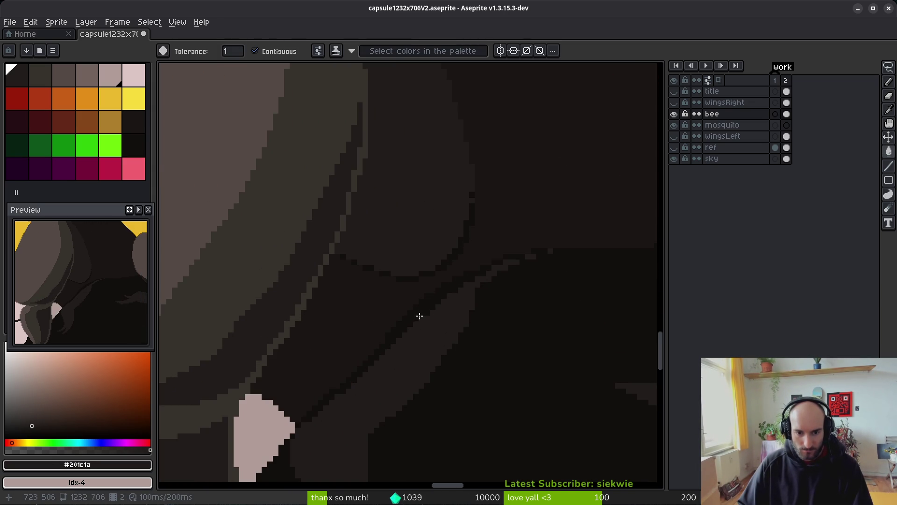
left_click(423, 310)
left_click(506, 261, "alt")
Frame the thin rear leg in close view and sample its mid-brown #36312c
key("g")
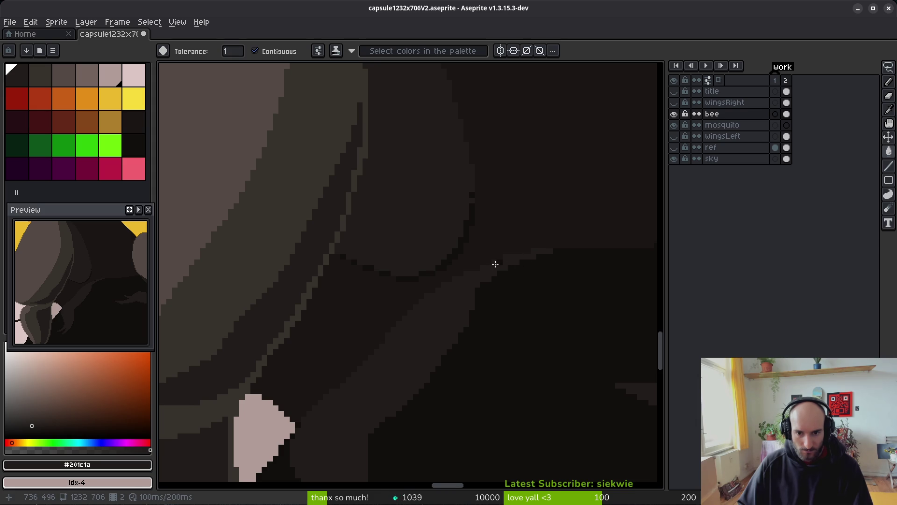
scroll(498, 290, "down", 2)
left_click_drag(509, 344, 482, 337)
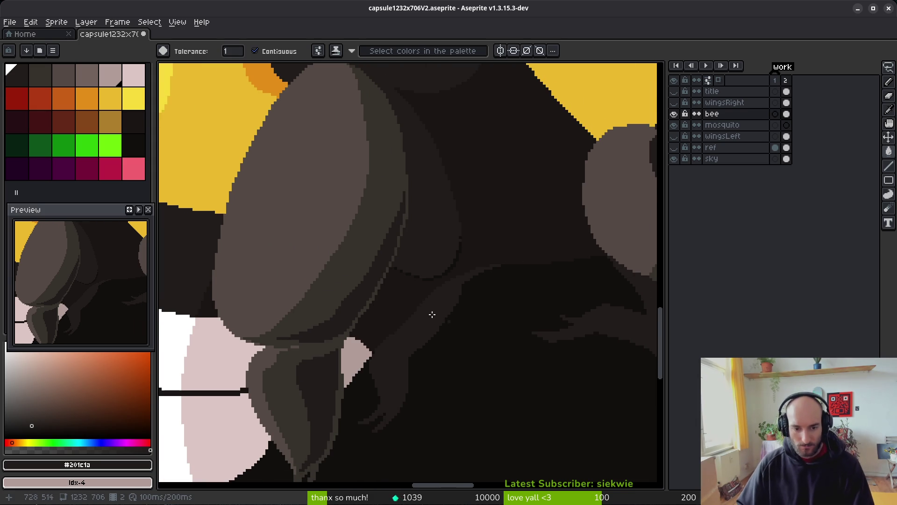
scroll(444, 345, "down", 1)
scroll(430, 325, "down", 1)
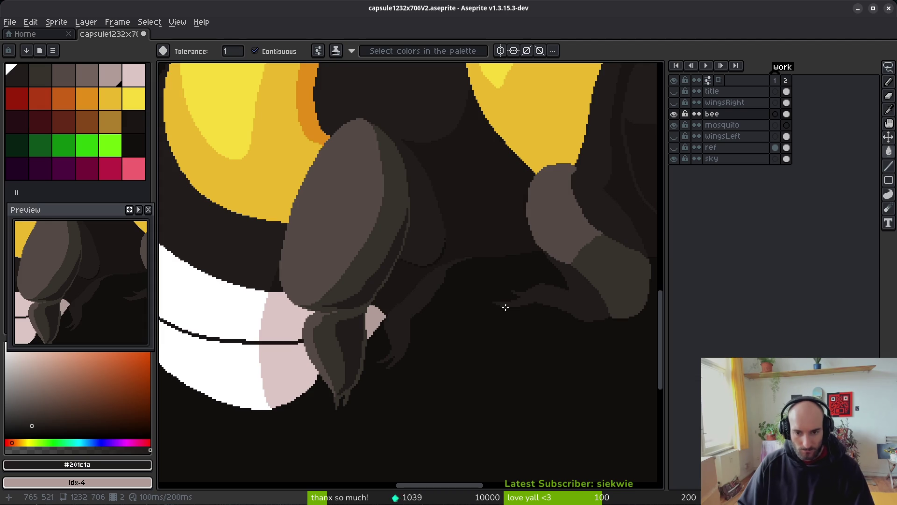
scroll(514, 312, "down", 1)
left_click_drag(540, 323, 500, 326)
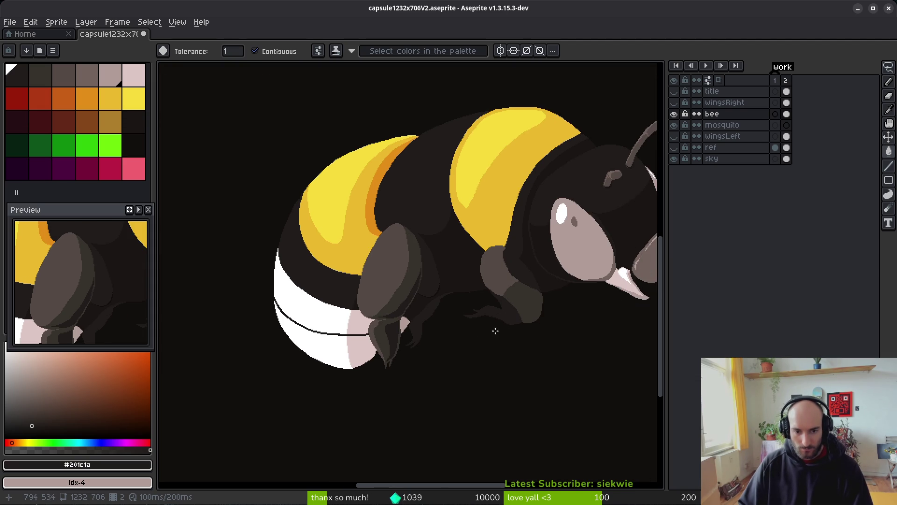
scroll(500, 327, "up", 3)
left_click(453, 292, "alt")
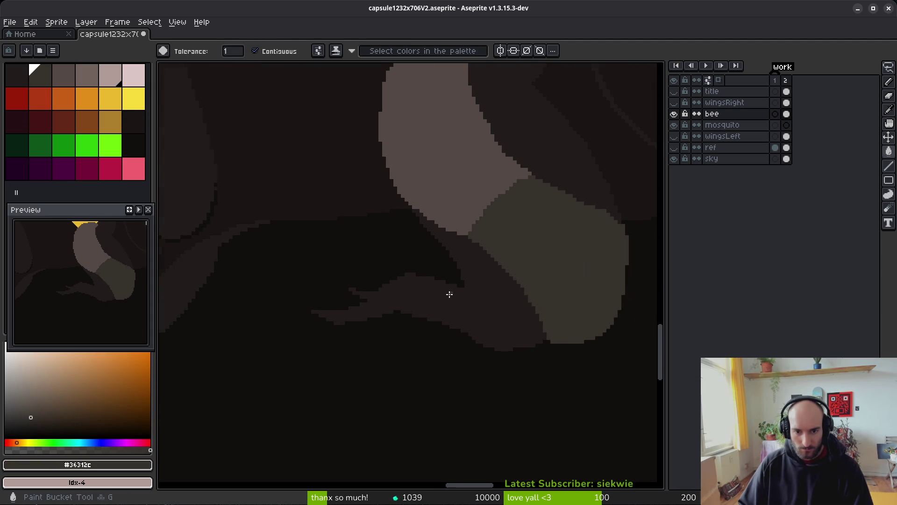
Outline a #36312c strip along the thin leg and bucket-fill it
scroll(446, 293, "up", 1)
key("b")
scroll(413, 285, "up", 1)
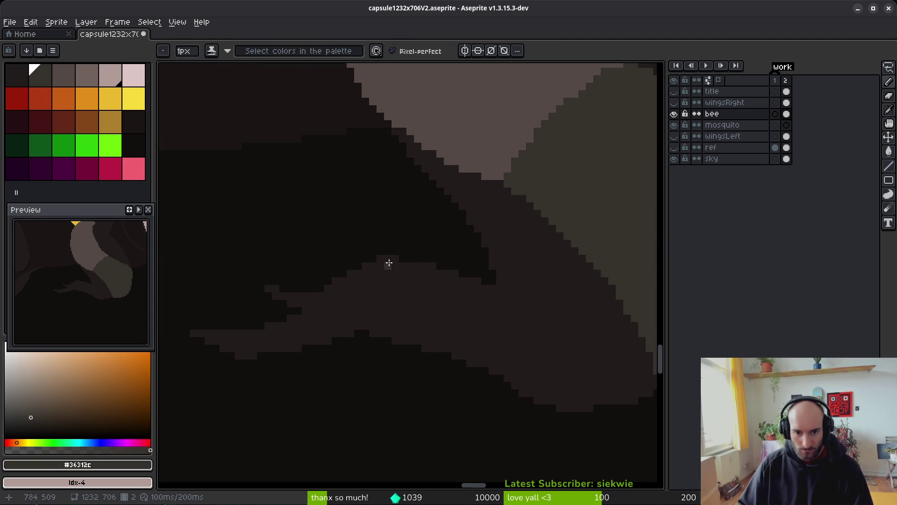
left_click_drag(484, 288, 489, 288)
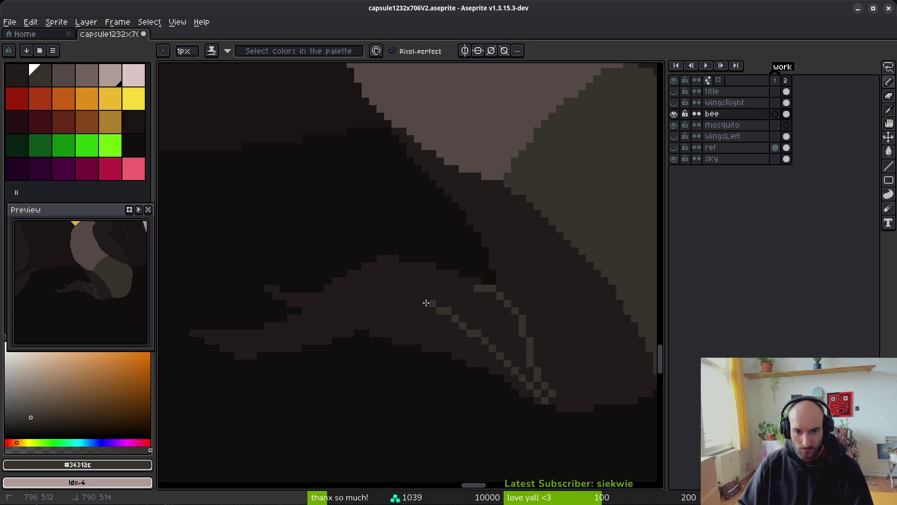
left_click_drag(261, 291, 292, 296)
key("g")
left_click(427, 298)
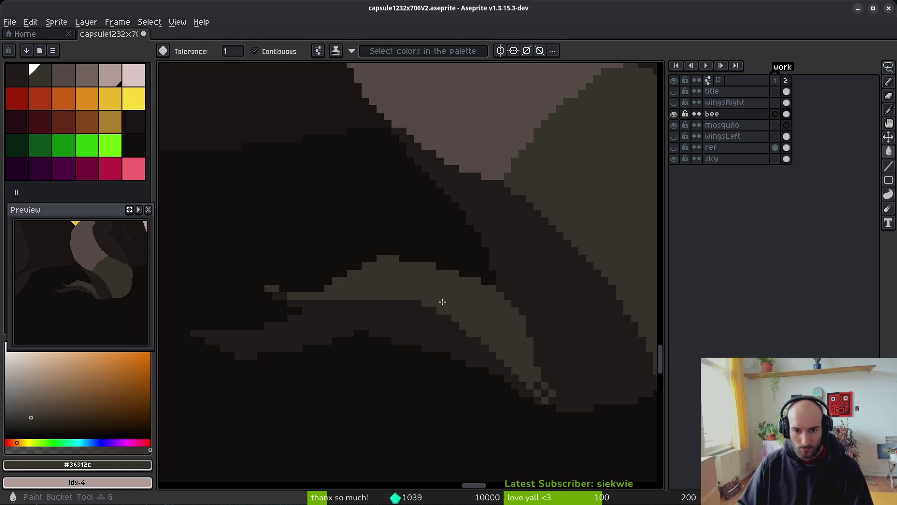
Draw a staircase highlight line along the leg and fill its one-pixel gaps
scroll(427, 299, "down", 1)
scroll(431, 315, "up", 1)
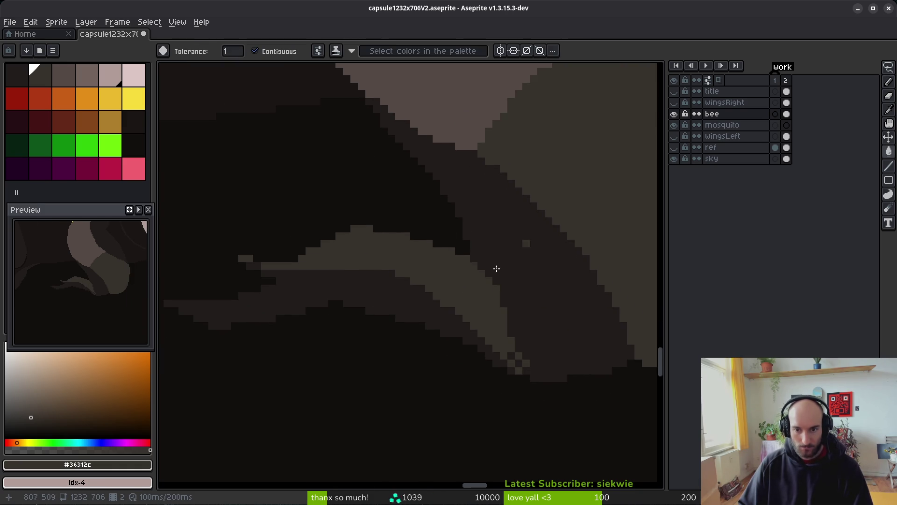
scroll(490, 294, "up", 3)
key("b")
left_click_drag(547, 292, 387, 346)
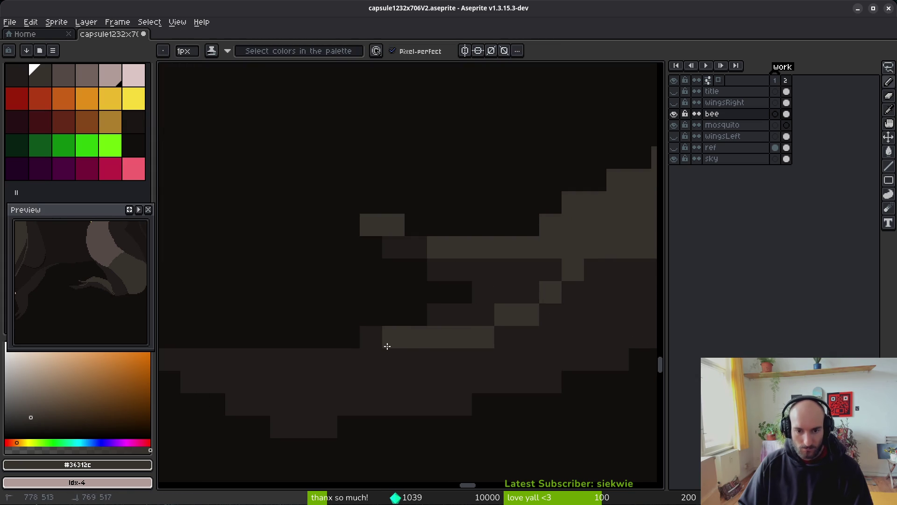
mouse_move(442, 311)
left_mouse_down()
mouse_move(547, 257)
mouse_move(445, 335)
left_mouse_up()
scroll(458, 322, "down", 1)
scroll(470, 307, "up", 1)
left_click(459, 290)
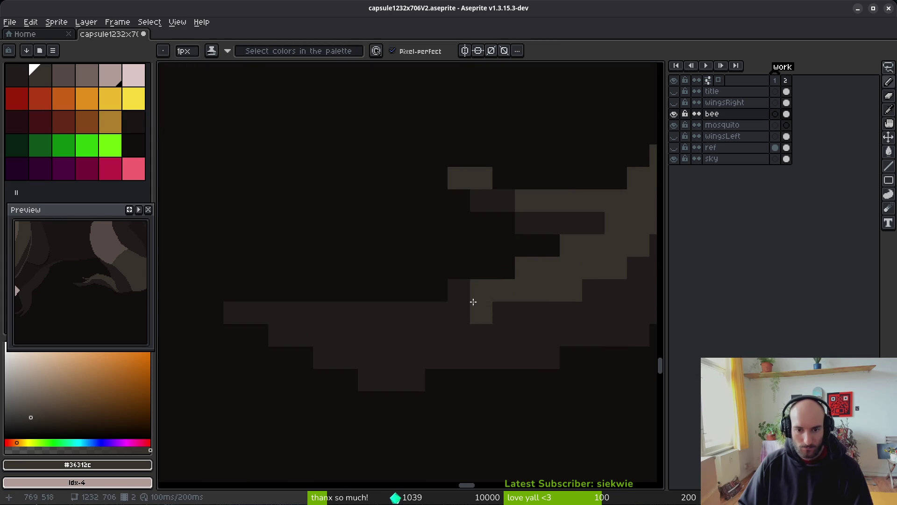
Paint two light pixel rows along the leg's edge
left_click_drag(234, 313, 380, 313)
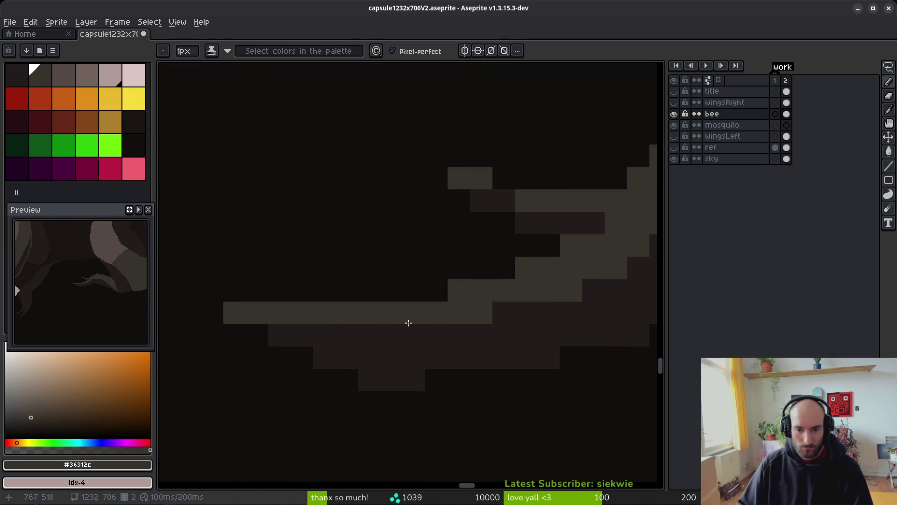
scroll(394, 316, "right", 4)
mouse_move(198, 335)
left_mouse_down()
mouse_move(353, 326)
mouse_move(437, 306)
left_mouse_up()
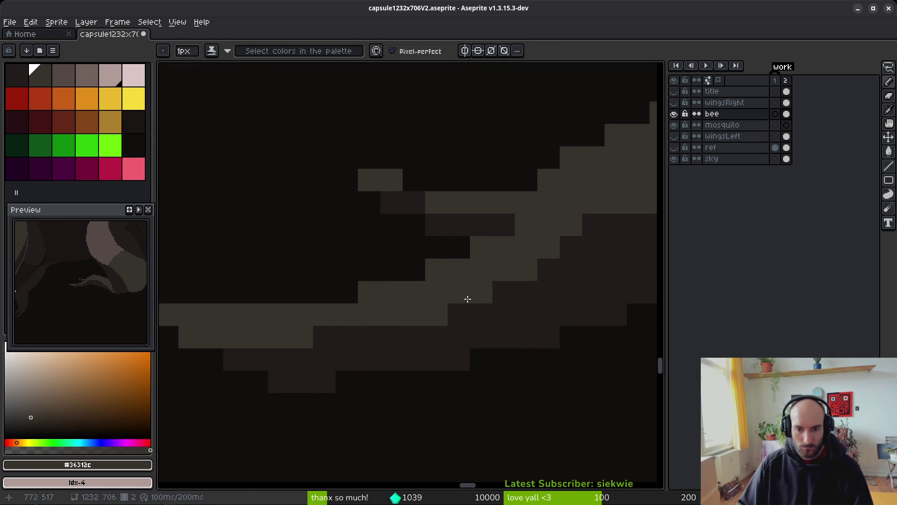
scroll(491, 340, "down", 5)
scroll(405, 308, "up", 3)
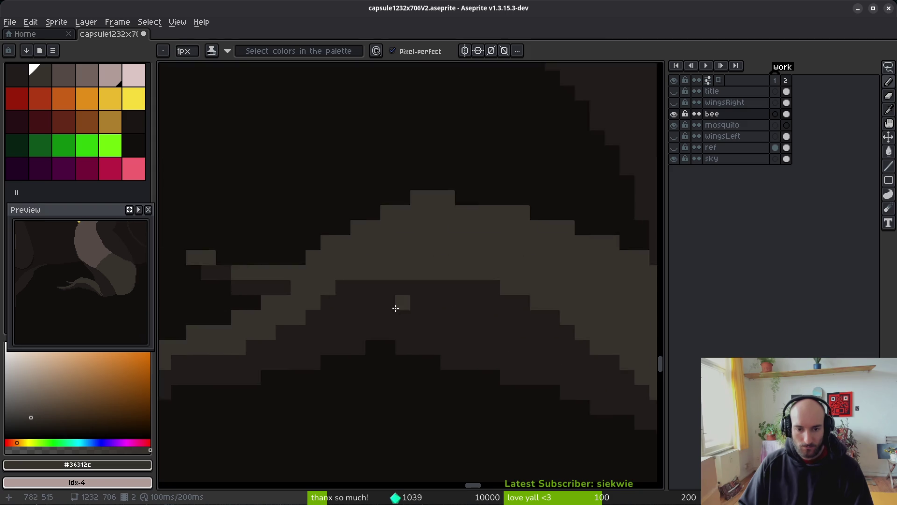
scroll(404, 309, "up", 2)
Add light highlight pixels along the leg's curve and near its tip
left_click_drag(262, 299, 448, 266)
left_click(299, 264)
scroll(300, 256, "up", 2)
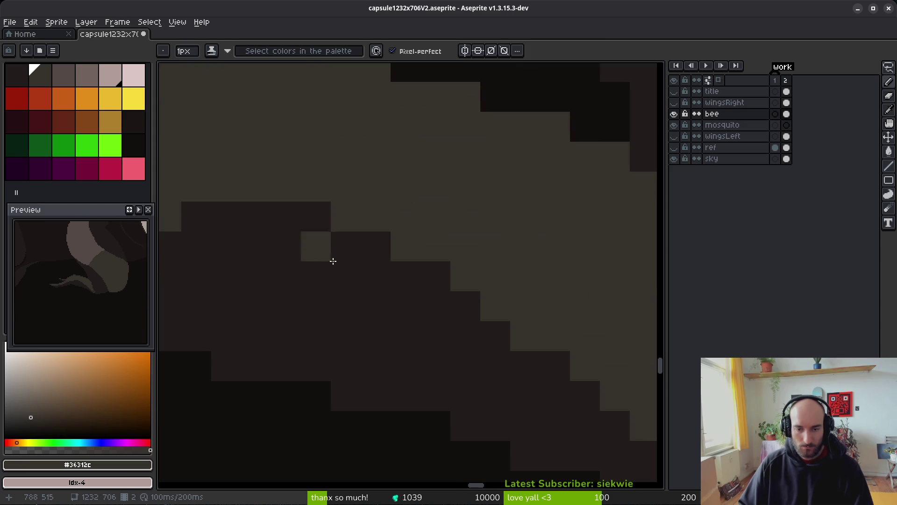
scroll(300, 256, "down", 2)
scroll(410, 374, "up", 3)
mouse_move(360, 346)
left_mouse_down()
mouse_move(410, 382)
mouse_move(364, 384)
left_mouse_up()
left_click(447, 406)
Save the file, then smooth the leg tip edge with dark #201c1a pixels
left_click(423, 407, "alt")
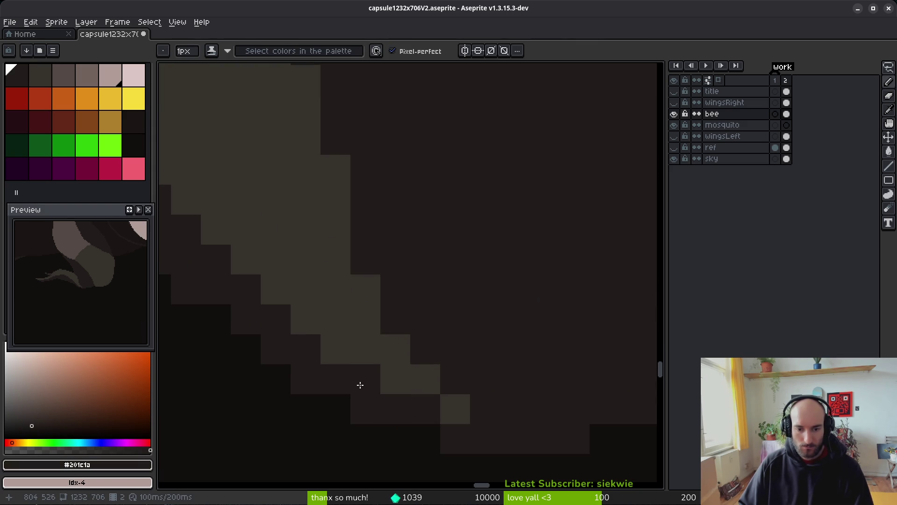
scroll(564, 433, "down", 3)
scroll(553, 440, "up", 2)
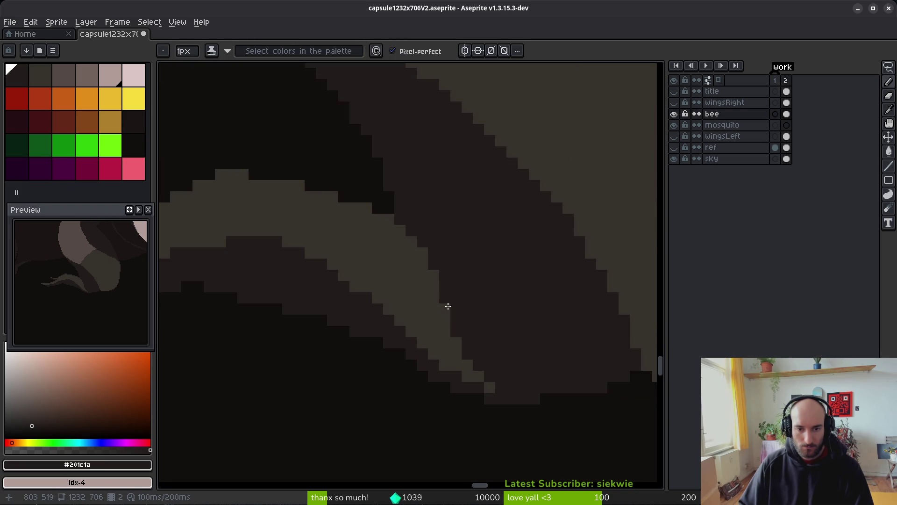
scroll(501, 312, "down", 3)
key("ctrl+s")
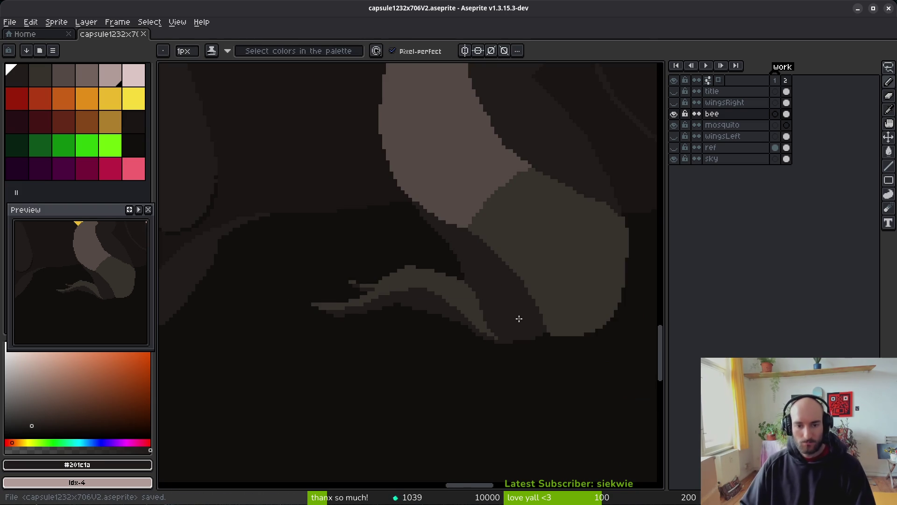
scroll(490, 314, "up", 3)
scroll(402, 299, "up", 3)
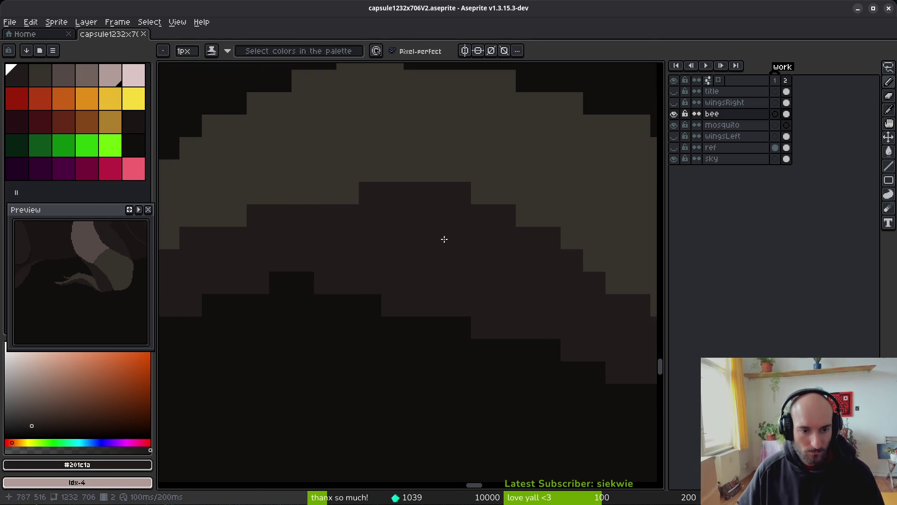
left_click_drag(429, 172, 477, 170)
scroll(456, 230, "down", 2)
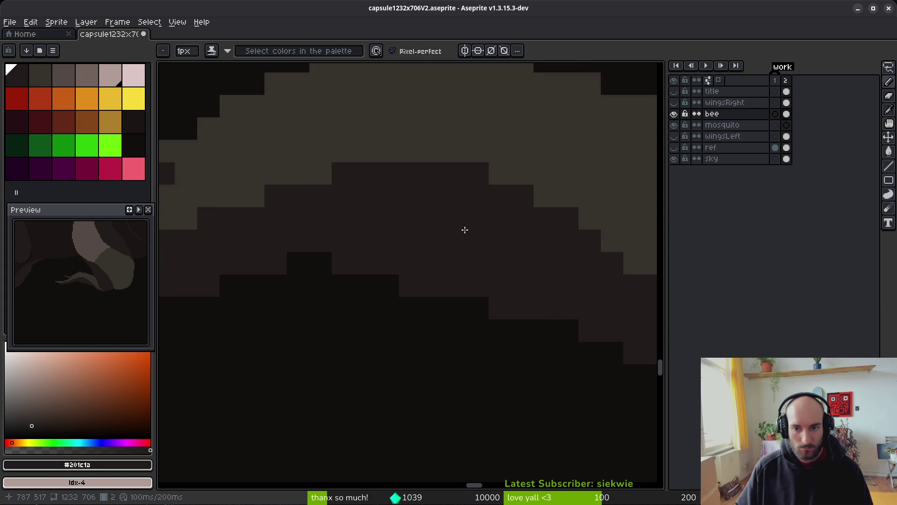
scroll(491, 257, "down", 2)
scroll(491, 257, "up", 2)
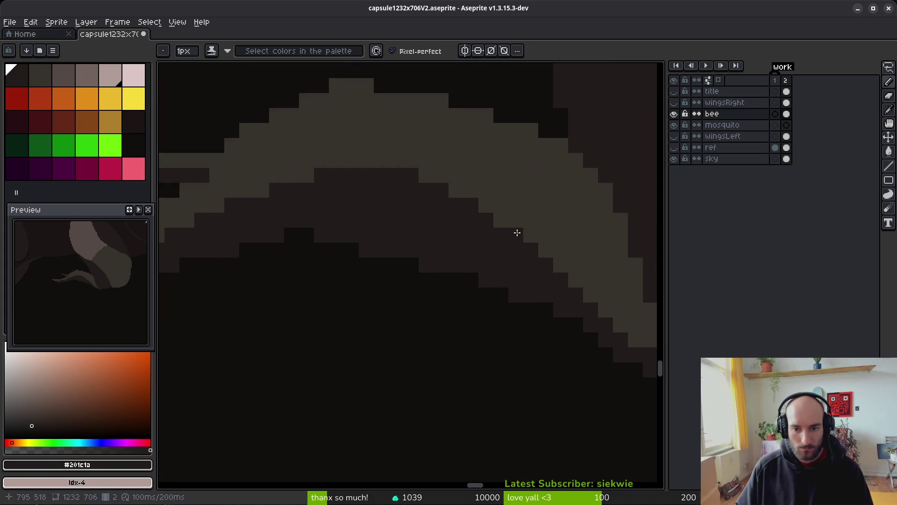
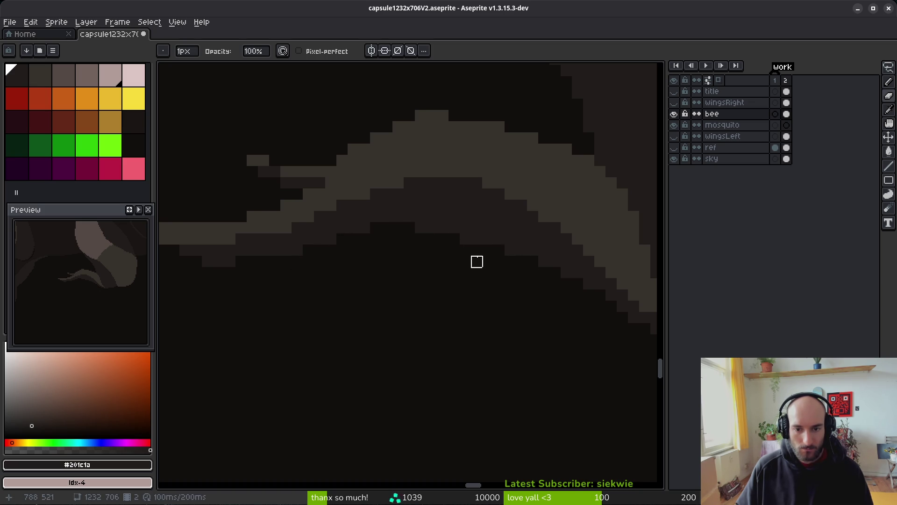
Erase the light pixel row, the bump and the light blocks at the band's left end
scroll(420, 228, "down", 2)
scroll(412, 243, "up", 3)
left_click_drag(297, 231, 417, 216)
left_click_drag(327, 231, 282, 244)
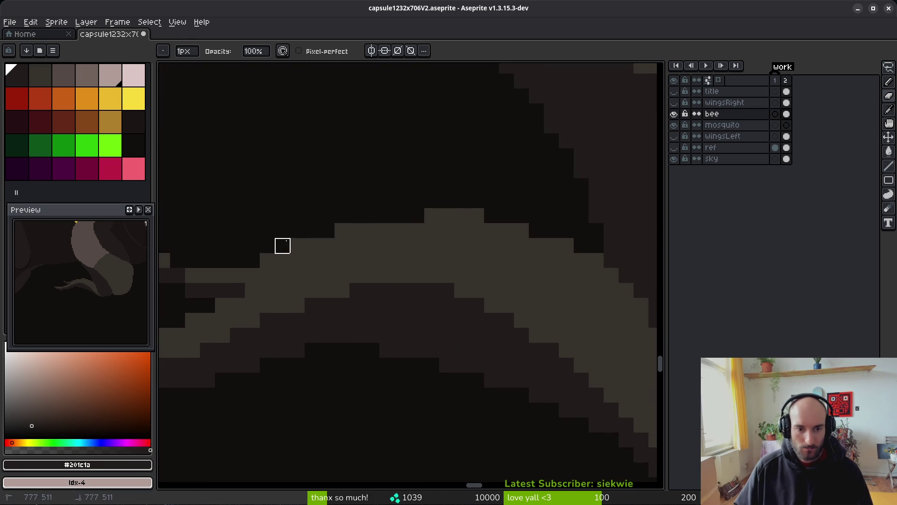
scroll(418, 278, "down", 1)
scroll(422, 262, "up", 1)
Add one #36312c pixel left of the band, then save the sprite
left_click(422, 262, "alt")
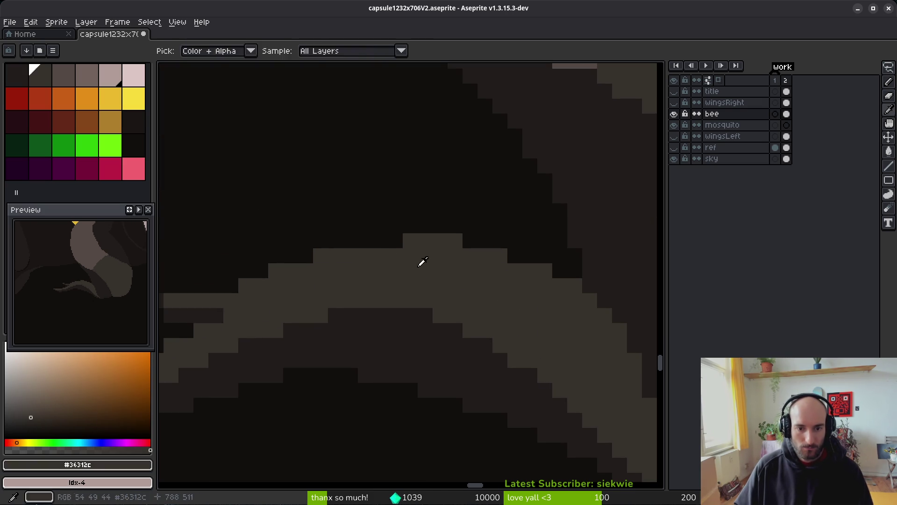
left_click(381, 241)
key("e")
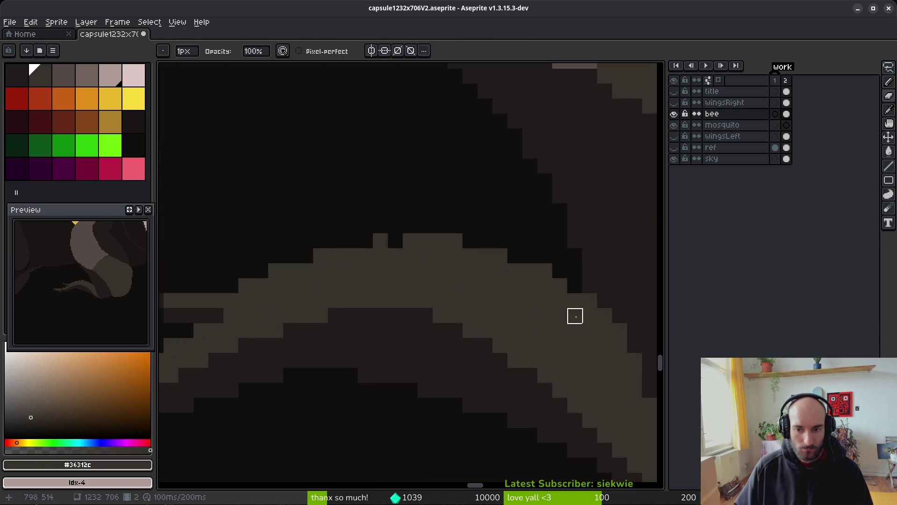
left_click_drag(574, 330, 442, 244)
scroll(427, 214, "down", 4)
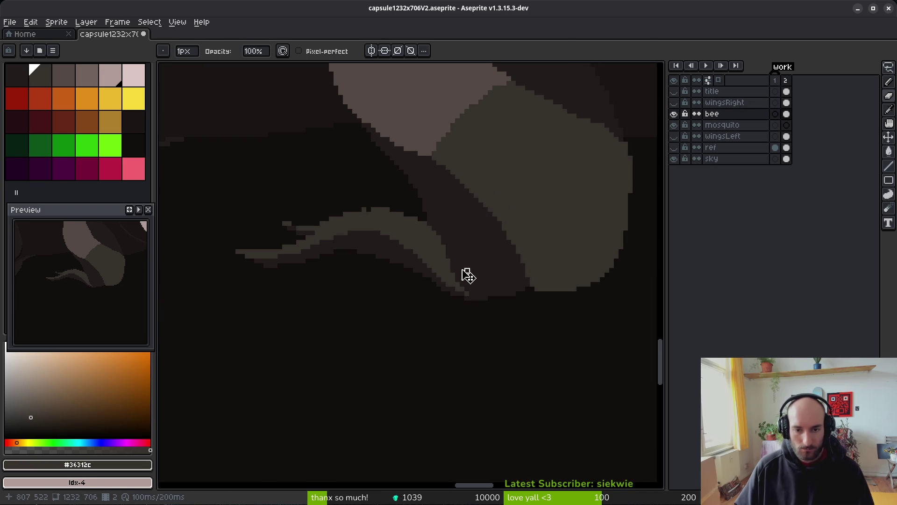
key("ctrl+s")
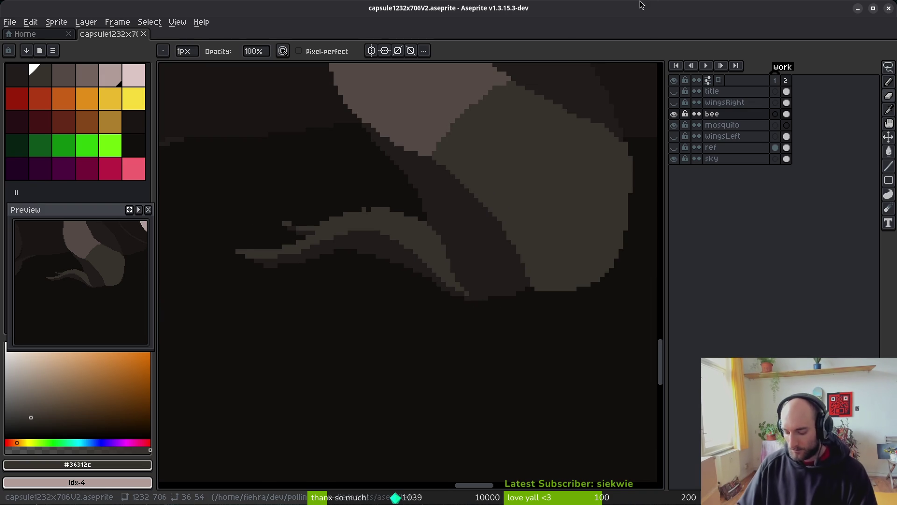
key("super")
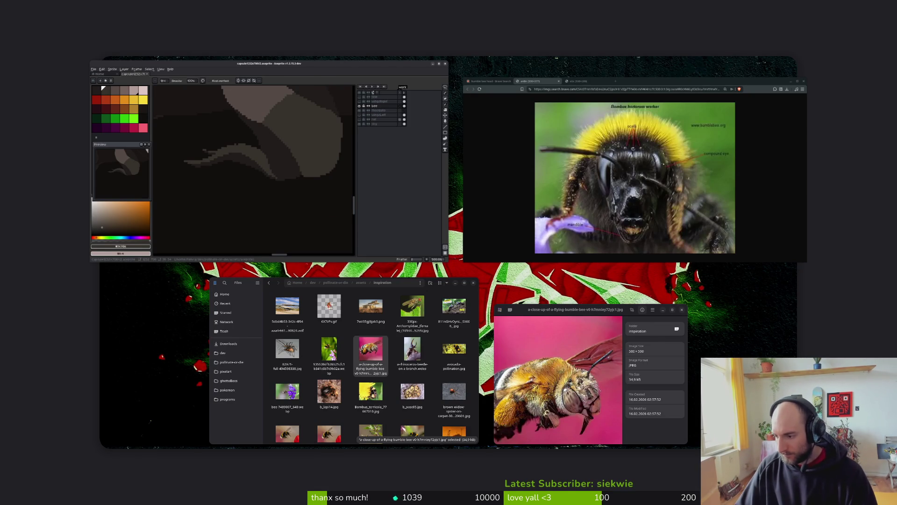
key("super")
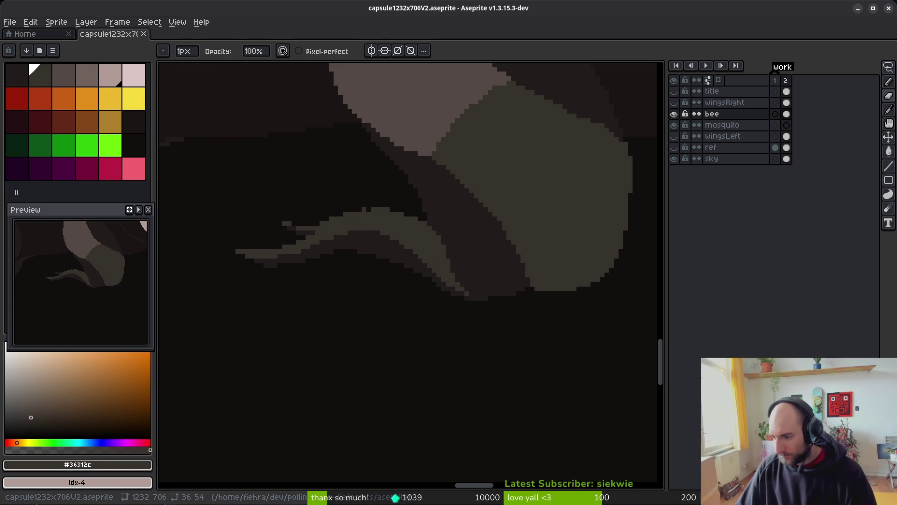
key("alt+Tab")
key("alt+Tab")
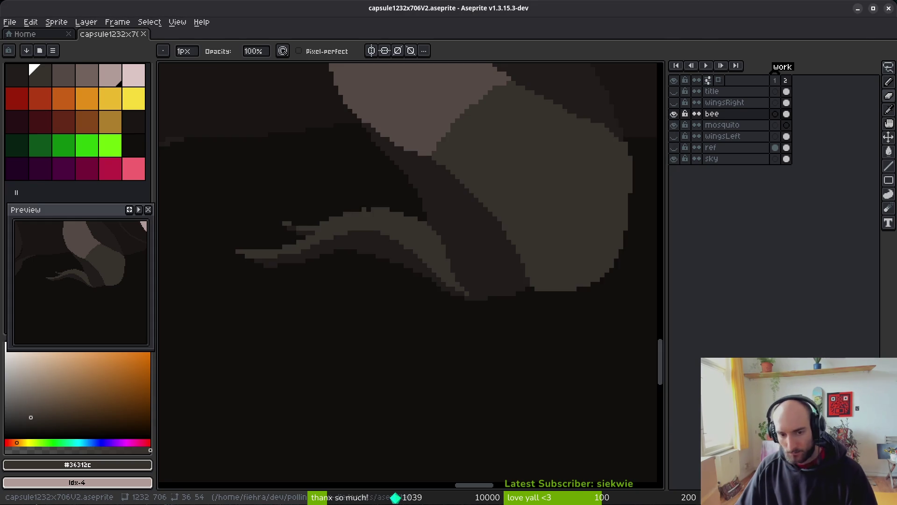
key("alt+Tab")
key("ctrl+w")
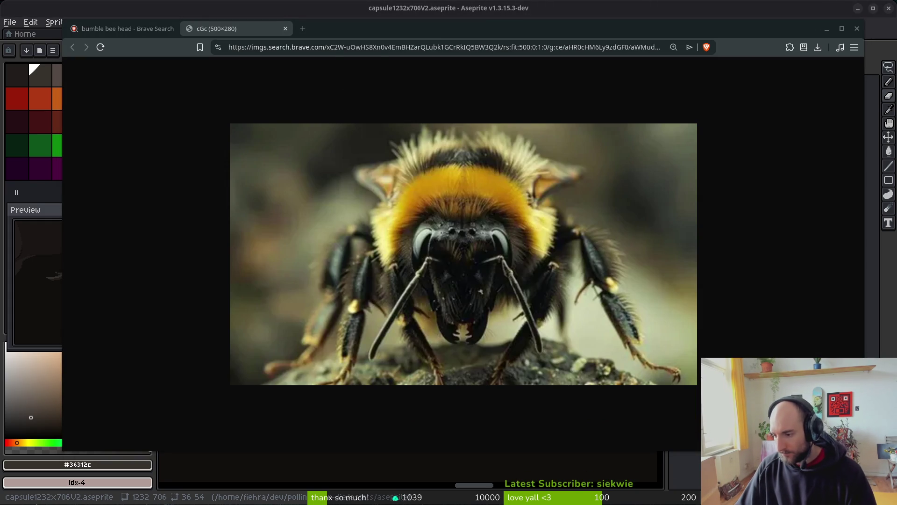
key("ctrl+w")
key("alt+Tab")
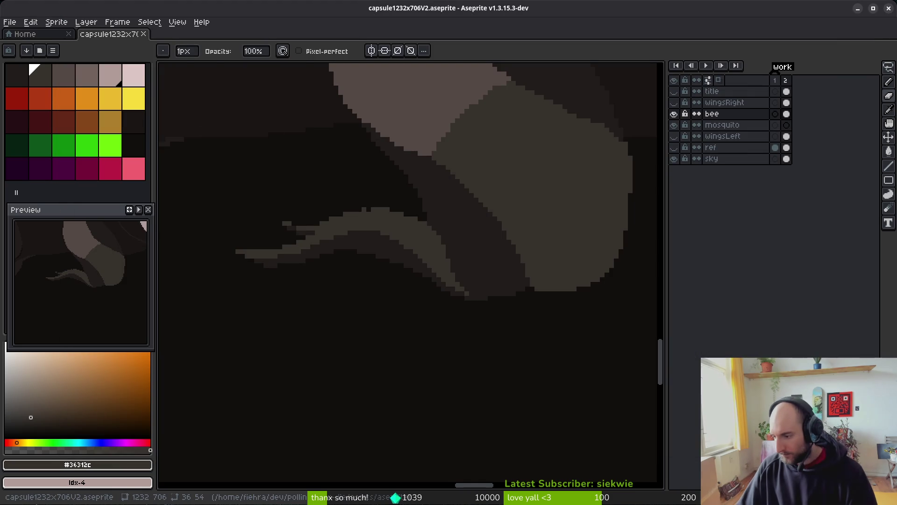
key("alt+Tab")
key("alt+Tab")
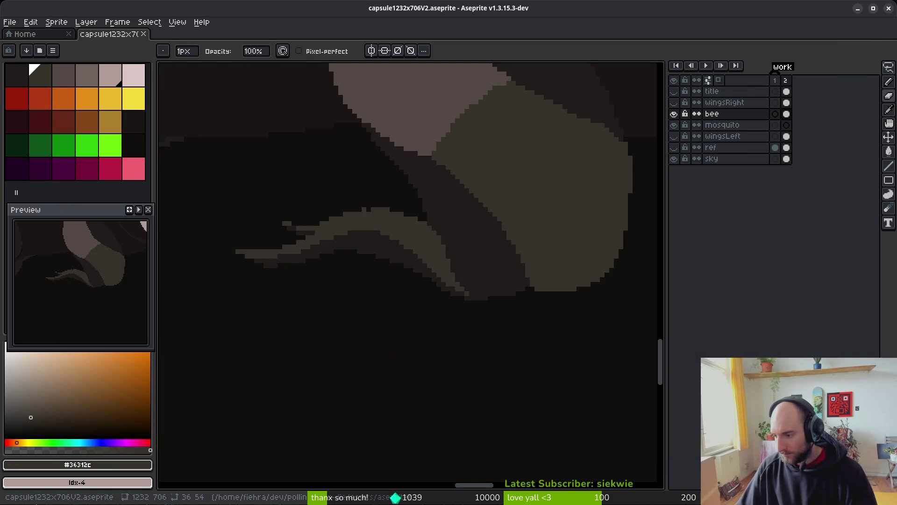
Hide and reshow the sky layer, then frame the bee's rear leg
scroll(425, 233, "down", 3)
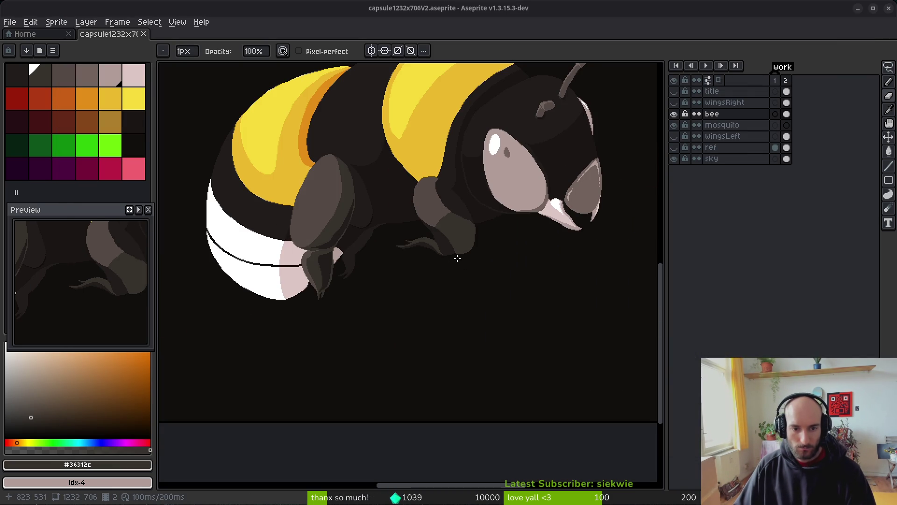
mouse_move(343, 236)
left_mouse_down()
mouse_move(434, 243)
mouse_move(457, 257)
left_mouse_up()
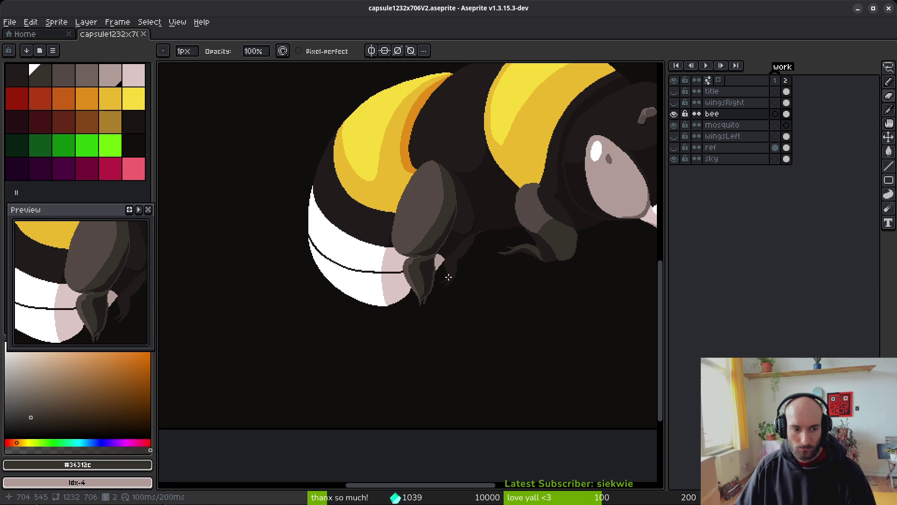
scroll(448, 277, "down", 5)
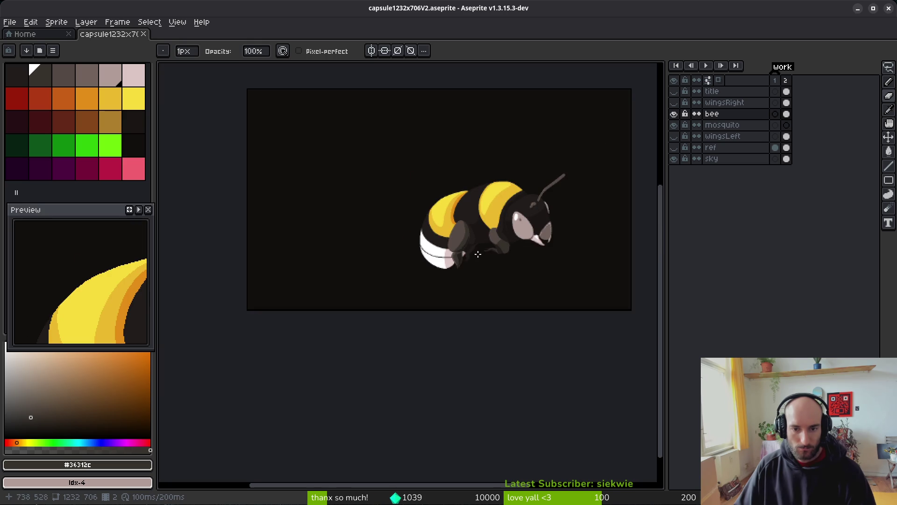
left_click(675, 161)
left_click(676, 160)
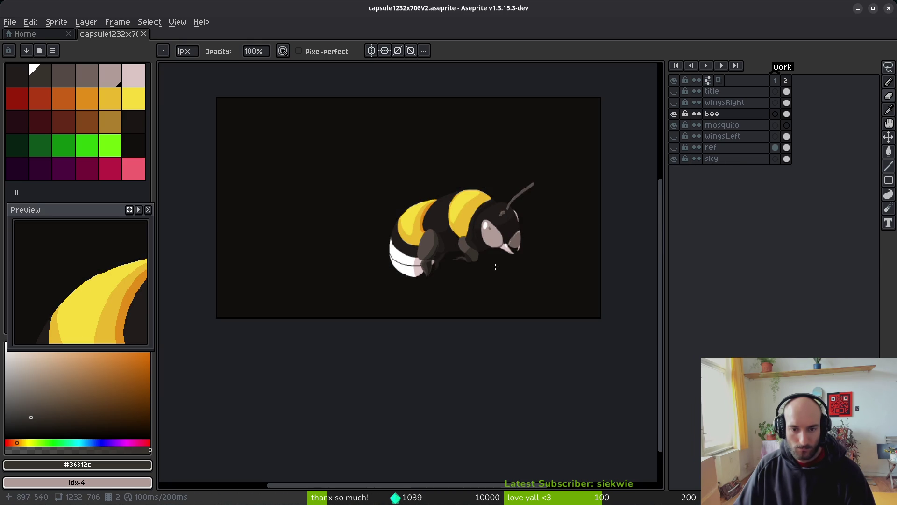
scroll(468, 260, "up", 3)
left_click_drag(485, 265, 516, 274)
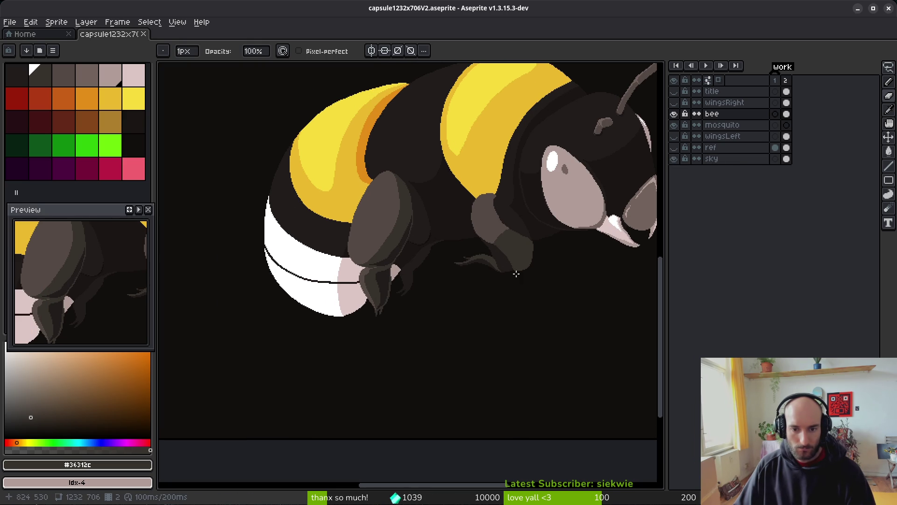
Paint-bucket fill the rear leg's dark regions with grey-brown #36312c
left_click(508, 243, "alt")
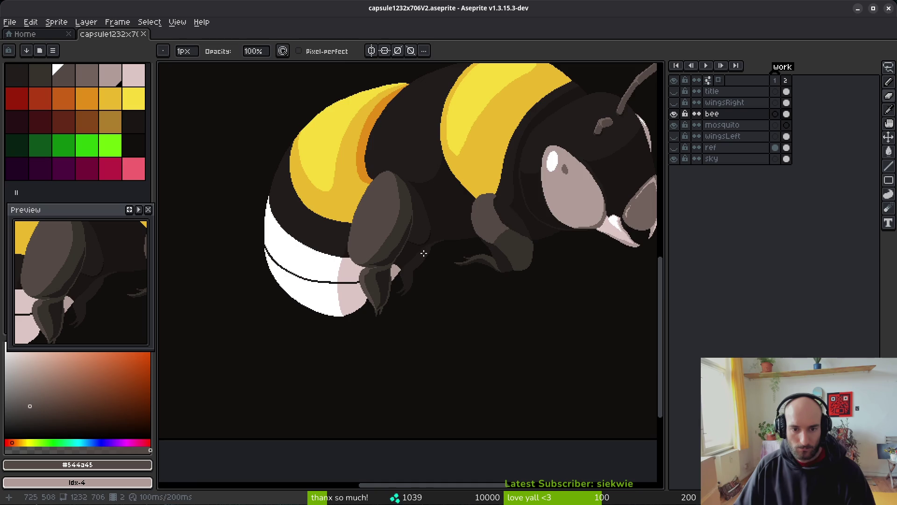
scroll(400, 246, "up", 4)
scroll(401, 246, "down", 3)
left_click(400, 170, "alt")
key("g")
left_click(416, 220)
scroll(447, 259, "down", 2)
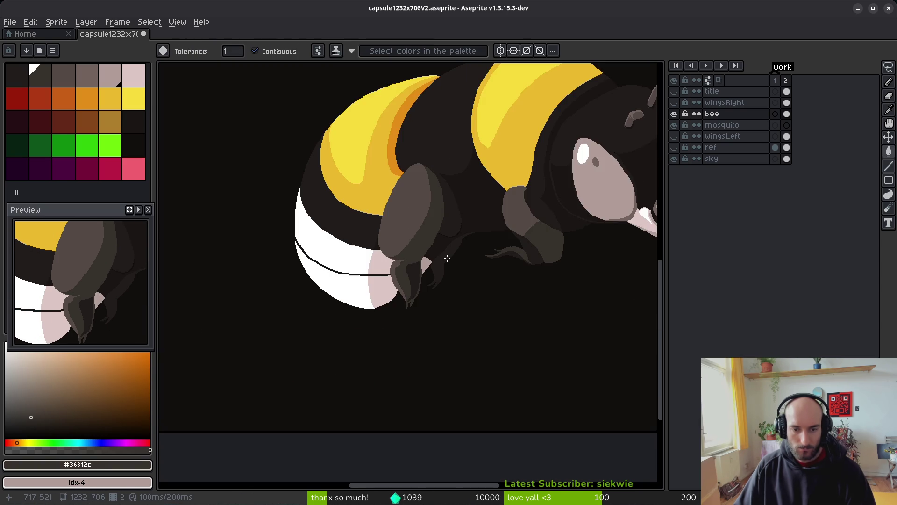
scroll(450, 260, "up", 2)
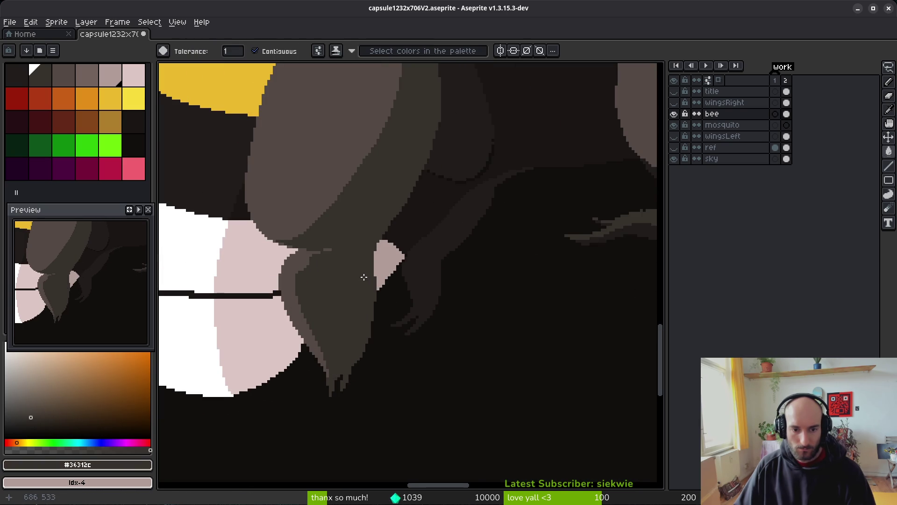
left_click(364, 277)
Sample the dark #201c1a, then grey-brown #36312c for further drawing
scroll(364, 277, "down", 4)
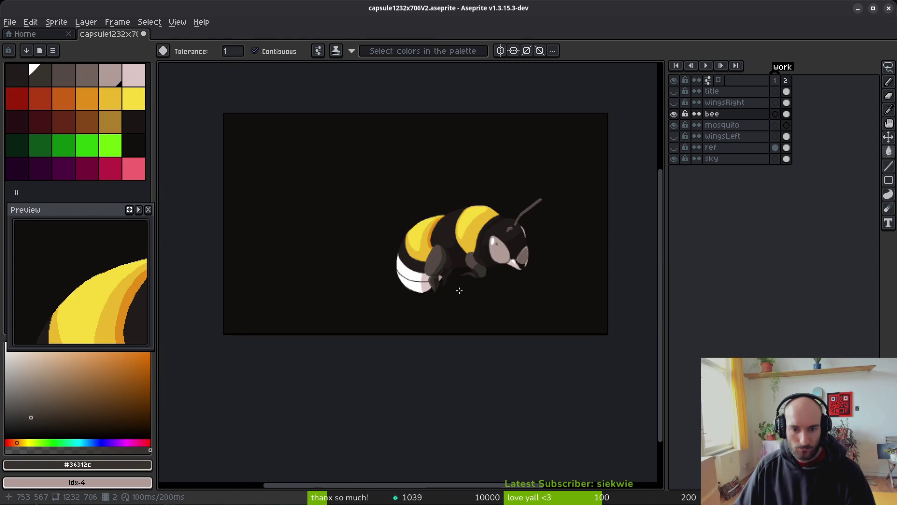
scroll(460, 290, "up", 6)
left_click(423, 289, "alt")
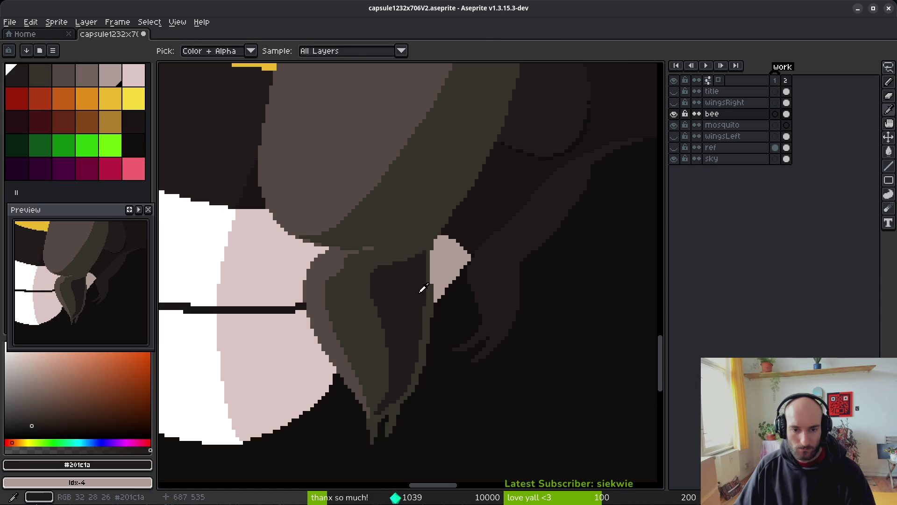
scroll(434, 261, "up", 1)
scroll(427, 251, "up", 1)
left_click(426, 251, "alt")
Darken the leg line's highlight pixels and paint a stepped mid-colour line along the edge
left_click_drag(400, 257, 369, 341)
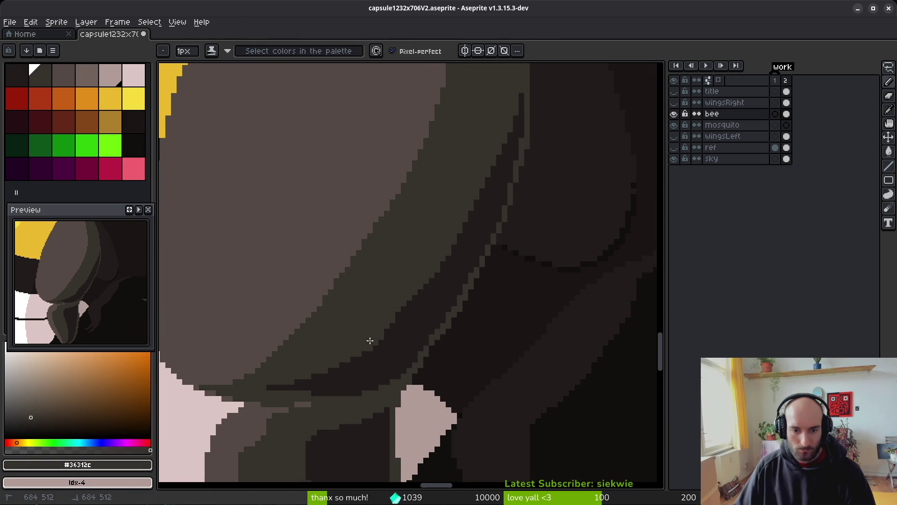
key("g")
left_click(504, 210)
left_click(444, 272)
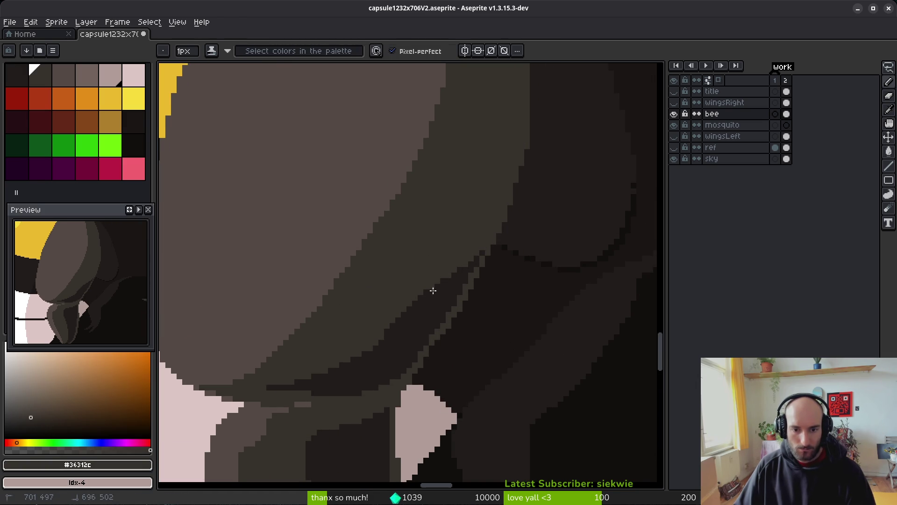
scroll(370, 351, "up", 1)
mouse_move(447, 261)
left_mouse_down()
mouse_move(392, 326)
mouse_move(321, 372)
mouse_move(411, 297)
mouse_move(368, 330)
left_mouse_up()
left_click_drag(488, 220, 380, 340)
left_click_drag(475, 249, 416, 314)
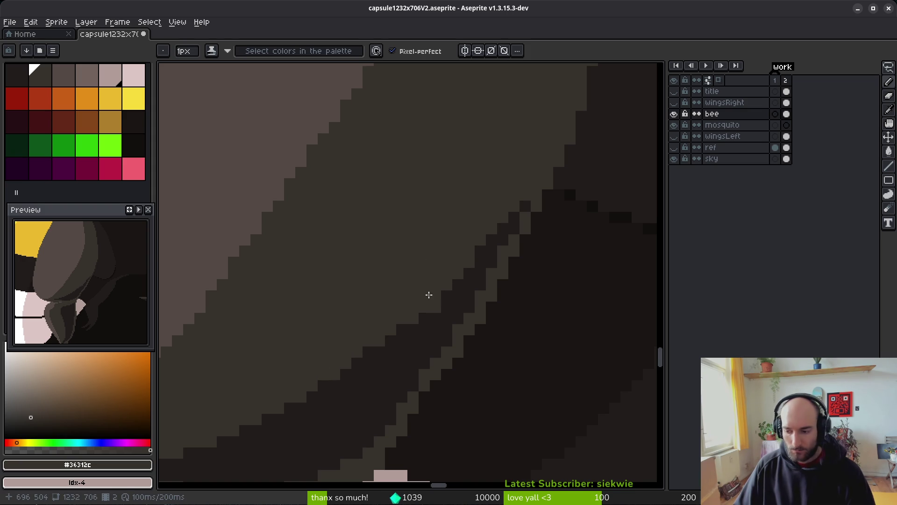
Touch up edge pixels, extending the grey-brown band and darkening with #201c1a
scroll(518, 280, "down", 3)
scroll(464, 301, "up", 3)
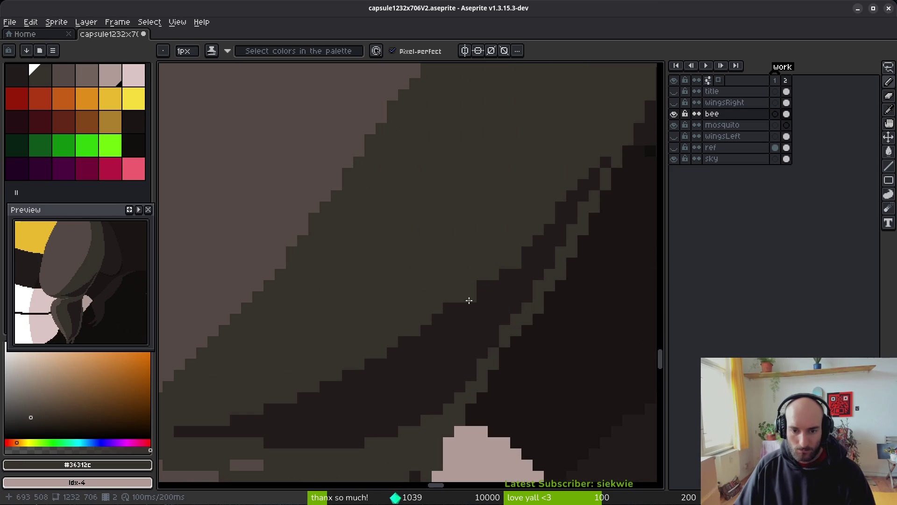
mouse_move(524, 284)
left_mouse_down()
mouse_move(507, 292)
mouse_move(493, 274)
left_mouse_up()
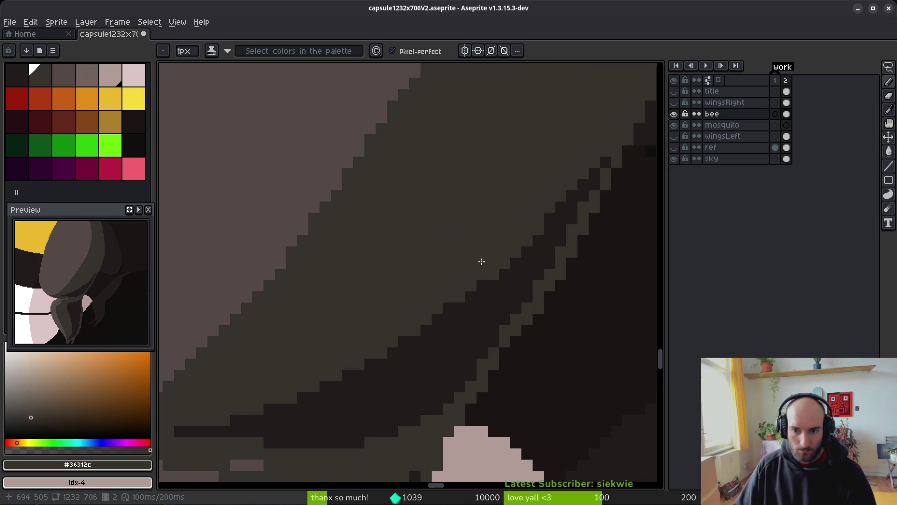
left_click(560, 204)
mouse_move(481, 282)
left_mouse_down()
mouse_move(377, 366)
mouse_move(445, 306)
mouse_move(440, 317)
left_mouse_up()
left_click(370, 364)
left_click(337, 387)
left_click(413, 370, "alt")
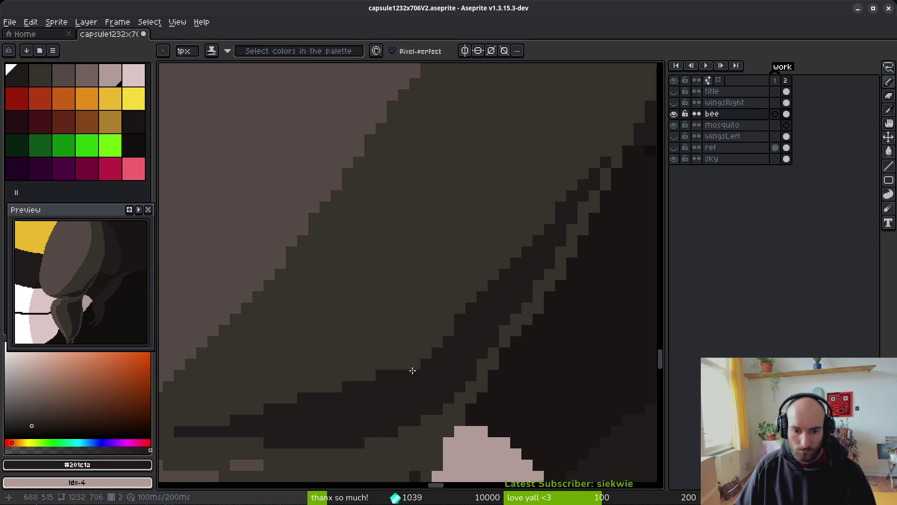
left_click(449, 335)
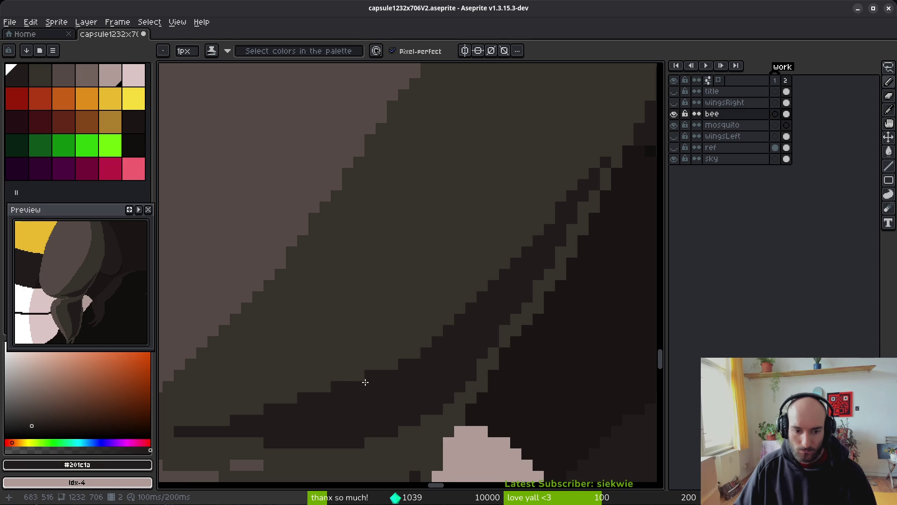
Save the bee artwork and darken one remaining light pixel on the leg edge
scroll(356, 385, "down", 3)
key("ctrl+s")
scroll(421, 305, "up", 4)
left_click(414, 275)
scroll(431, 274, "down", 3)
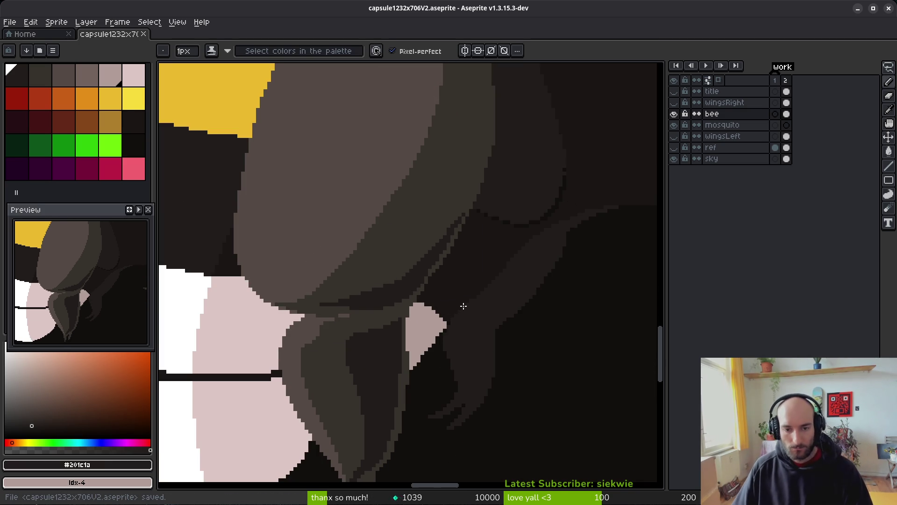
Paint dark pixels along the pink edge, undoing an accidental fill
scroll(464, 306, "down", 3)
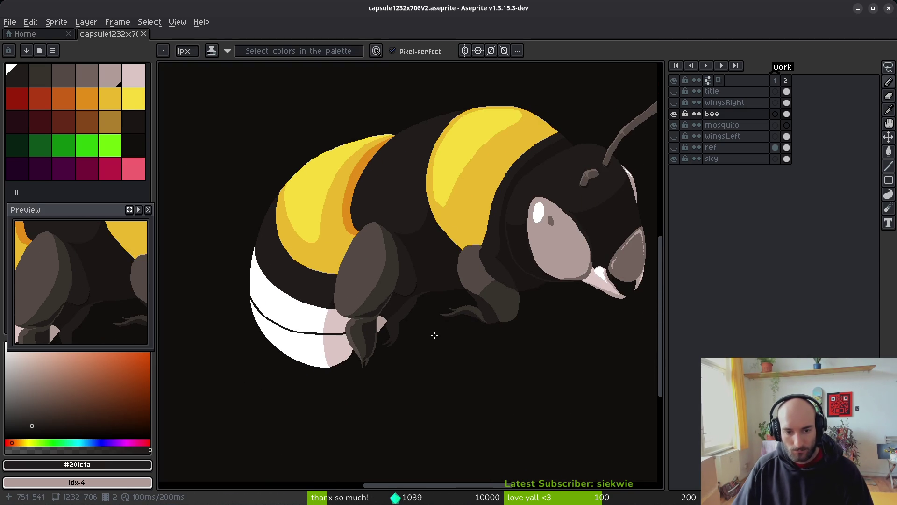
scroll(443, 339, "up", 3)
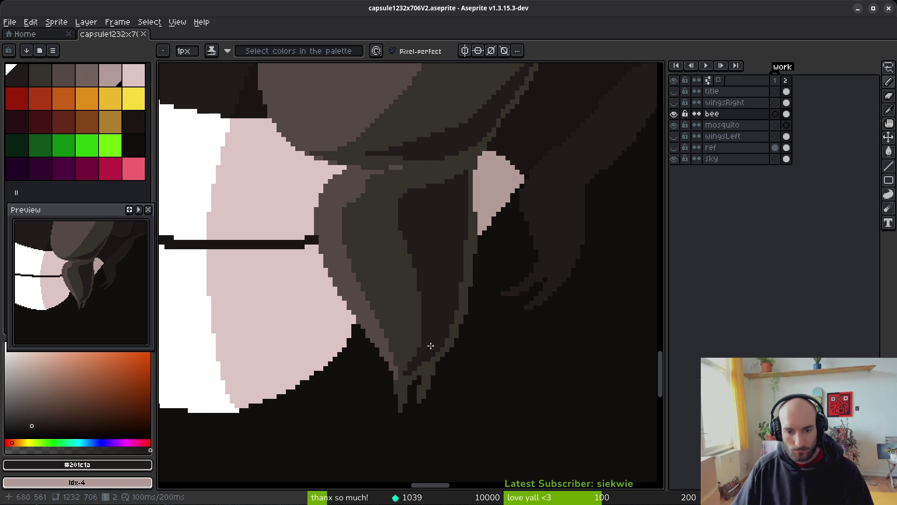
left_click(470, 248, "alt")
left_click(482, 173)
scroll(486, 158, "up", 3)
key("g")
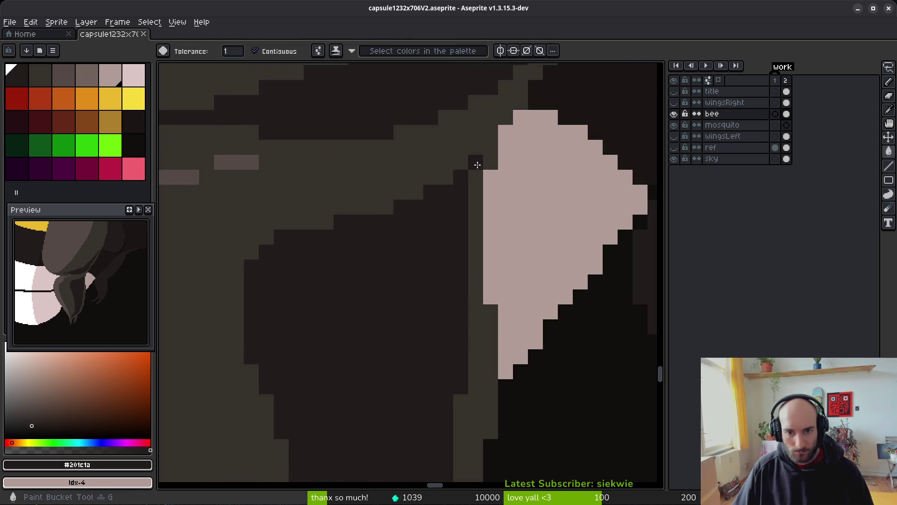
key("ctrl+z")
key("b")
left_click(487, 150)
left_click(487, 166)
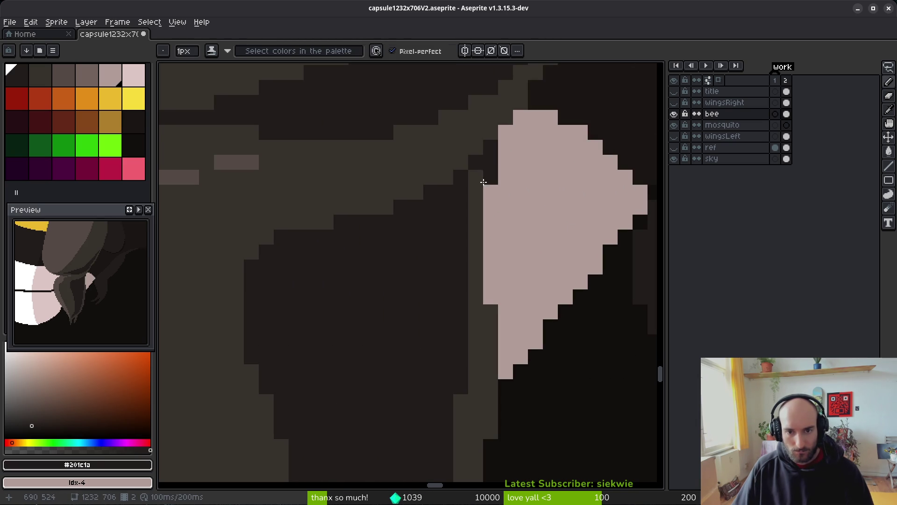
scroll(431, 217, "down", 3)
scroll(431, 217, "right", 5)
scroll(409, 344, "down", 2)
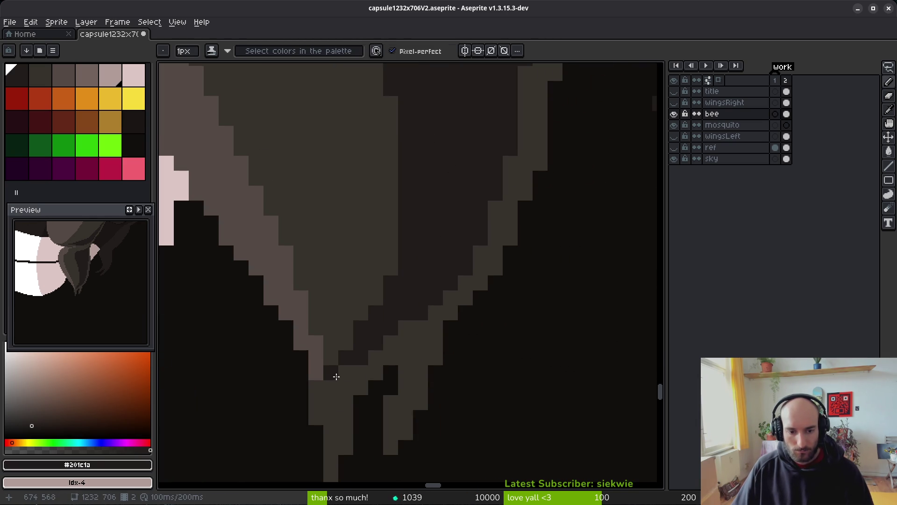
Fill the right grey band with the dark colour
key("g")
left_click(388, 372)
scroll(446, 354, "down", 3)
scroll(448, 361, "up", 1)
Draw grey #36312c claw strokes along the band edge and below its tail
left_click(394, 291, "alt")
scroll(365, 395, "up", 2)
left_click_drag(390, 360, 412, 325)
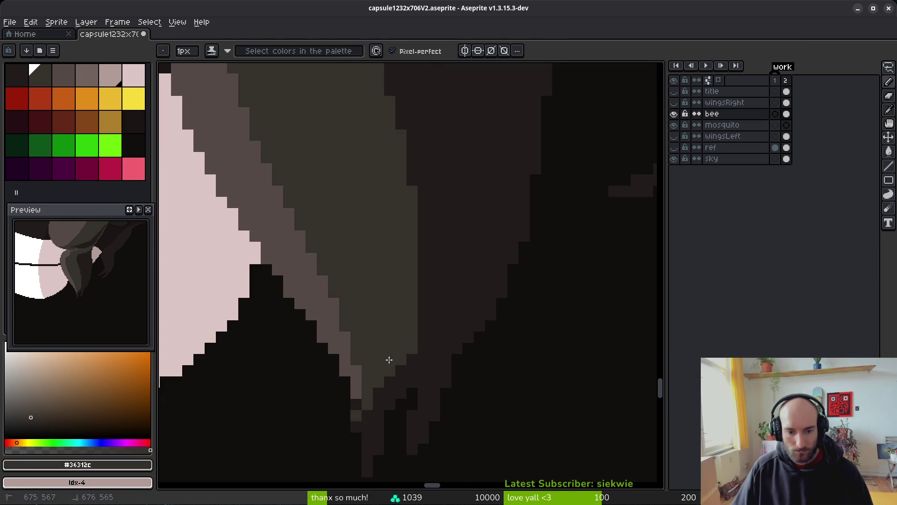
left_click(356, 426)
left_click_drag(426, 394, 411, 438)
left_click(370, 447)
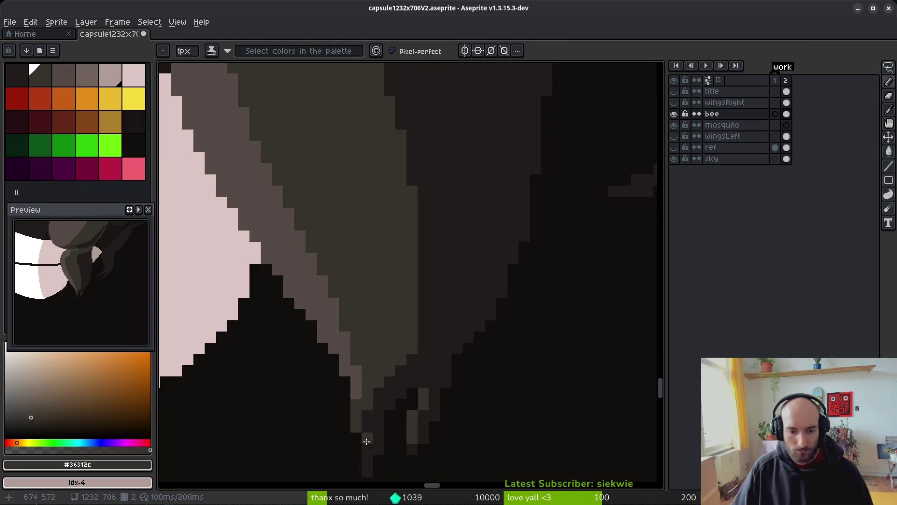
scroll(392, 420, "down", 3)
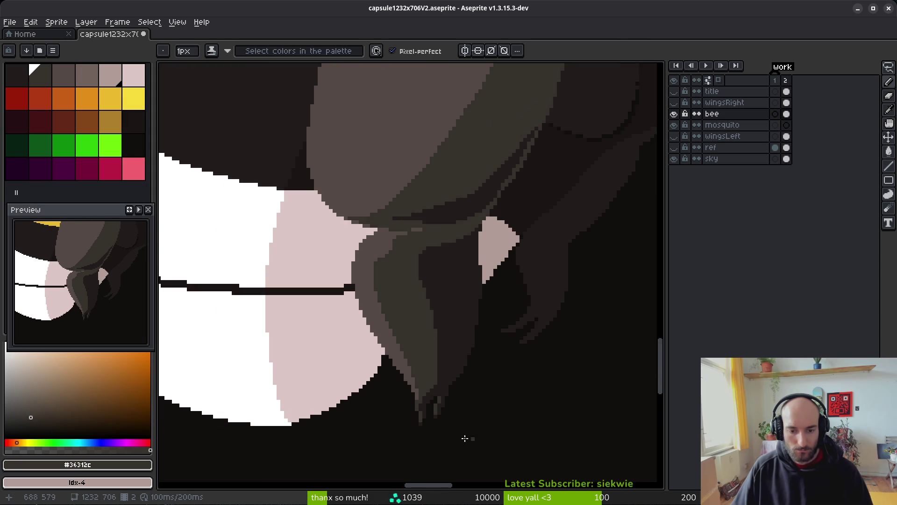
scroll(404, 416, "up", 2)
scroll(424, 396, "up", 3)
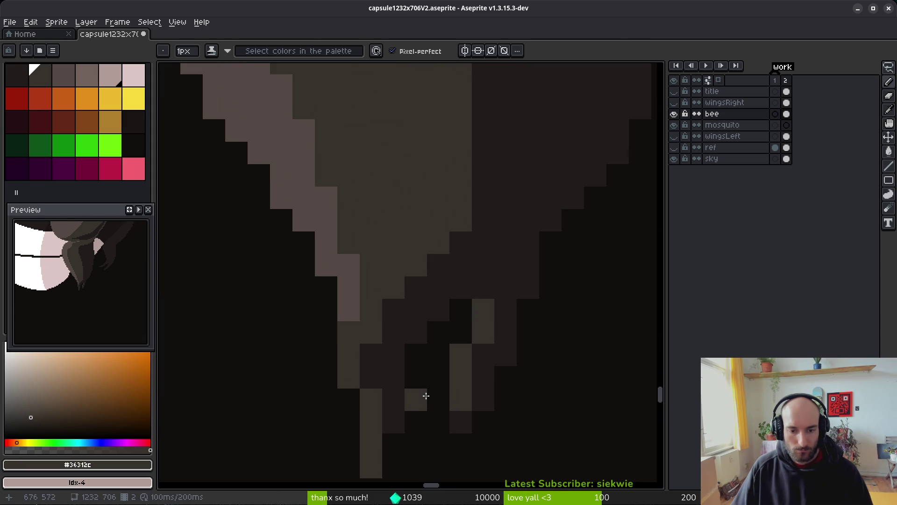
Paint dark #201c1a over claw cells, then extend the claw's grey #36312c edge
left_click(445, 366, "alt")
left_click_drag(432, 260, 432, 306)
scroll(435, 333, "down", 4)
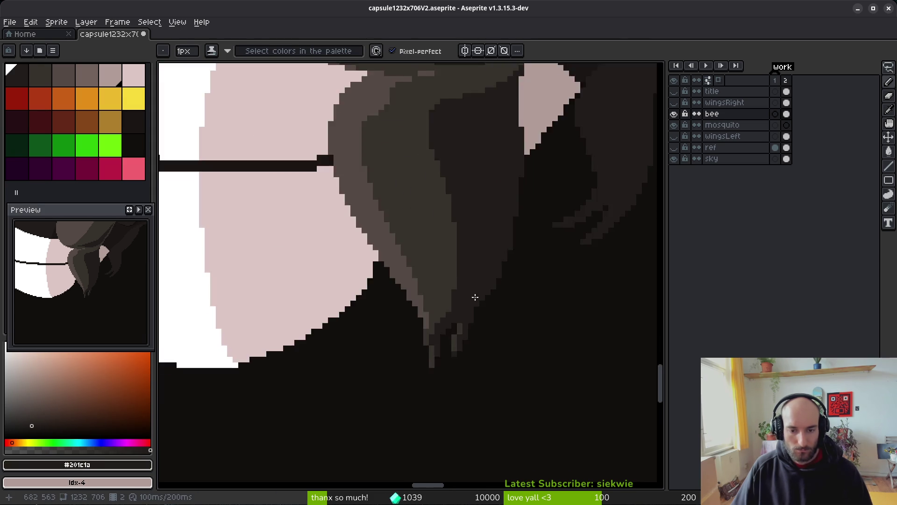
scroll(474, 297, "up", 3)
left_click(417, 388, "alt")
left_click_drag(419, 364, 430, 311)
left_click(441, 346)
scroll(423, 346, "down", 3)
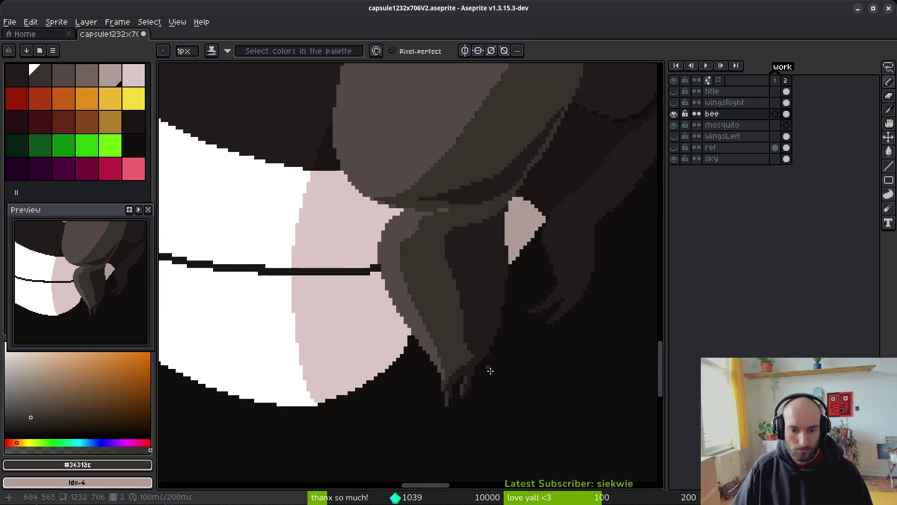
scroll(529, 393, "up", 2)
Darken grey pixels along the claw with #201c1a strokes
left_click(436, 346, "alt")
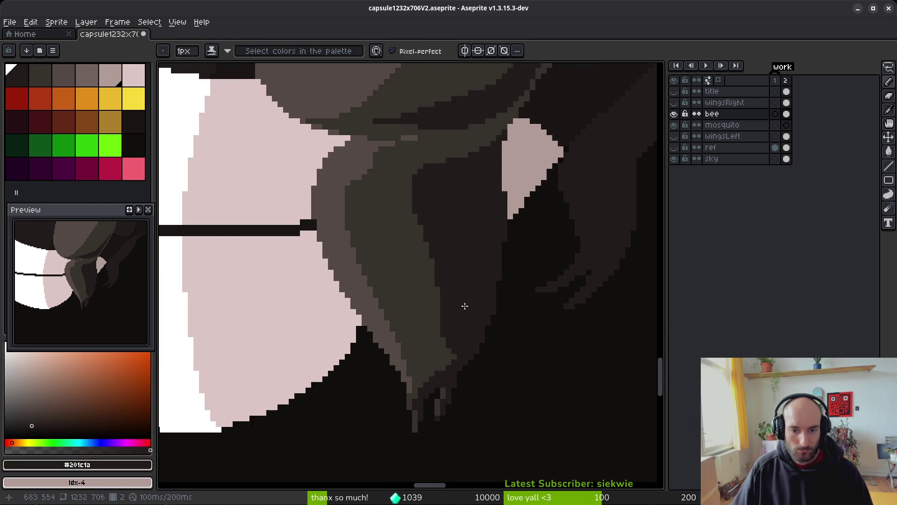
scroll(465, 311, "up", 3)
left_click_drag(426, 362, 451, 246)
left_click_drag(454, 317, 453, 346)
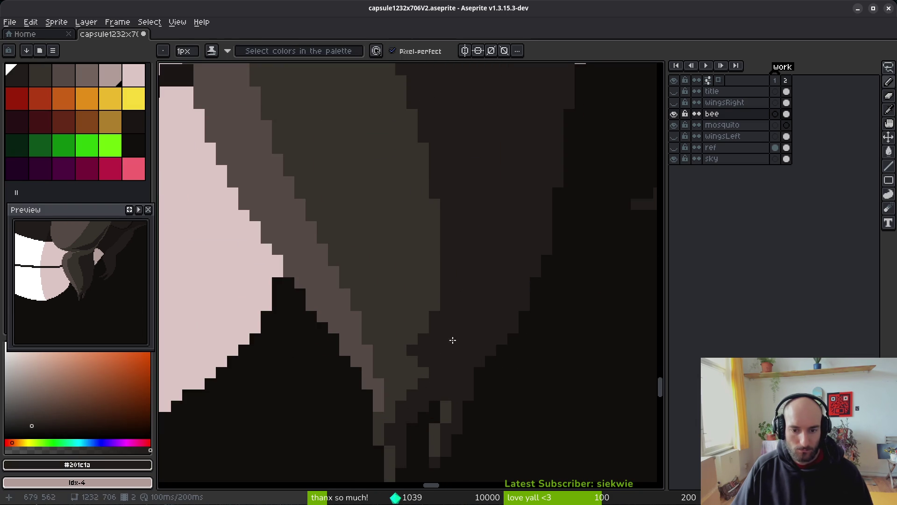
scroll(462, 367, "down", 3)
scroll(495, 393, "up", 3)
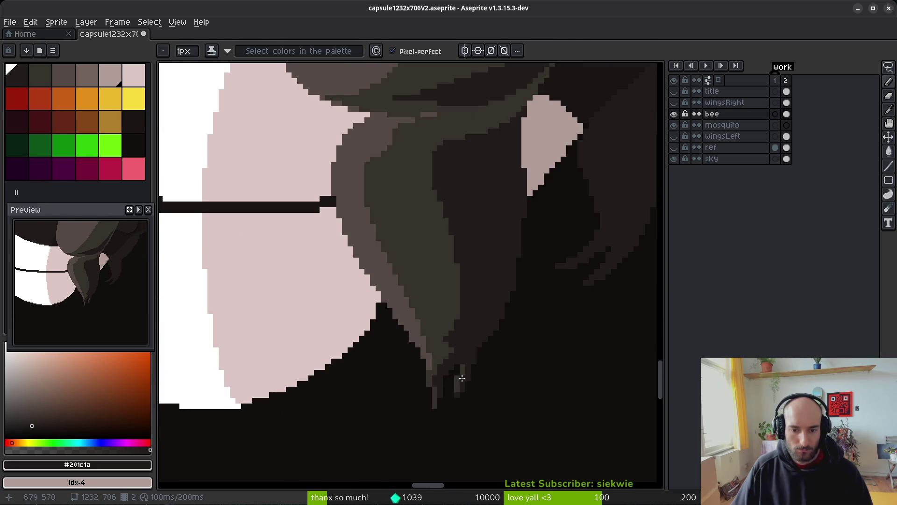
Erase the diagonal grey edge pixels and stray grey claw pixels
key("e")
scroll(394, 327, "up", 1)
left_click_drag(373, 286, 411, 357)
left_click_drag(424, 327, 409, 417)
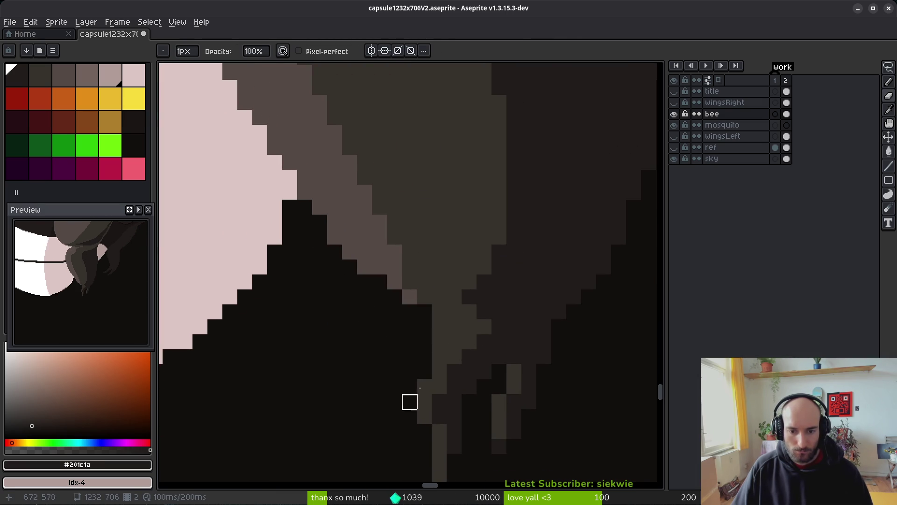
left_click_drag(454, 327, 424, 417)
scroll(453, 416, "down", 4)
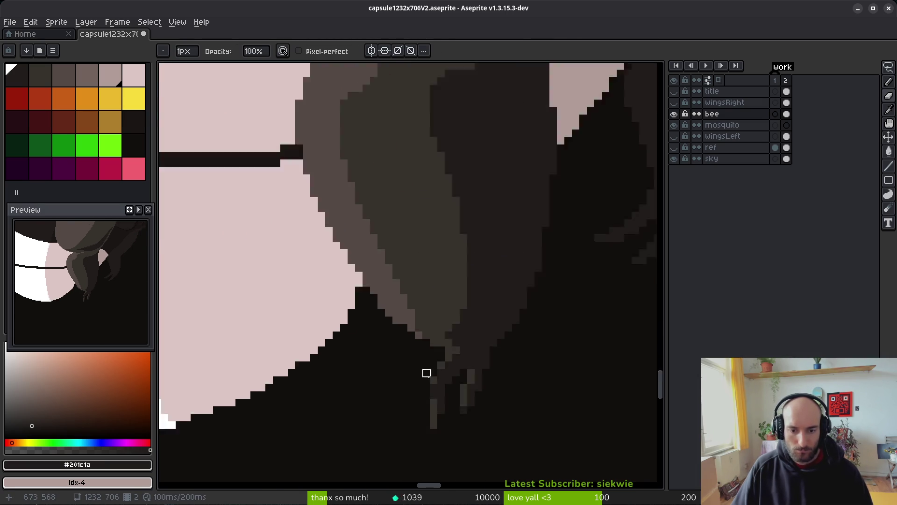
scroll(449, 377, "up", 3)
scroll(427, 390, "up", 1)
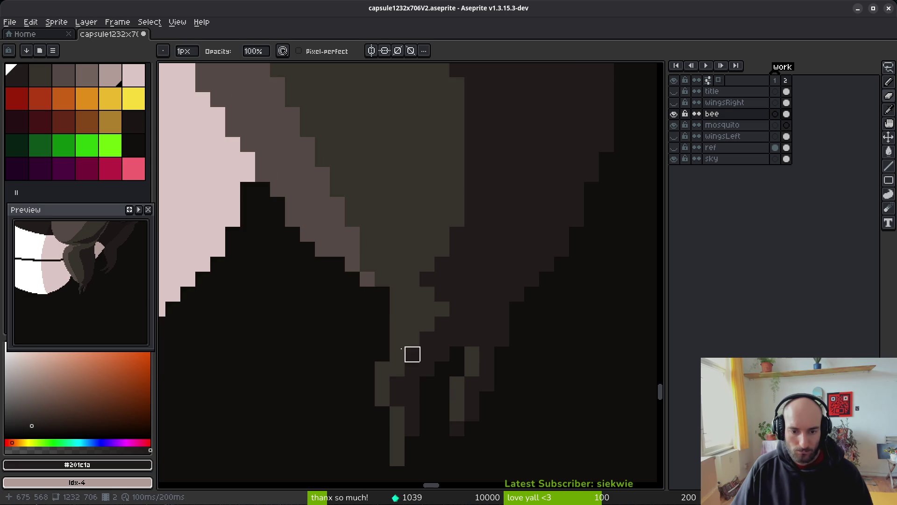
Erase more grey claw columns and a diagonal run along the leg's lower edge
left_click_drag(397, 310, 366, 426)
left_click(412, 358, "alt")
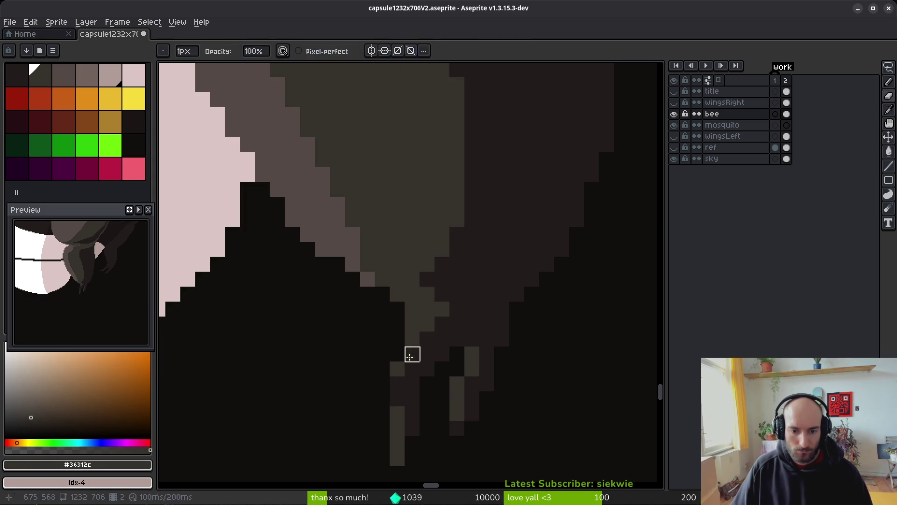
key("b")
key("e")
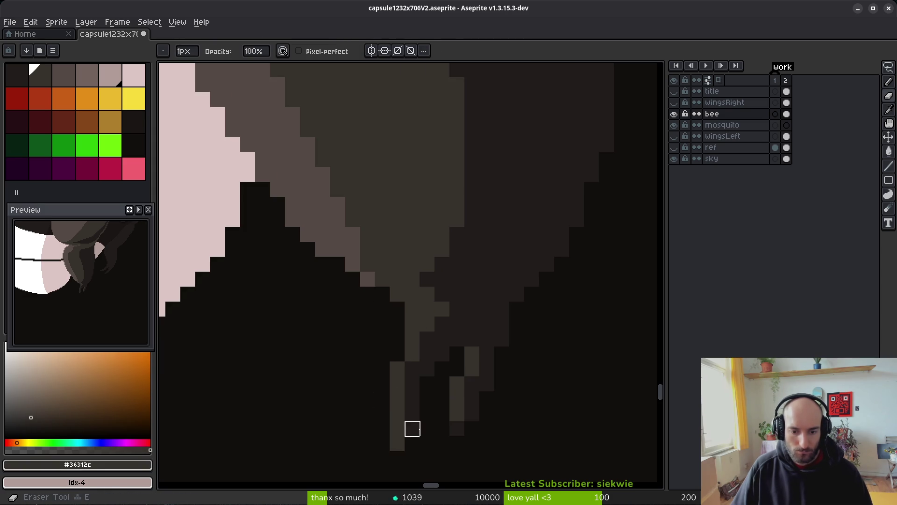
scroll(514, 440, "down", 2)
scroll(515, 439, "down", 1)
scroll(476, 392, "up", 3)
scroll(460, 378, "up", 1)
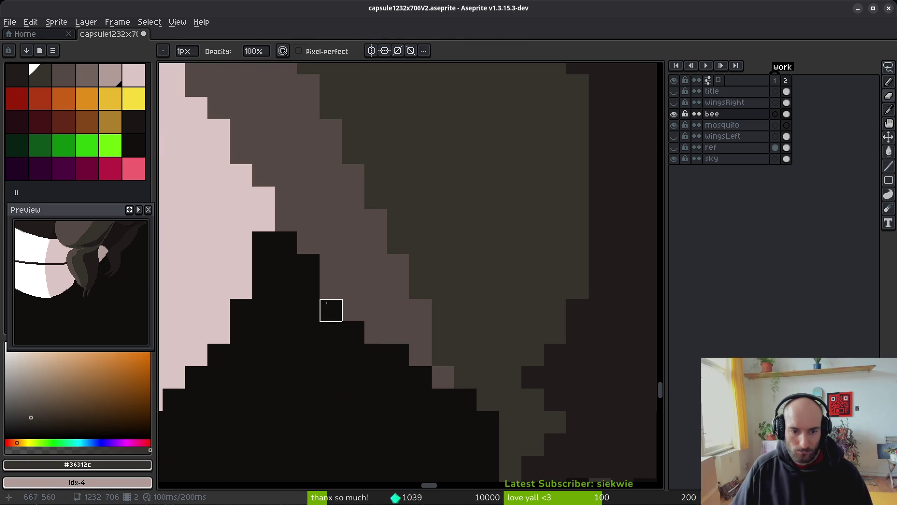
left_click_drag(331, 287, 376, 333)
left_click_drag(420, 355, 488, 422)
scroll(464, 374, "down", 1)
scroll(447, 365, "up", 1)
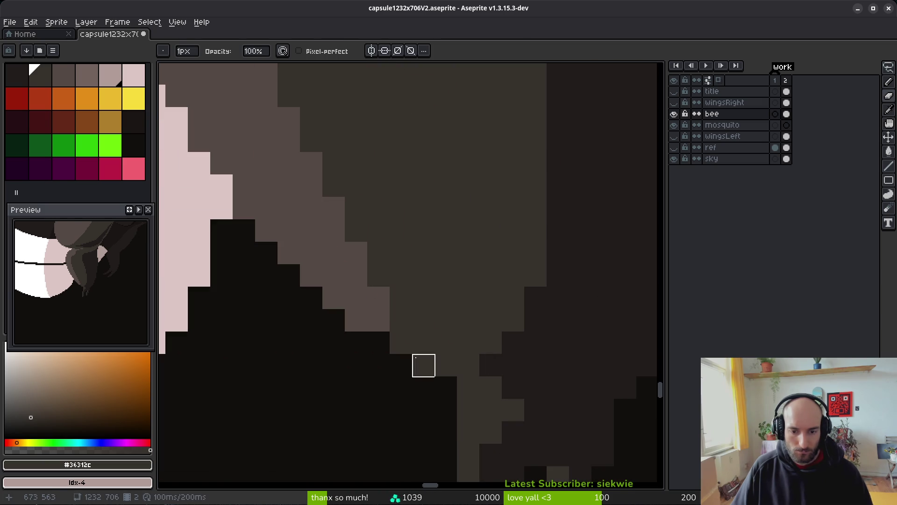
Paint lighter #544a45 pixels along the leg's dark edge near the tip
key("i")
left_click(373, 309)
key("b")
left_click_drag(401, 343, 435, 361)
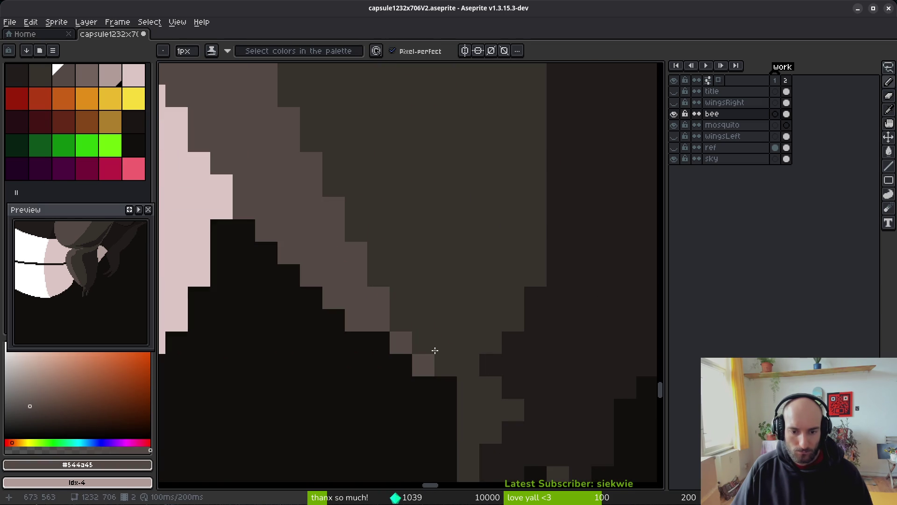
scroll(524, 397, "down", 3)
scroll(487, 377, "up", 2)
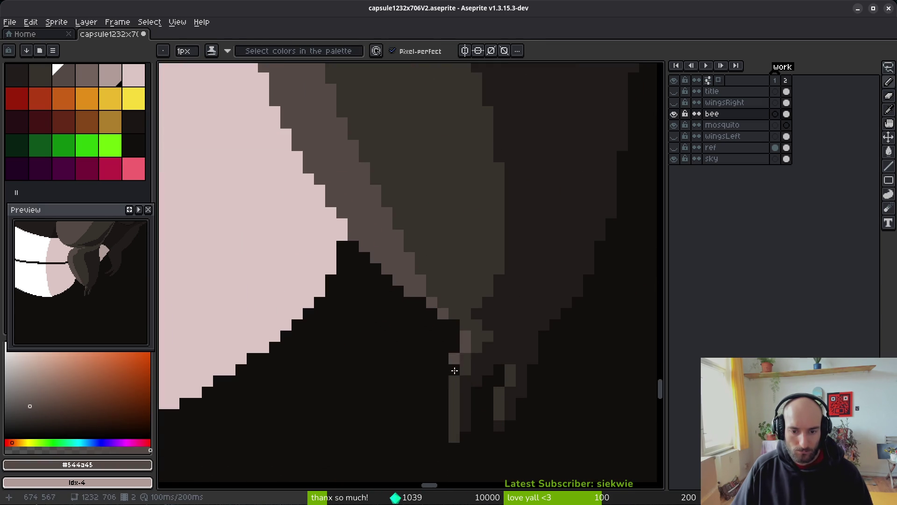
scroll(460, 376, "down", 4)
scroll(470, 294, "up", 3)
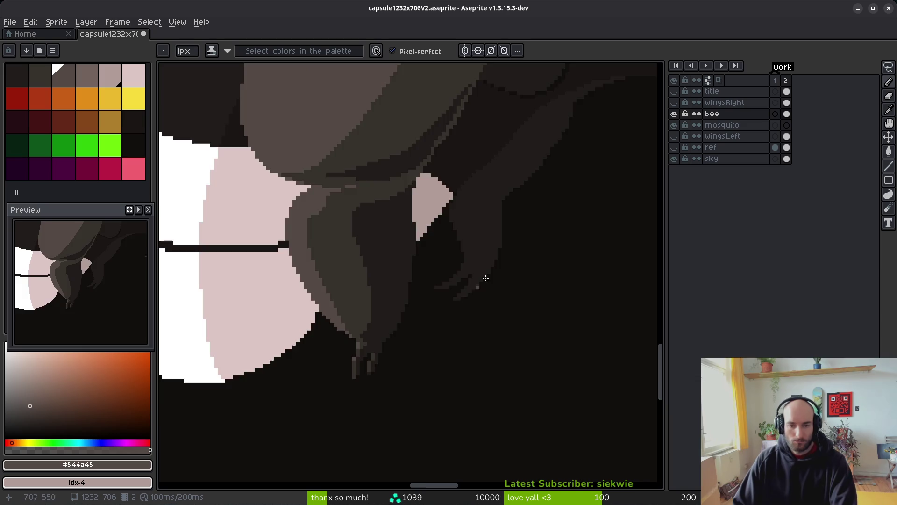
Sample the grey #36312c and dark brown #201c1a colours from the artwork
scroll(428, 304, "down", 1)
scroll(462, 296, "up", 2)
key("i")
left_click(457, 238)
key("b")
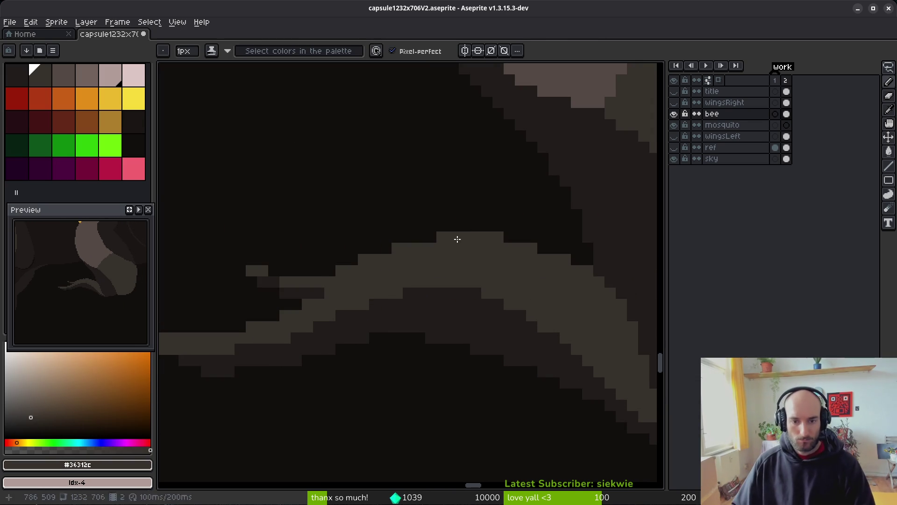
scroll(426, 314, "down", 1)
scroll(524, 251, "up", 3)
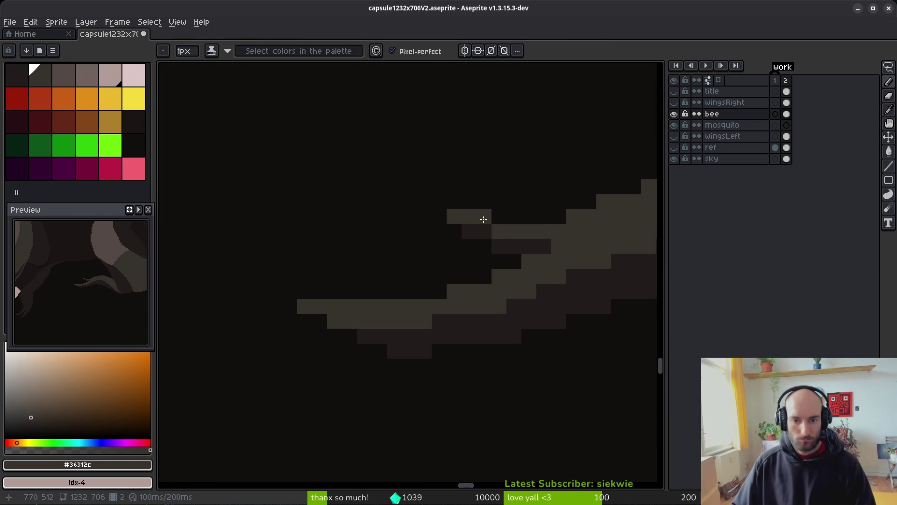
scroll(525, 303, "down", 3)
scroll(506, 308, "up", 2)
left_click(391, 283, "alt")
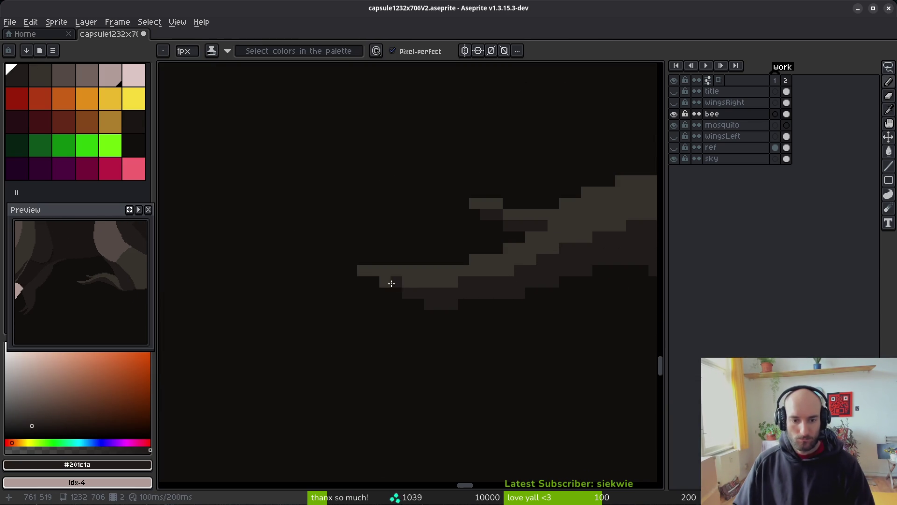
Select a 9x8 block around the tan stroke, then deselect it
scroll(454, 304, "down", 3)
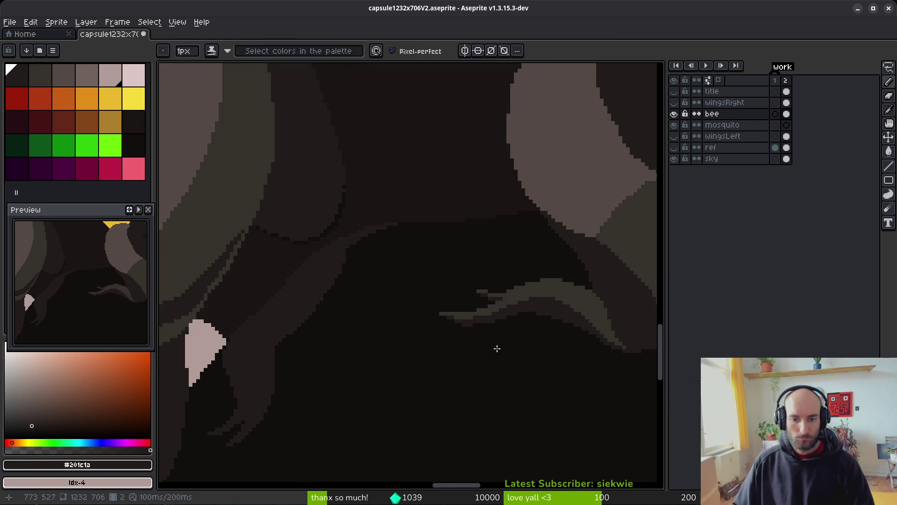
scroll(482, 322, "up", 4)
scroll(544, 356, "up", 1)
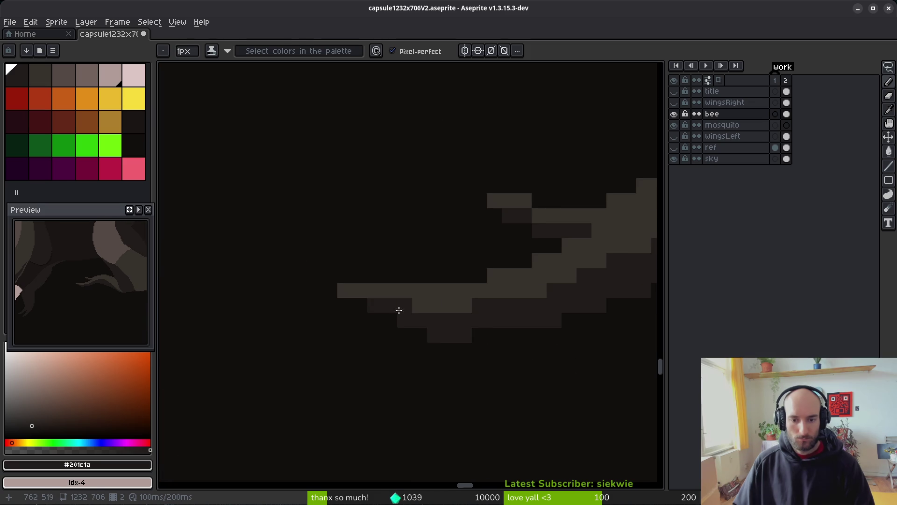
key("m")
scroll(418, 326, "up", 1)
left_click_drag(530, 371, 542, 383)
mouse_move(272, 202)
left_mouse_down()
mouse_move(360, 301)
mouse_move(444, 330)
left_mouse_up()
left_click(553, 372)
mouse_move(267, 186)
left_mouse_down()
mouse_move(467, 366)
mouse_move(488, 367)
left_mouse_up()
key("Return")
key("ctrl+d")
scroll(411, 301, "down", 2)
scroll(420, 325, "up", 1)
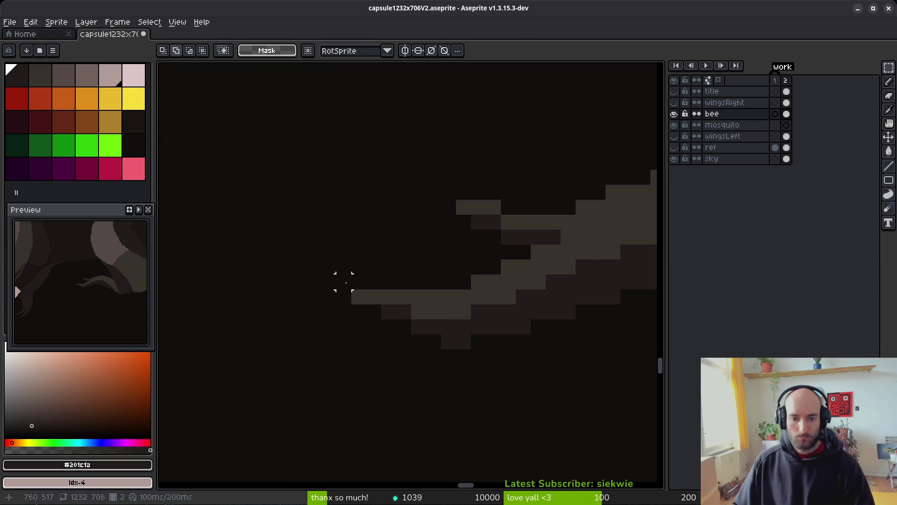
Extend the stroke's left end in tan #36312c and darken its lower-left and stray pixels with #201c1a
key("b")
scroll(368, 287, "up", 1)
left_click(368, 299, "alt")
left_click_drag(355, 283, 424, 286)
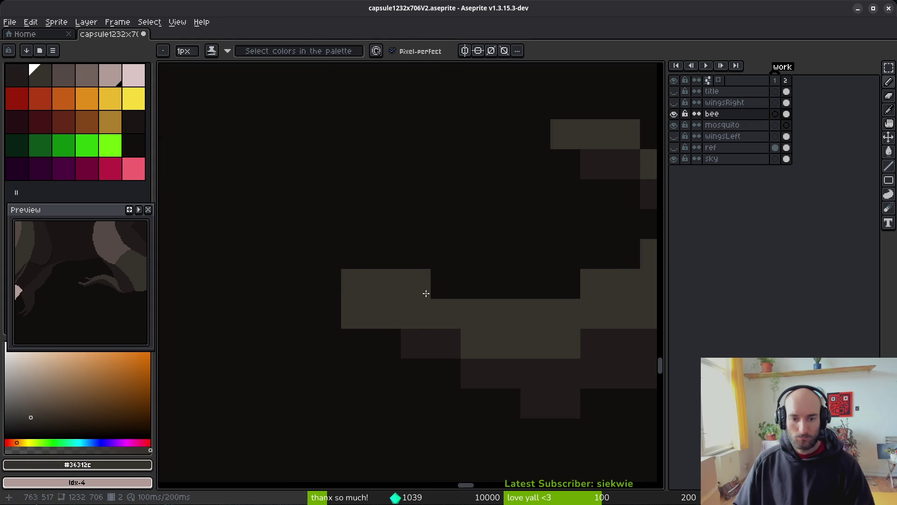
left_click(426, 337, "alt")
left_click_drag(356, 314, 386, 314)
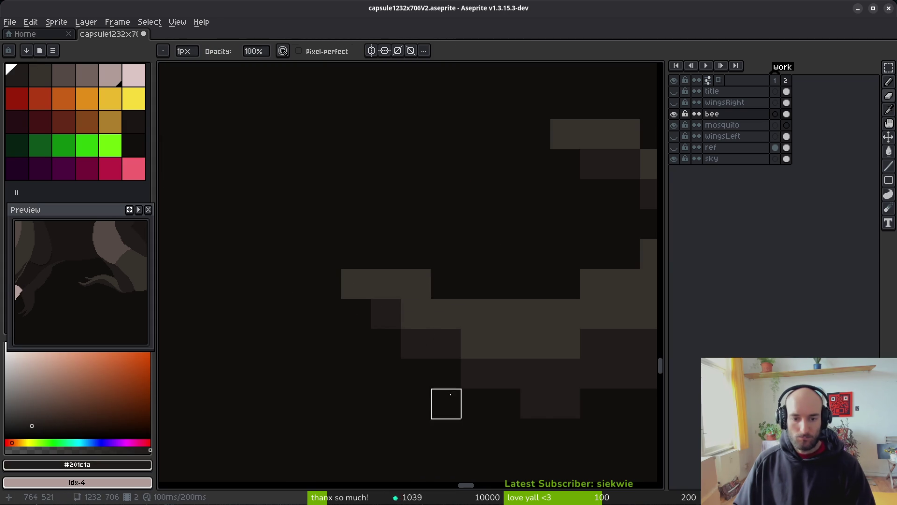
scroll(448, 388, "down", 1)
left_click(424, 329)
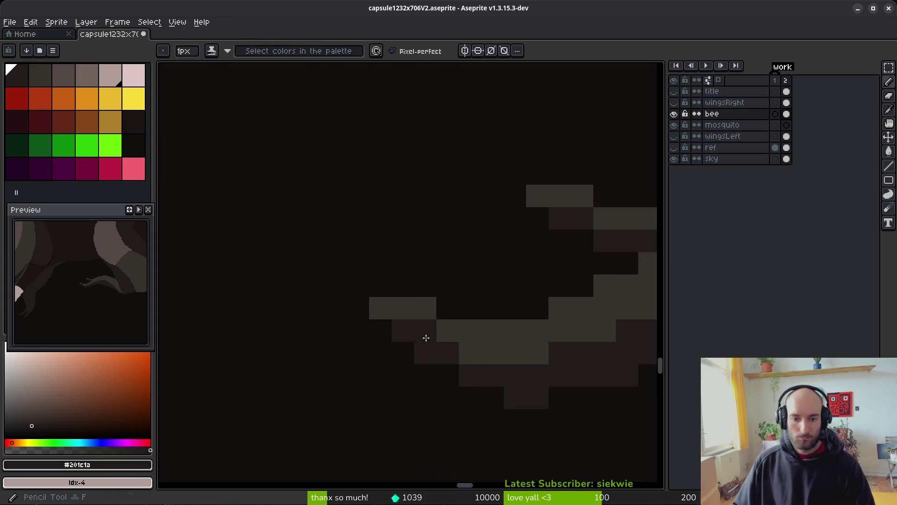
scroll(527, 401, "down", 3)
scroll(528, 407, "down", 1)
scroll(469, 387, "up", 4)
left_click(426, 341)
scroll(482, 391, "down", 3)
scroll(458, 408, "up", 3)
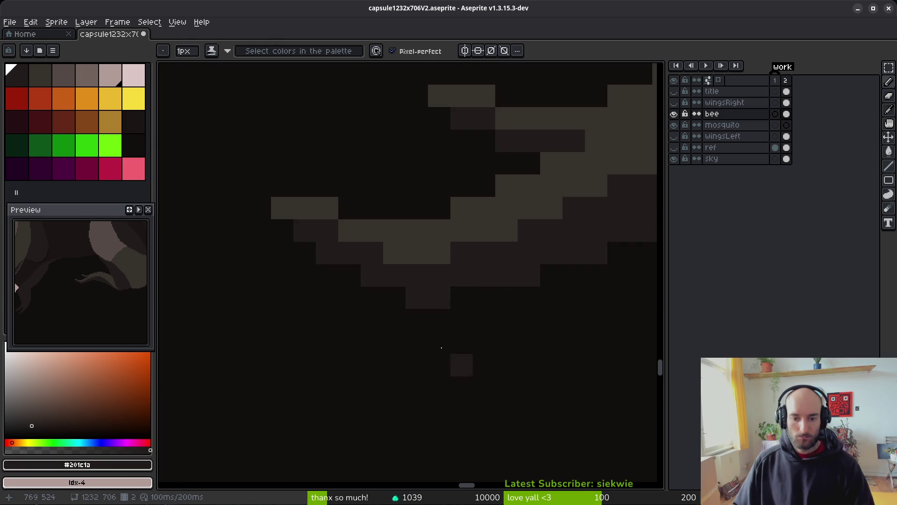
Erase the stray dark pixels beneath the tan stroke and at the stripe's right end
key("e")
left_click_drag(417, 298, 507, 298)
left_click(528, 274)
scroll(467, 327, "down", 2)
scroll(354, 336, "up", 2)
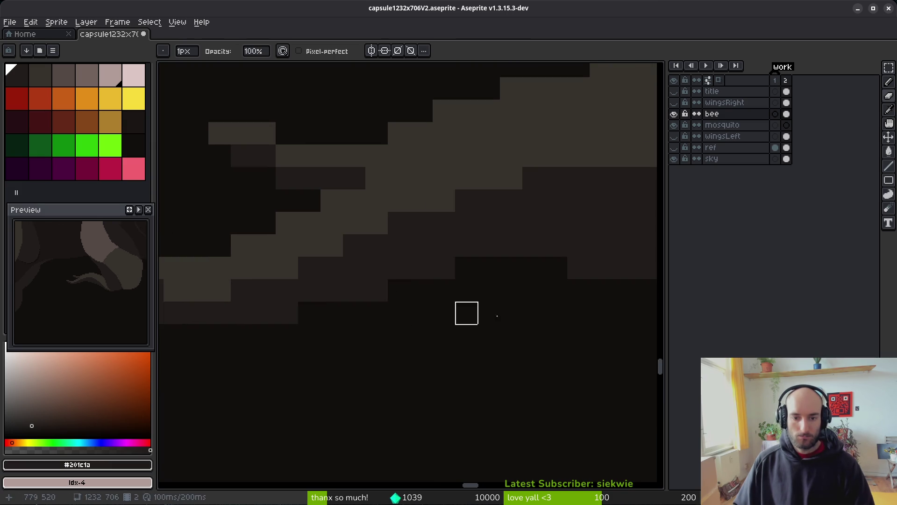
scroll(477, 313, "down", 3)
left_click_drag(389, 367, 417, 337)
Draw stepped #36312c highlight lines down the bee's lower leg toward the claw
scroll(504, 310, "down", 2)
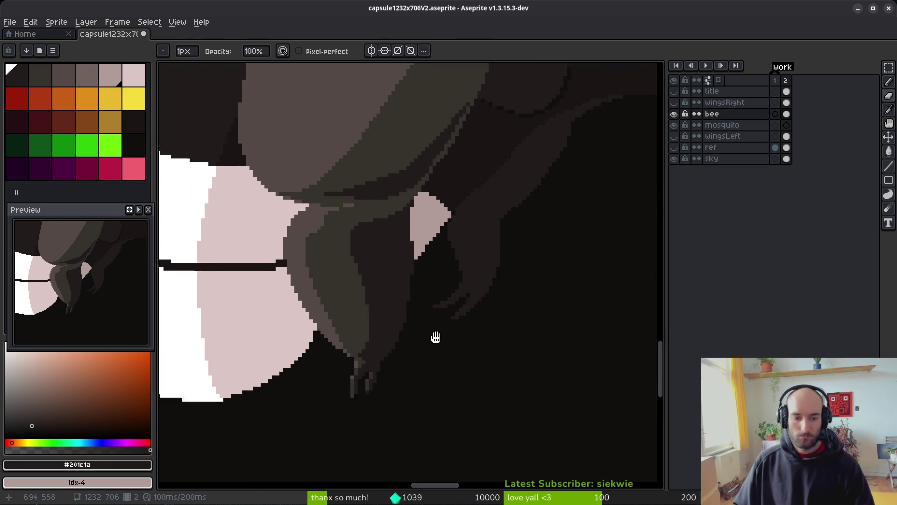
key("b")
scroll(301, 395, "up", 3)
left_click(300, 394, "alt")
scroll(478, 321, "up", 2)
scroll(470, 164, "up", 2)
left_click_drag(470, 164, 443, 214)
mouse_move(408, 246)
left_mouse_down()
mouse_move(370, 276)
mouse_move(306, 303)
left_mouse_up()
left_click_drag(504, 269, 418, 370)
left_click(485, 190)
Add a vertical #36312c highlight line along the claw
left_click_drag(501, 184, 509, 331)
mouse_move(498, 296)
left_mouse_down()
mouse_move(481, 220)
mouse_move(495, 266)
mouse_move(473, 358)
mouse_move(401, 422)
left_mouse_up()
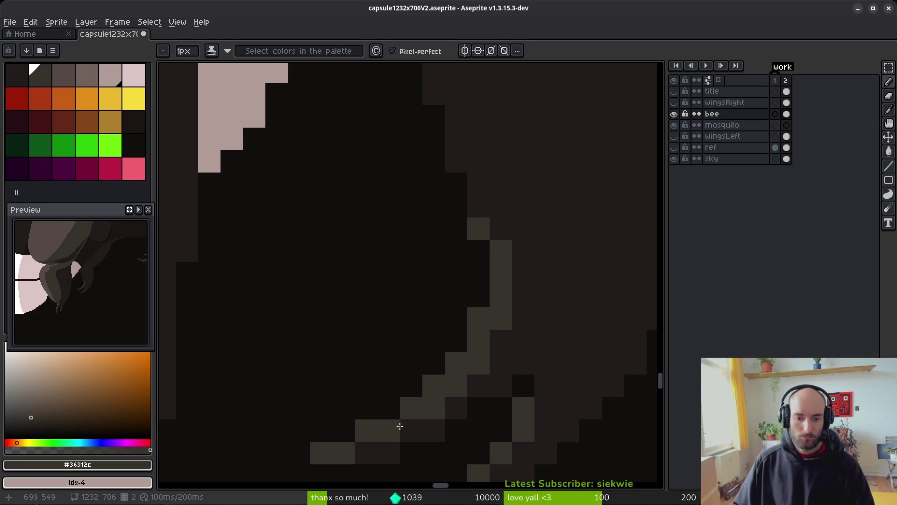
scroll(576, 380, "down", 3)
scroll(491, 358, "up", 2)
scroll(491, 358, "up", 1)
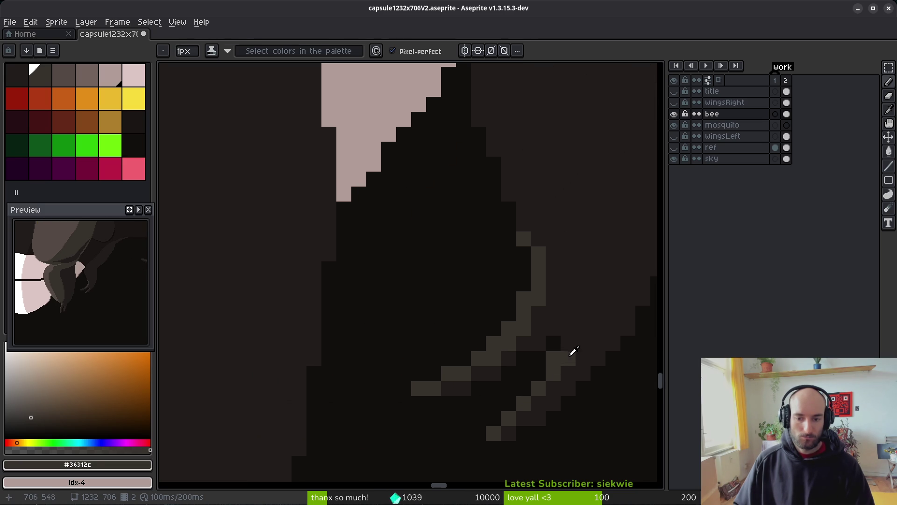
Repaint two stray light cells in dark brown #201c1a
left_click(570, 361, "alt")
left_click_drag(556, 361, 558, 374)
scroll(559, 389, "down", 5)
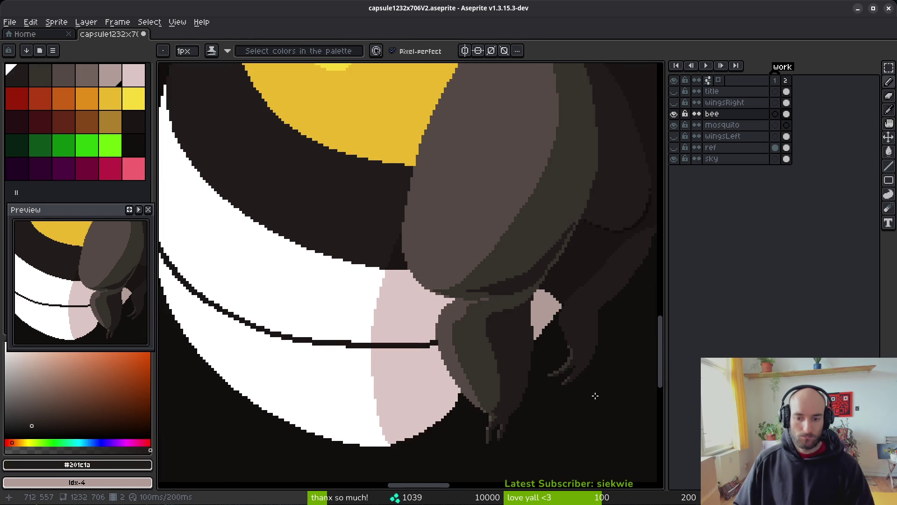
scroll(593, 395, "up", 1)
scroll(505, 361, "up", 1)
scroll(502, 371, "down", 4)
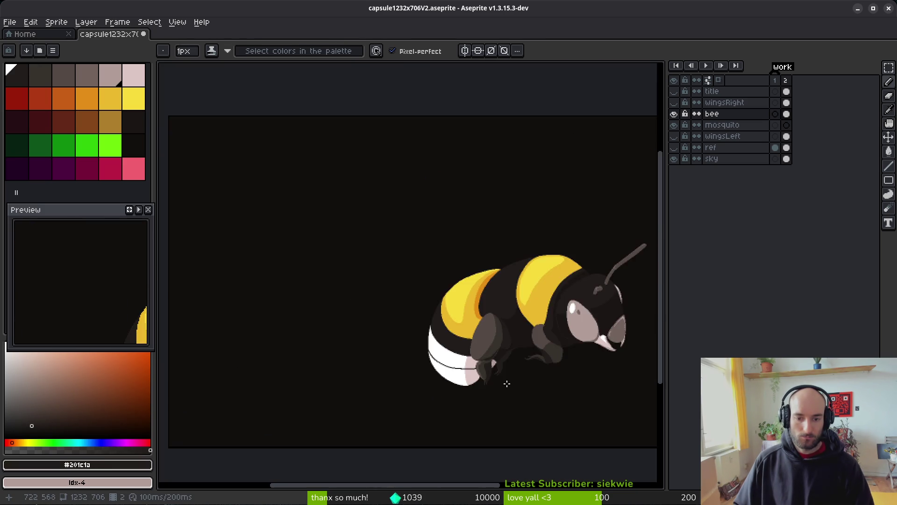
Lasso-select the bee's leg and nudge it up by one pixel
scroll(505, 376, "up", 3)
scroll(498, 355, "up", 4)
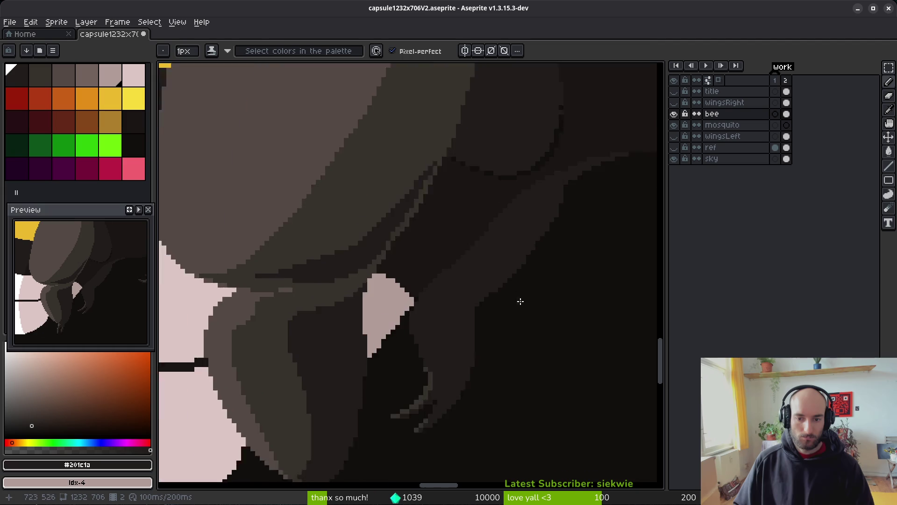
key("e")
scroll(472, 264, "down", 3)
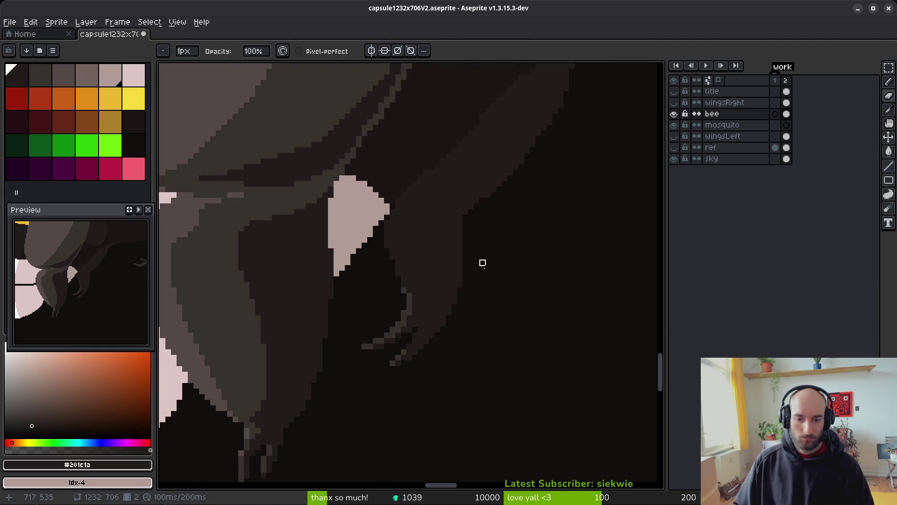
scroll(472, 299, "down", 1)
scroll(510, 265, "up", 2)
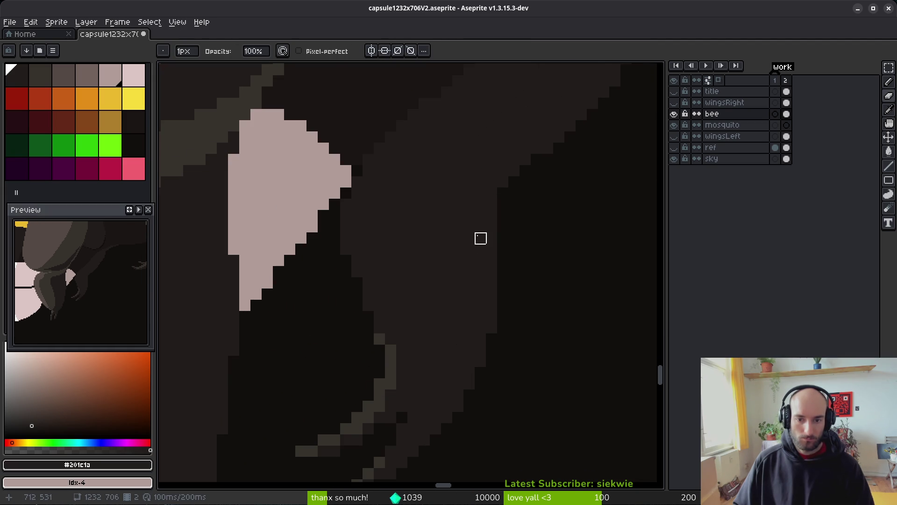
key("q")
mouse_move(506, 187)
left_mouse_down()
mouse_move(400, 416)
mouse_move(505, 191)
mouse_move(260, 344)
mouse_move(530, 201)
mouse_move(521, 366)
mouse_move(560, 196)
left_mouse_up()
key("Up")
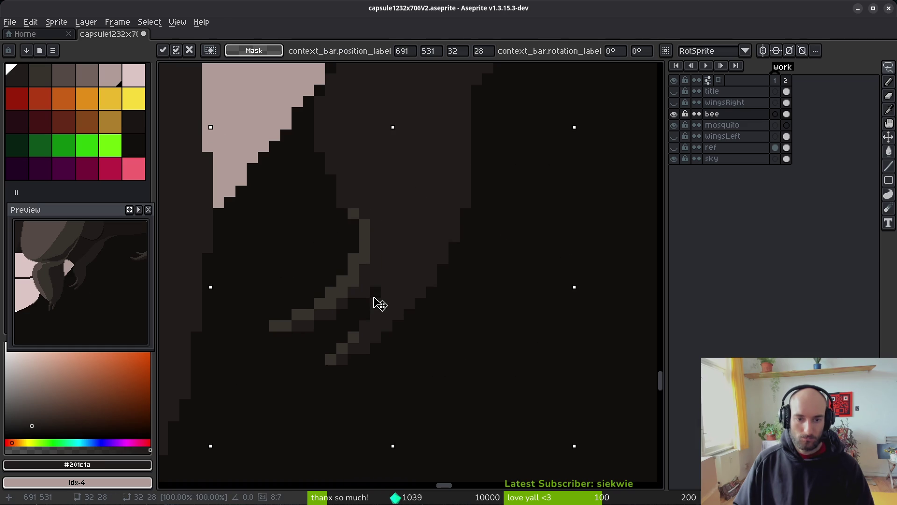
key("e")
Erase a notch in the body's right edge and add one body-colour pixel beside it
scroll(439, 234, "up", 1)
mouse_move(465, 182)
left_mouse_down()
mouse_move(430, 195)
mouse_move(431, 262)
mouse_move(455, 195)
left_mouse_up()
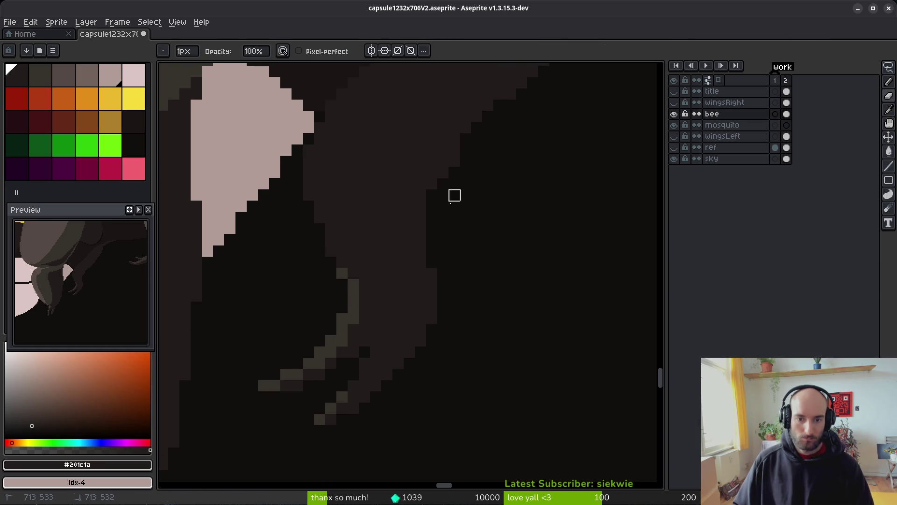
scroll(439, 299, "up", 1)
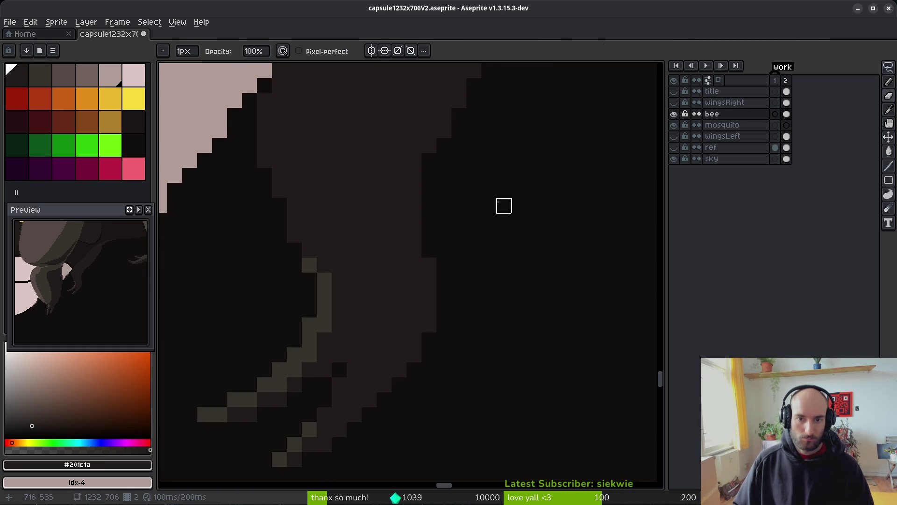
scroll(467, 284, "up", 2)
key("b")
left_click(512, 313)
left_click_drag(505, 322, 473, 232)
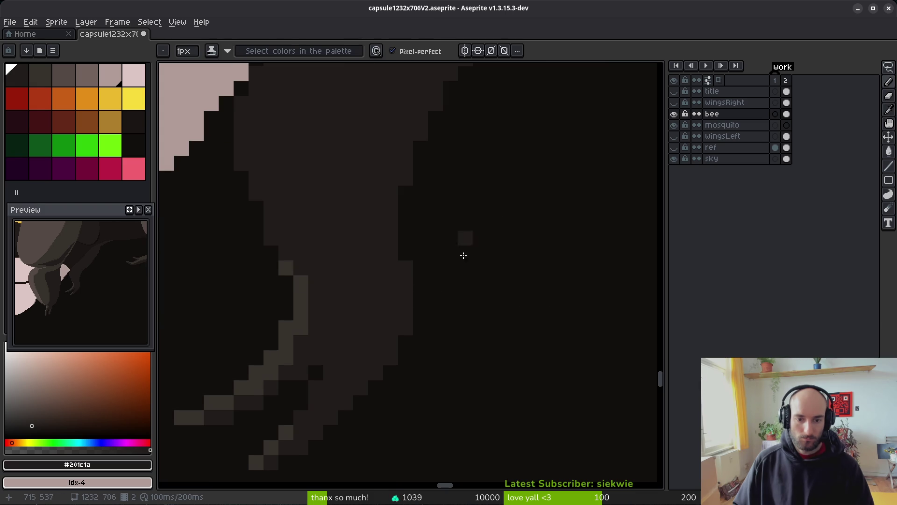
Erase the body-colour pixels running beside the raised leg
key("e")
mouse_move(391, 252)
left_mouse_down()
mouse_move(407, 313)
mouse_move(391, 372)
left_mouse_up()
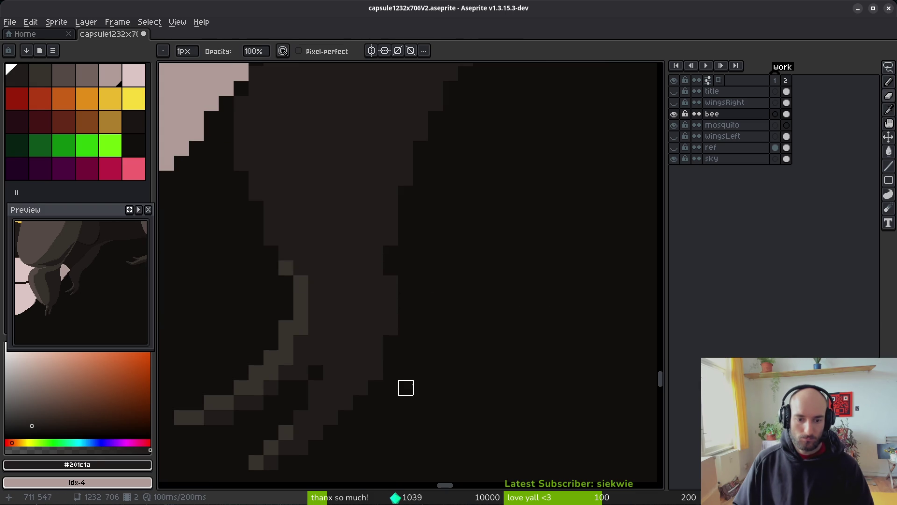
scroll(475, 369, "down", 4)
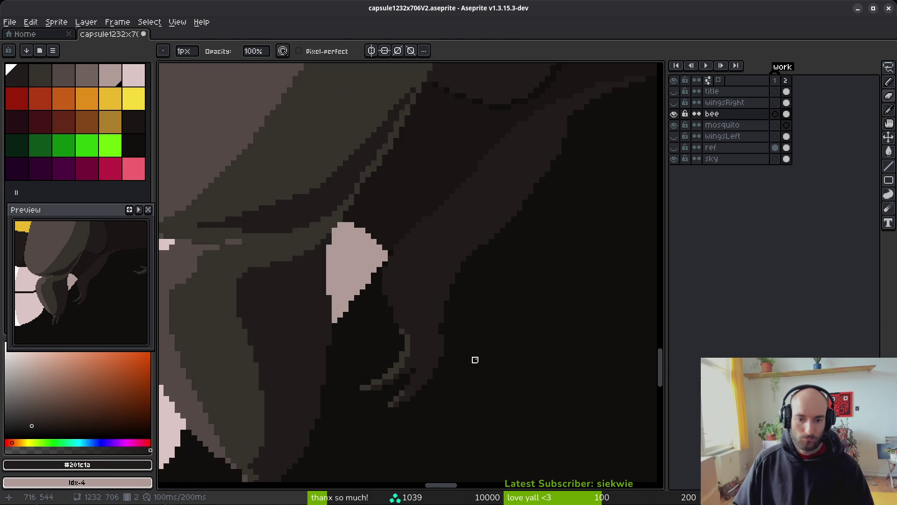
scroll(474, 361, "up", 6)
scroll(454, 204, "down", 3)
scroll(470, 282, "up", 3)
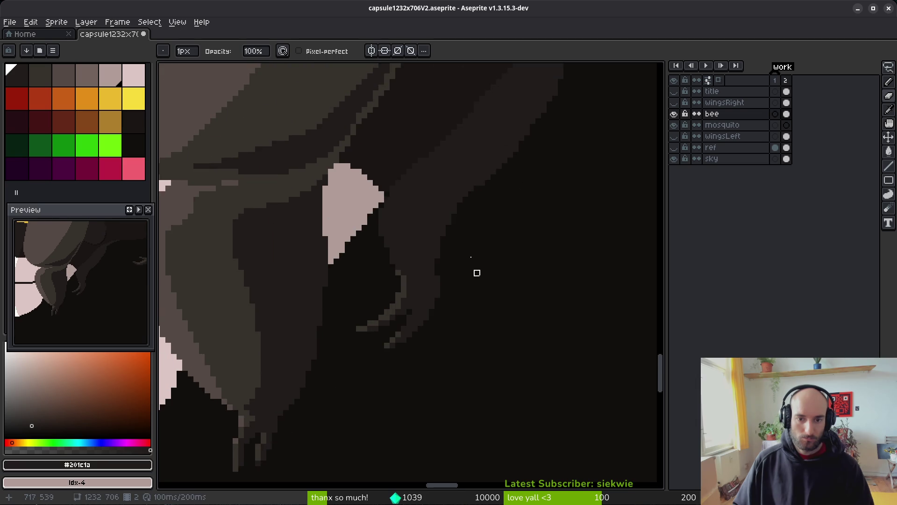
left_click_drag(356, 319, 370, 302)
key("b")
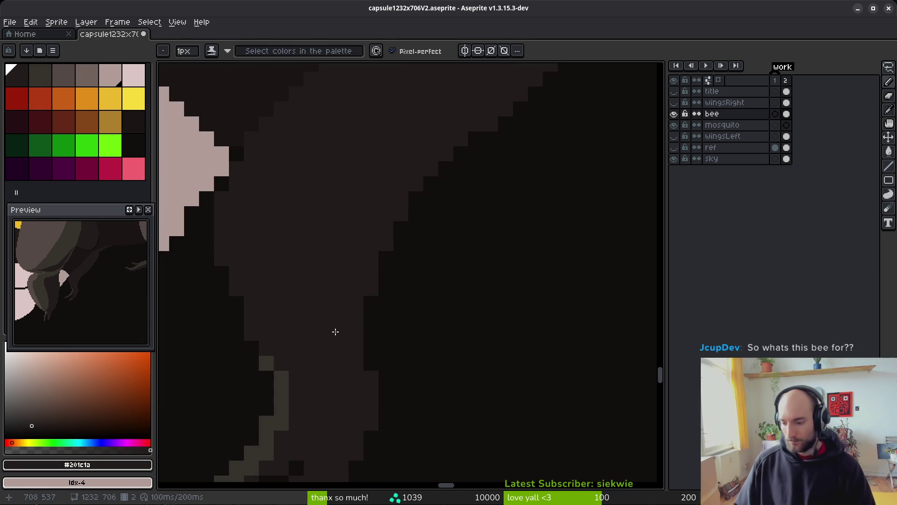
Save capsule1232x706V2.aseprite with the new claw highlights
key("v")
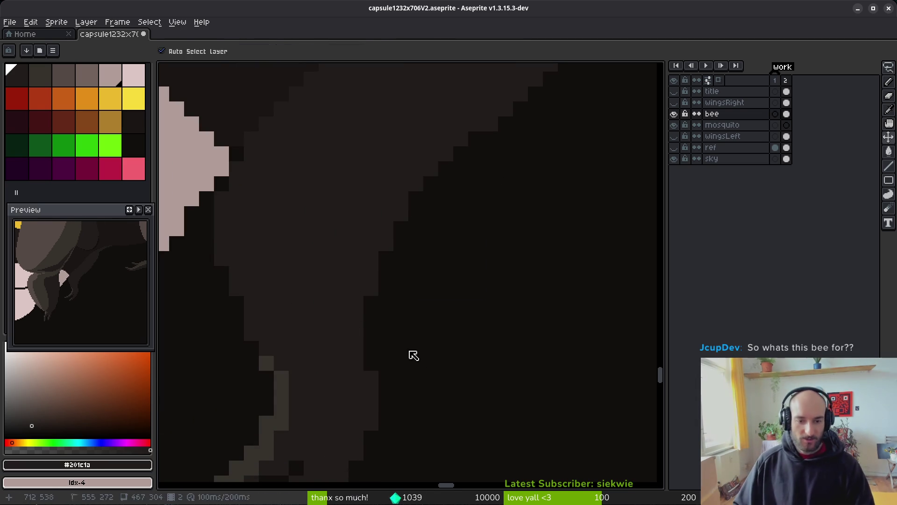
scroll(408, 361, "down", 6)
key("ctrl+s")
key("b")
scroll(327, 358, "up", 4)
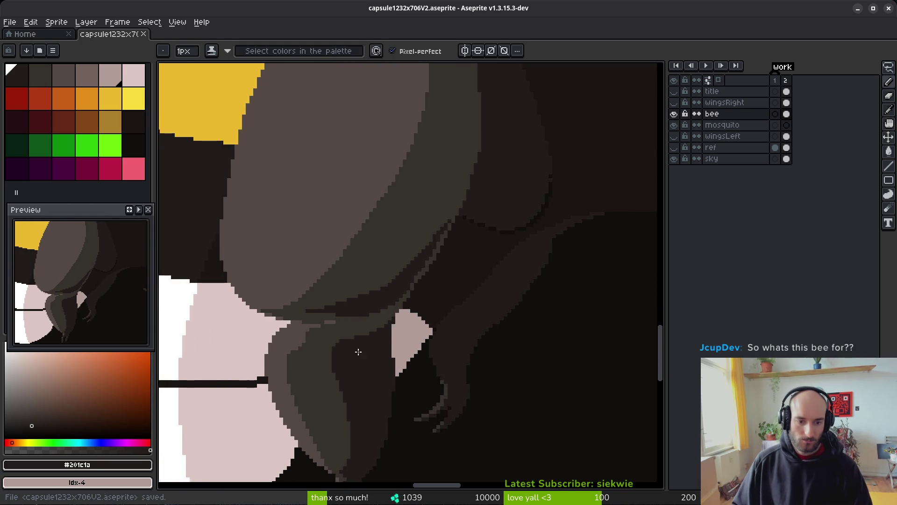
scroll(327, 346, "up", 3)
key("alt")
Darken the light pixels along the stepped leg edge, redoing one misplaced pixel
left_click(369, 321)
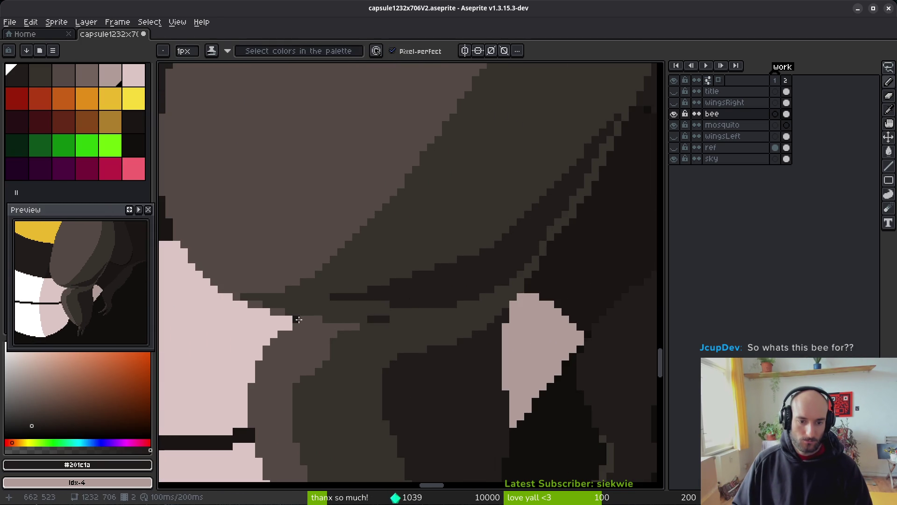
left_click_drag(306, 319, 361, 327)
key("alt")
scroll(422, 290, "down", 4)
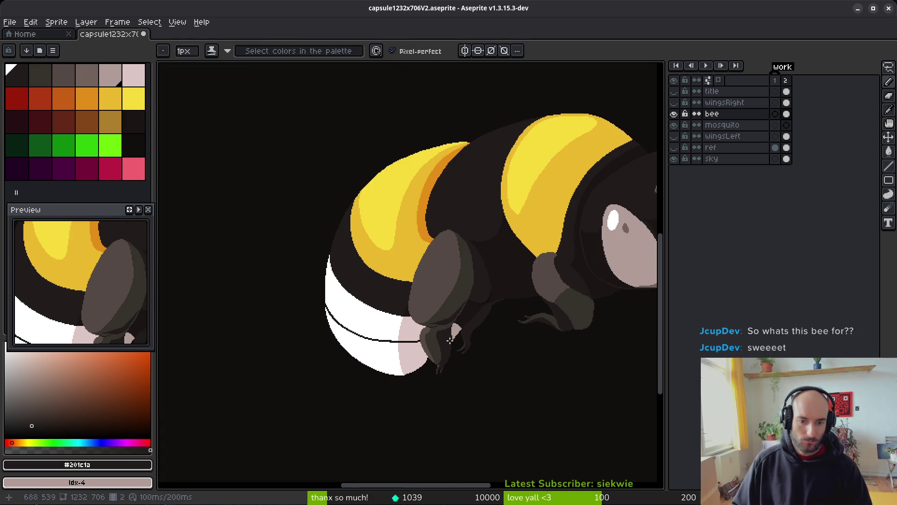
scroll(446, 336, "up", 5)
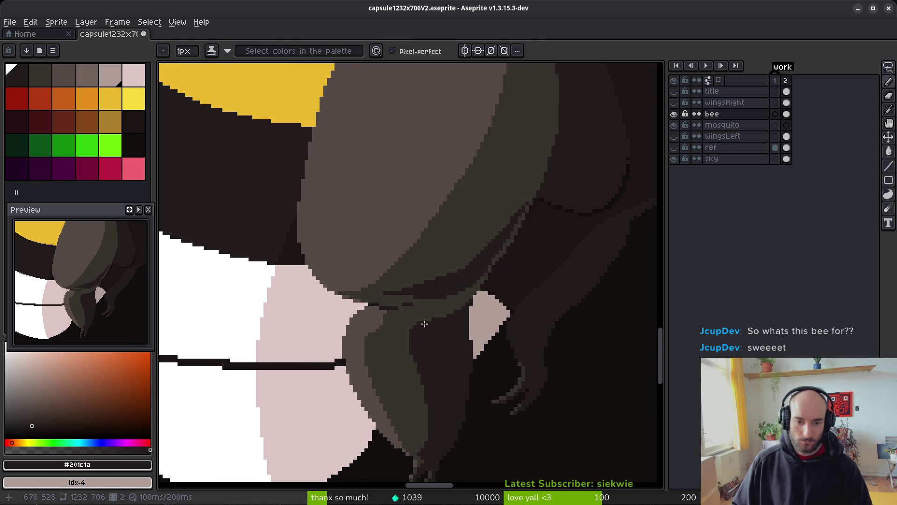
scroll(342, 289, "up", 1)
left_click(309, 300)
left_click(259, 281)
left_click(233, 269)
left_click(199, 258)
key("ctrl+z")
left_click(211, 259)
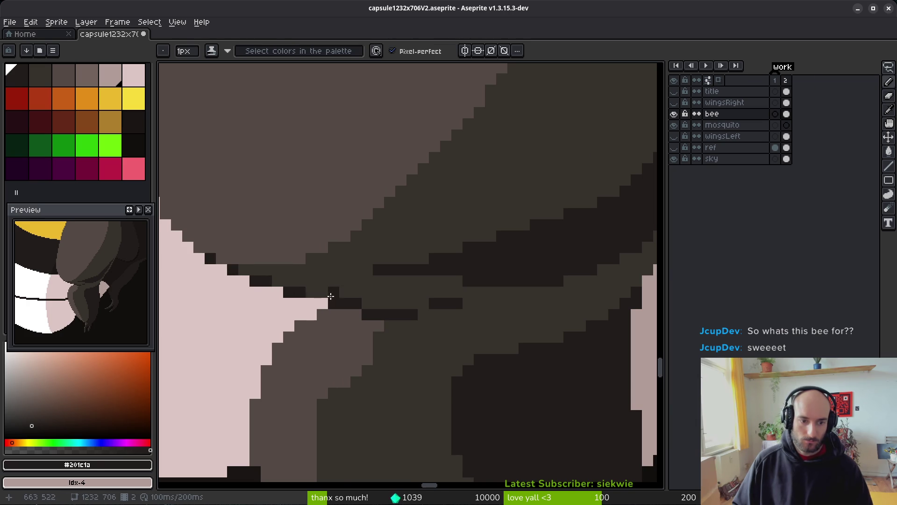
Paint olive #36312c shading along the leg edge and its diagonal
scroll(349, 332, "down", 4)
scroll(350, 337, "up", 4)
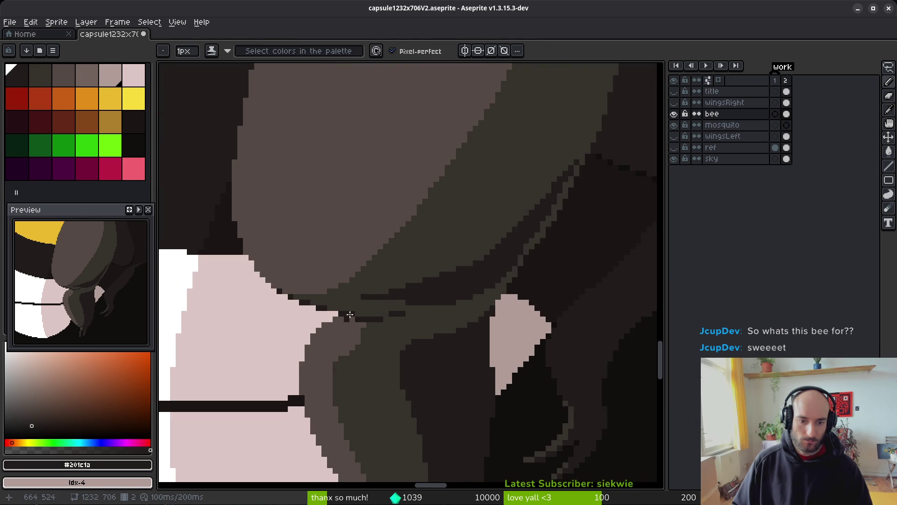
left_click(360, 314, "alt")
mouse_move(256, 274)
left_mouse_down()
mouse_move(366, 246)
mouse_move(372, 230)
left_mouse_up()
left_click(363, 231)
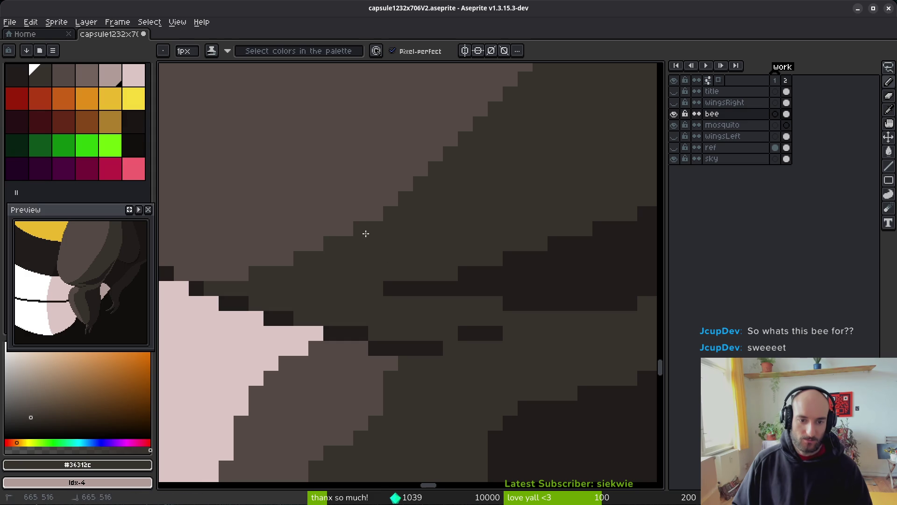
scroll(491, 248, "down", 4)
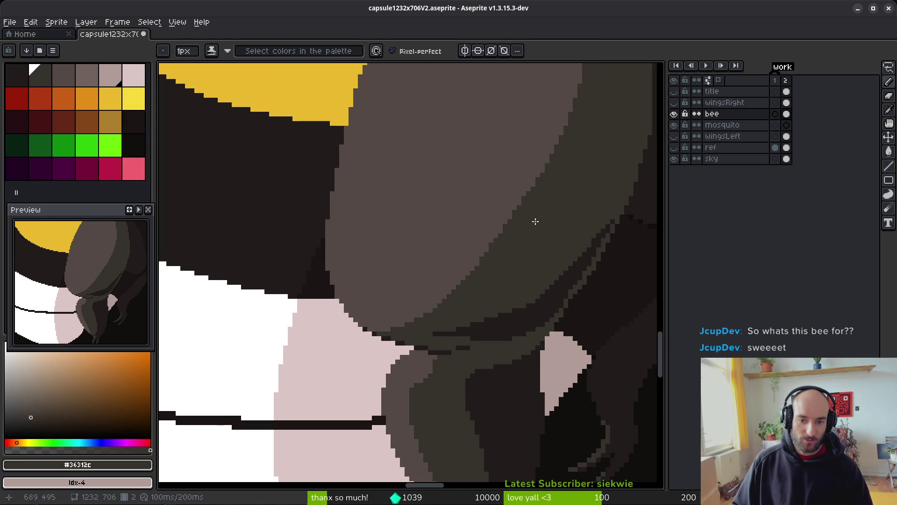
scroll(502, 253, "up", 3)
Repaint three dark edge pixels in the brown #544045 leg colour
left_click(420, 234, "alt")
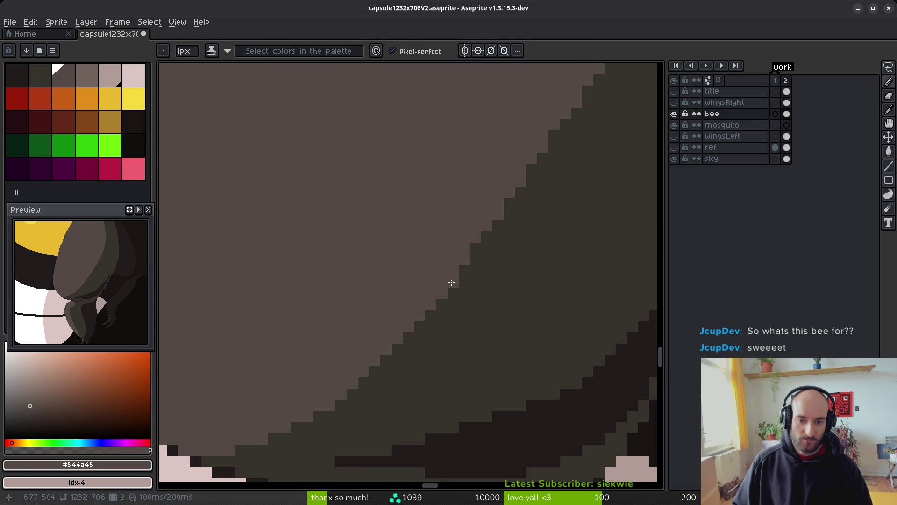
left_click(482, 235)
left_click(531, 169)
left_click(509, 202)
scroll(525, 301, "up", 1)
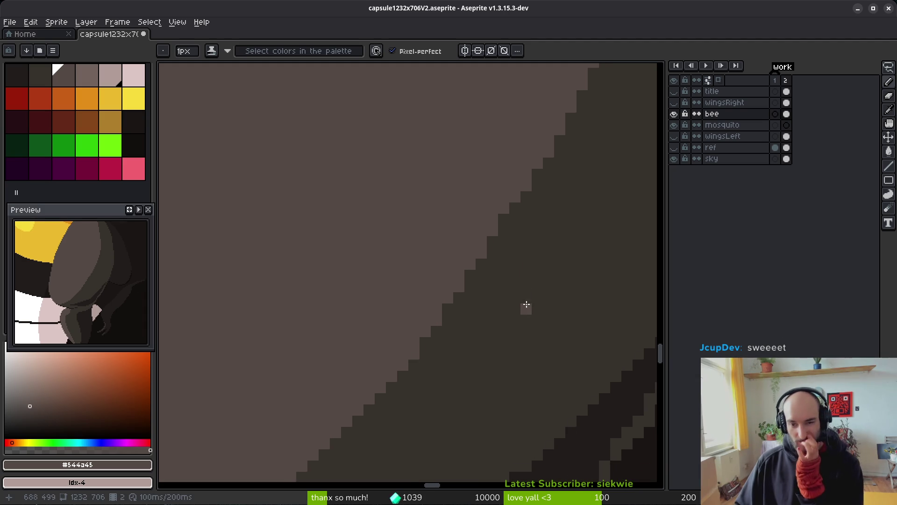
scroll(539, 262, "down", 4)
scroll(540, 263, "down", 1)
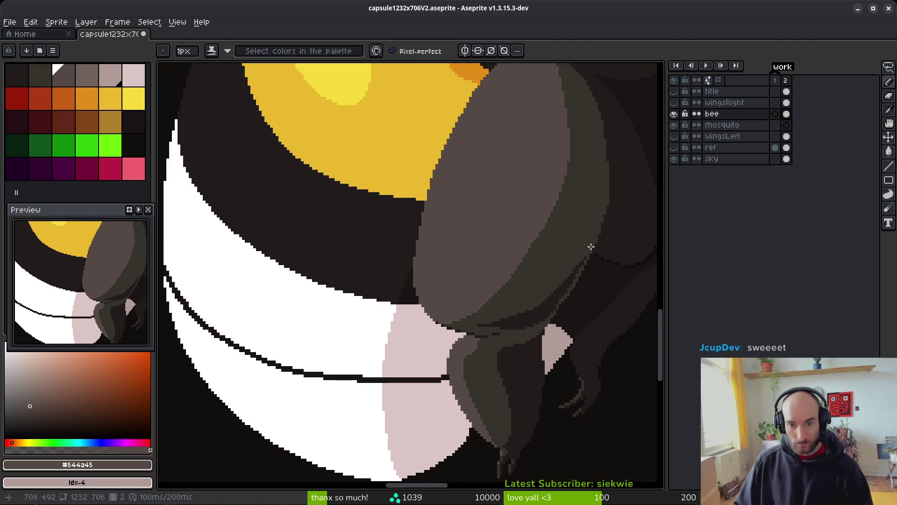
scroll(541, 291, "up", 6)
Complete the near-black #201c1a leg outline, closing its gaps
left_click(481, 279, "alt")
mouse_move(407, 308)
left_mouse_down()
mouse_move(391, 323)
mouse_move(360, 322)
left_mouse_up()
left_click(519, 302)
left_click(496, 294)
left_click(451, 309)
left_click(437, 309)
left_click(421, 308)
left_click(393, 306, "alt")
left_click(426, 283, "alt")
mouse_move(396, 307)
left_mouse_down()
mouse_move(240, 327)
mouse_move(215, 304)
mouse_move(346, 294)
left_mouse_up()
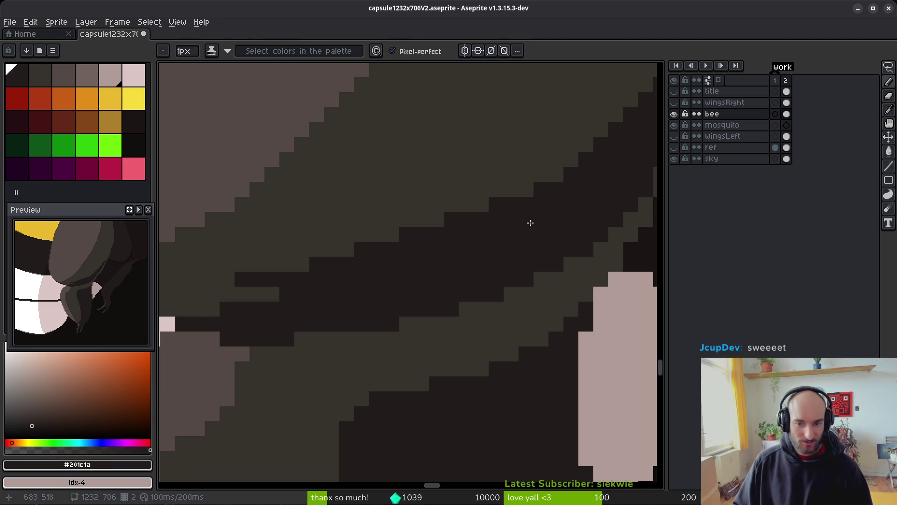
Cover the dark blocks on the diagonal edge with olive #36312c strokes
left_click(576, 144, "alt")
mouse_move(511, 204)
left_mouse_down()
mouse_move(380, 248)
mouse_move(287, 293)
left_mouse_up()
left_click_drag(230, 282, 491, 203)
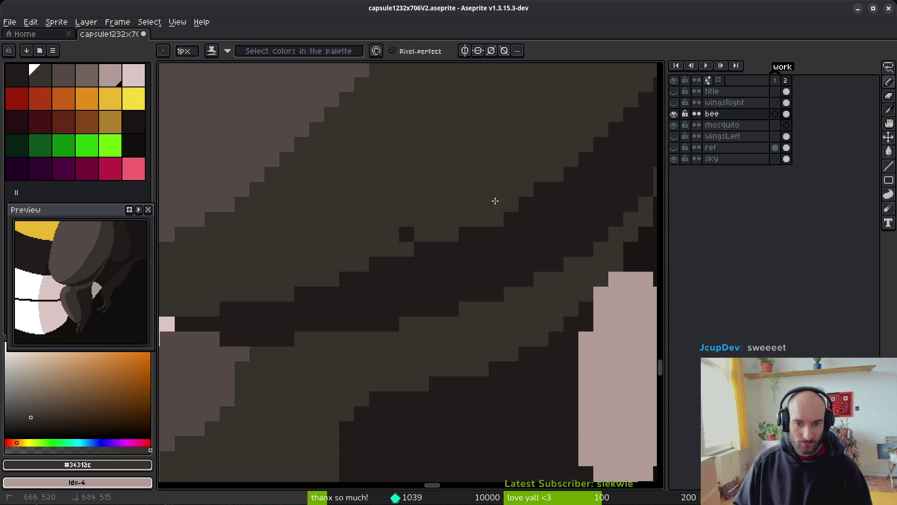
mouse_move(354, 246)
left_mouse_down()
mouse_move(390, 260)
mouse_move(528, 189)
mouse_move(471, 236)
left_mouse_up()
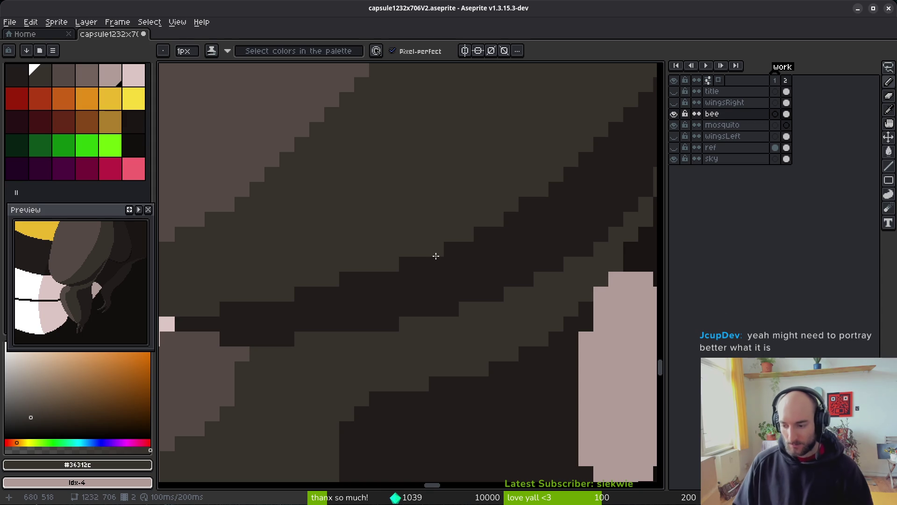
left_click(391, 279)
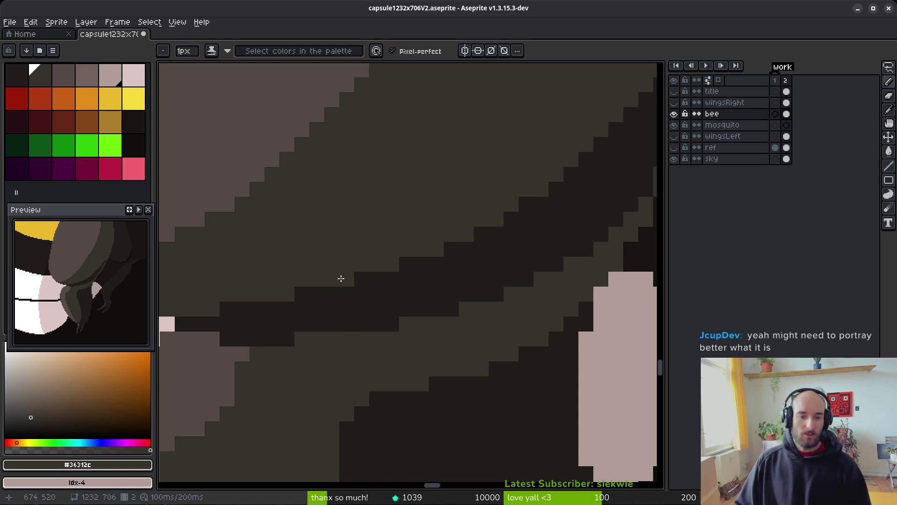
scroll(308, 299, "down", 3)
scroll(272, 299, "up", 3)
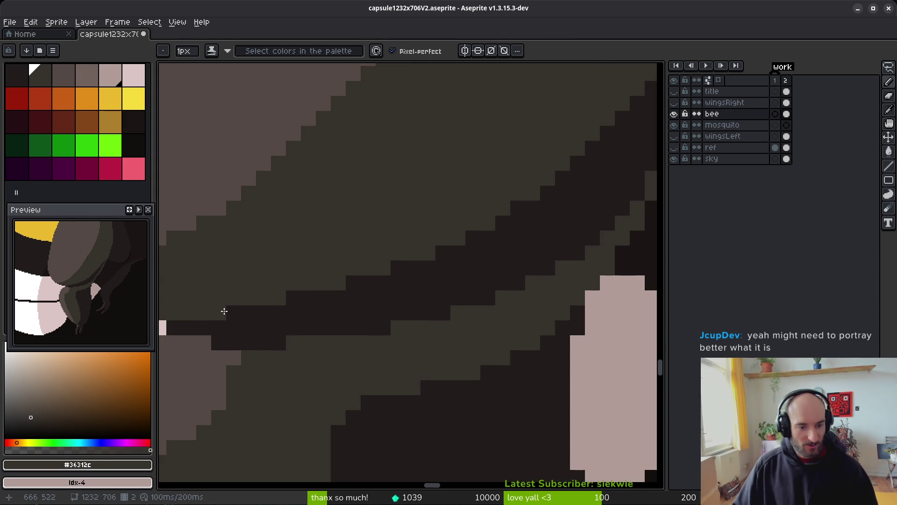
key("ctrl+z")
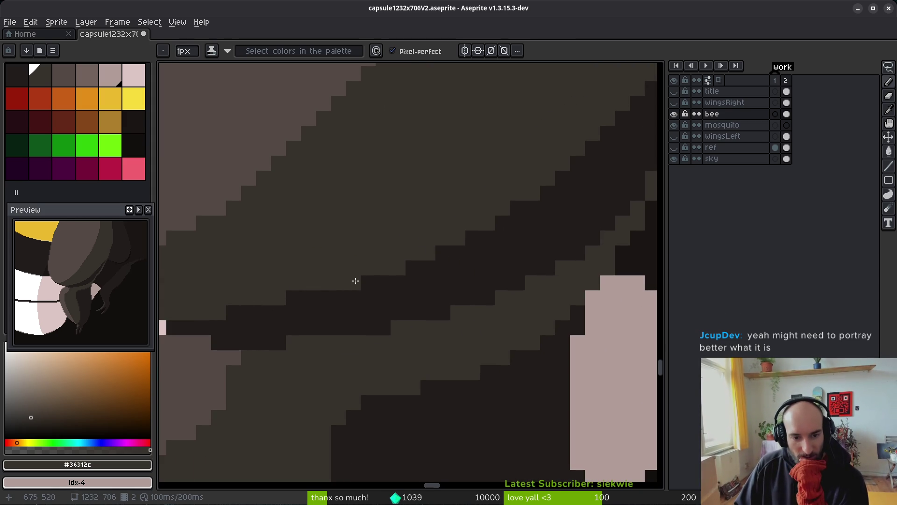
mouse_move(248, 313)
left_mouse_down()
mouse_move(233, 313)
mouse_move(243, 313)
left_mouse_up()
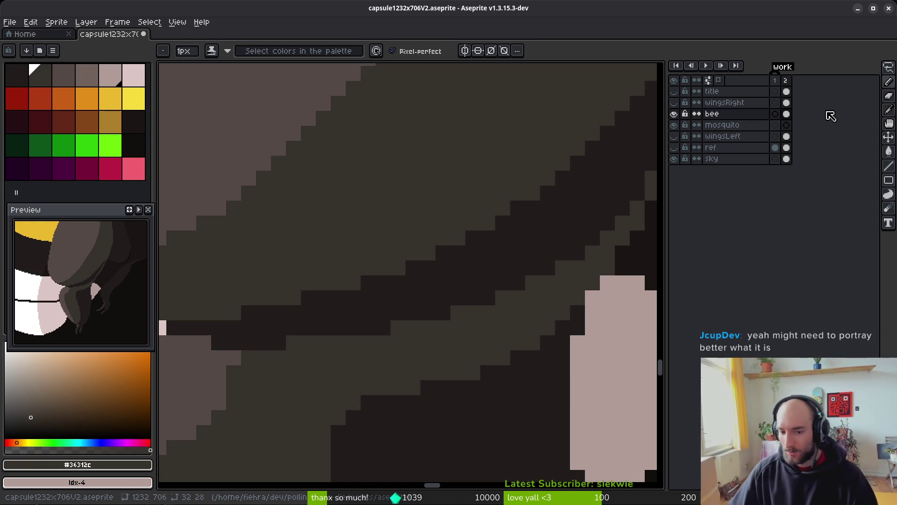
Bucket-fill the pink #dcc6c5 patch beside the leg with the grey palette colour
scroll(534, 186, "down", 3)
scroll(517, 234, "down", 2)
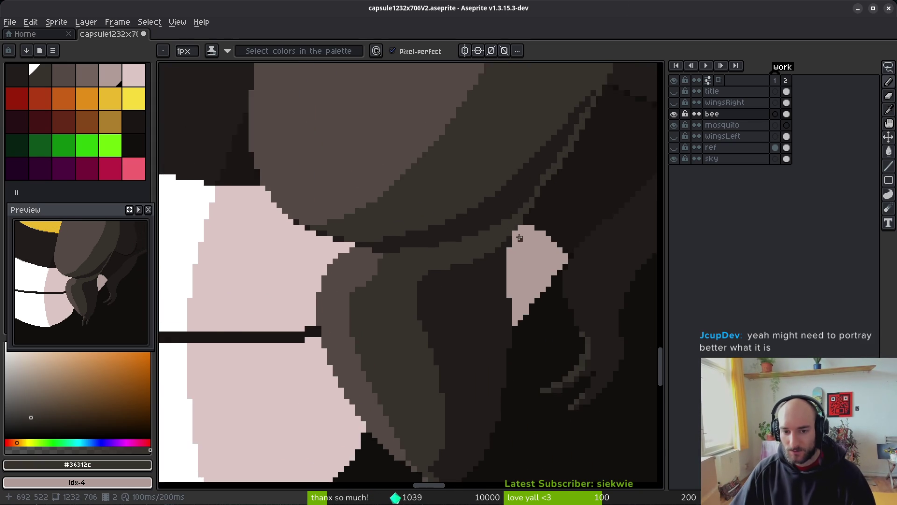
left_click(532, 258, "alt")
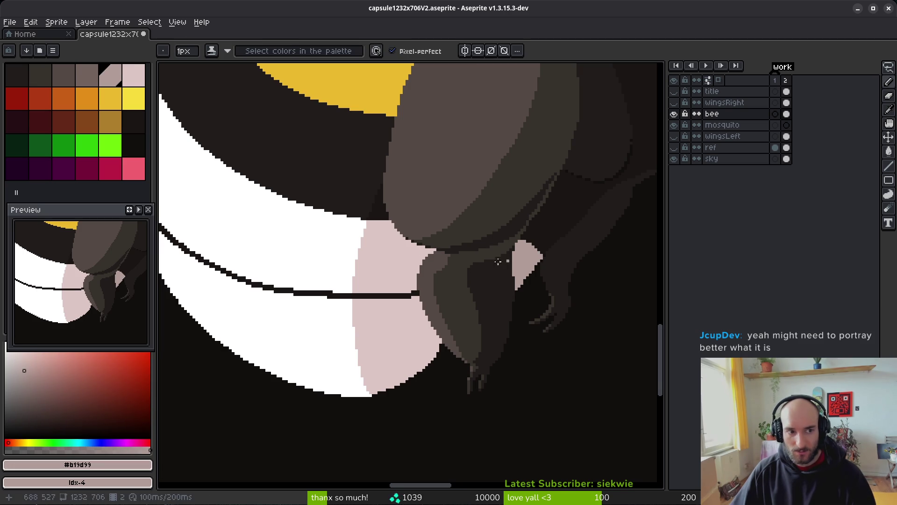
left_click(89, 77)
scroll(513, 260, "up", 1)
left_click(513, 260)
scroll(514, 260, "down", 5)
scroll(525, 301, "up", 5)
scroll(503, 300, "up", 4)
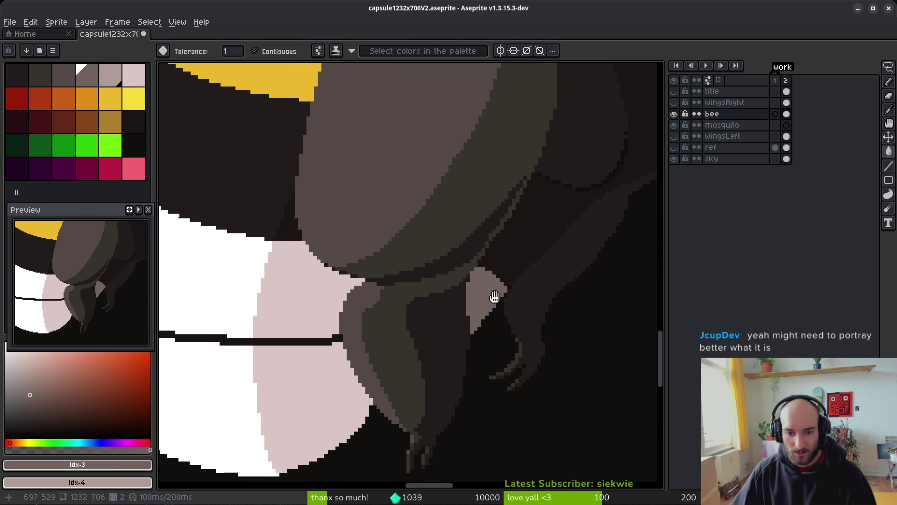
Save capsule1232x706V2.aseprite
left_click_drag(541, 311, 366, 245)
scroll(442, 290, "down", 4)
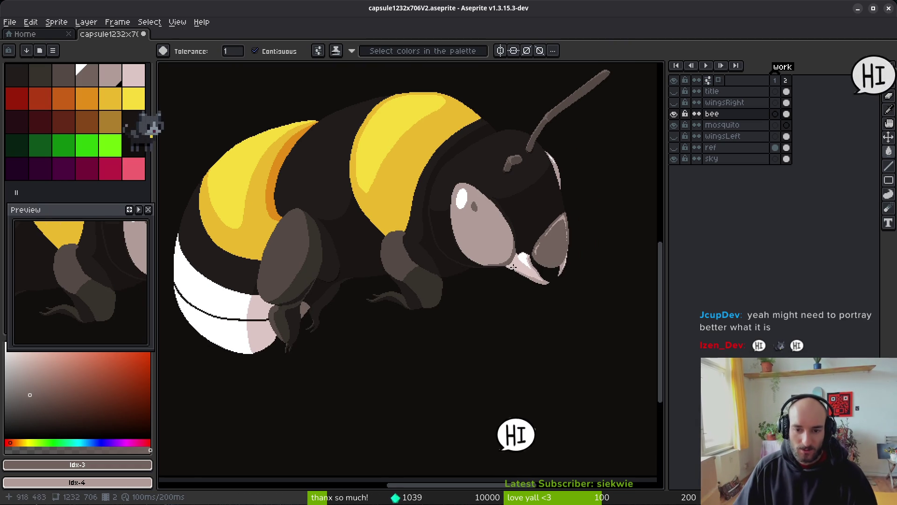
scroll(486, 206, "up", 3)
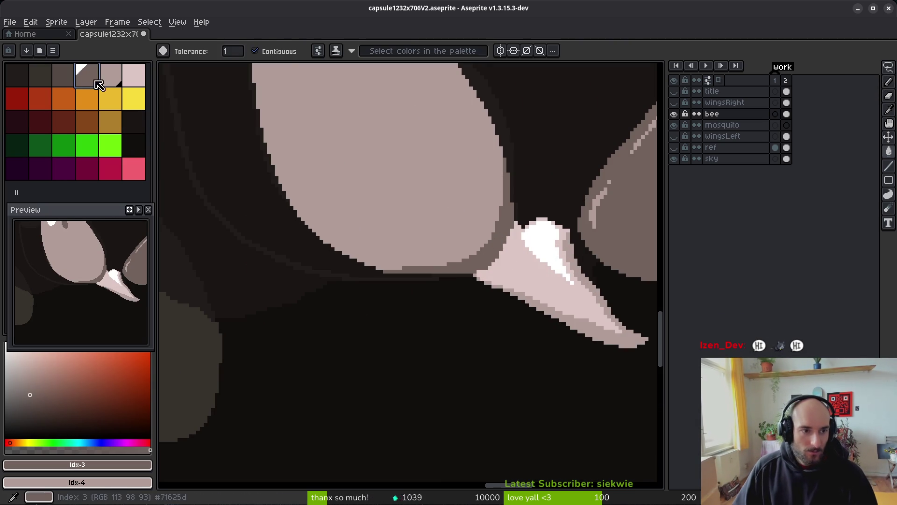
scroll(491, 254, "down", 3)
key("ctrl+s")
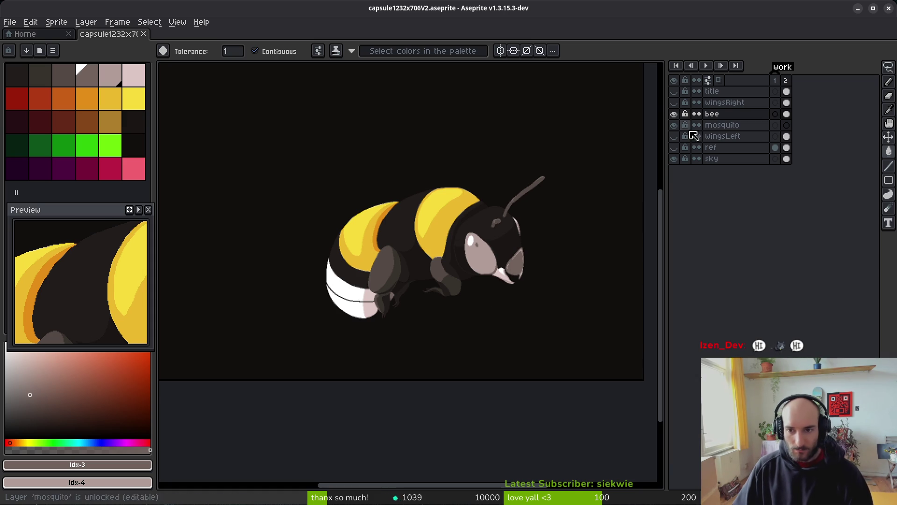
Make the wingsLeft and wingsRight layers visible and hide the ref layer
left_click(674, 137)
left_click(673, 147)
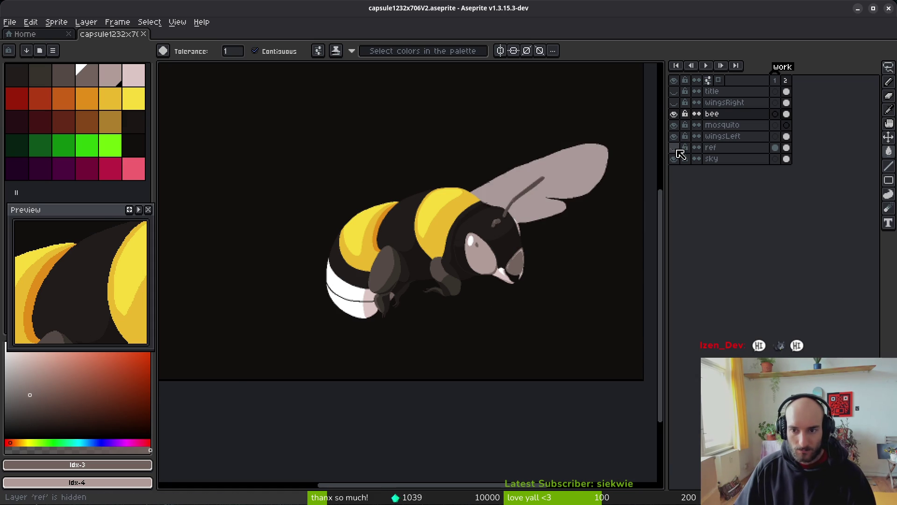
left_click(674, 102)
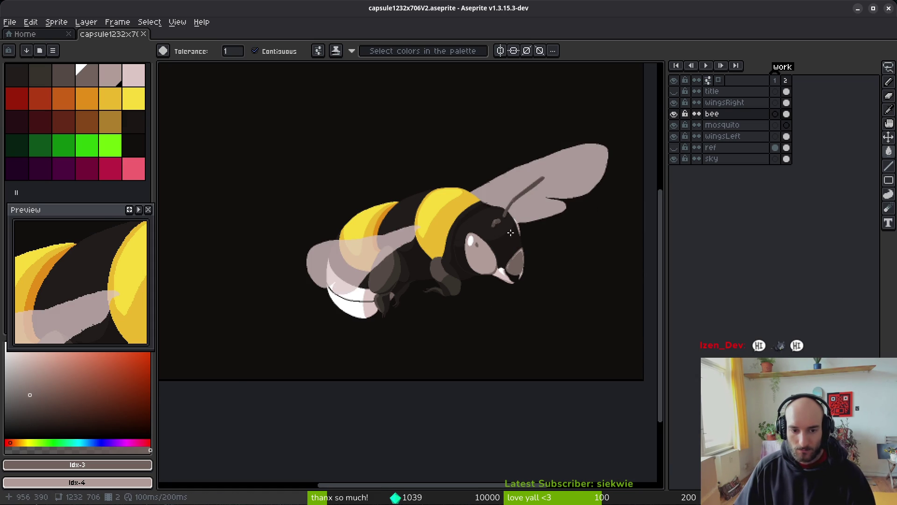
scroll(518, 228, "up", 3)
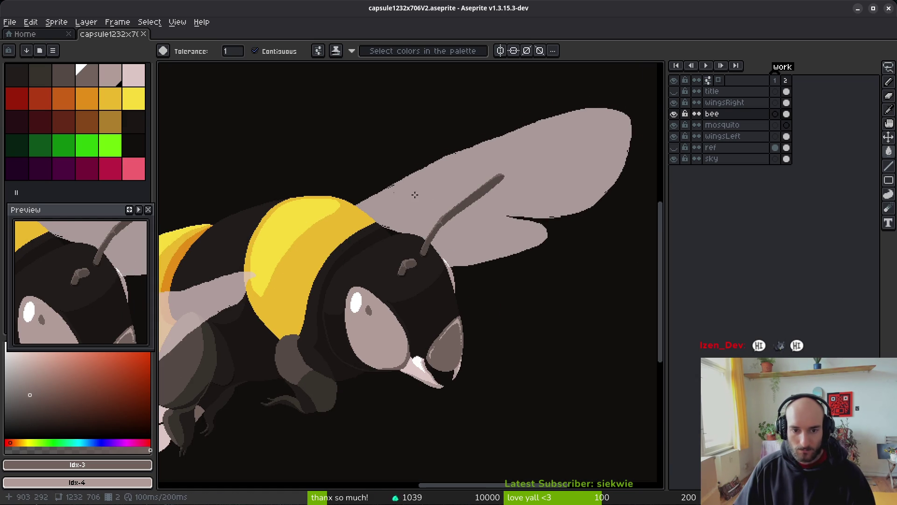
scroll(389, 191, "up", 2)
Select the wingsLeft layer with pale pink #dcc6c5 as the active colour
left_click(351, 181, "alt")
scroll(265, 161, "up", 2)
left_click(265, 161)
key("ctrl+z")
left_click(723, 136)
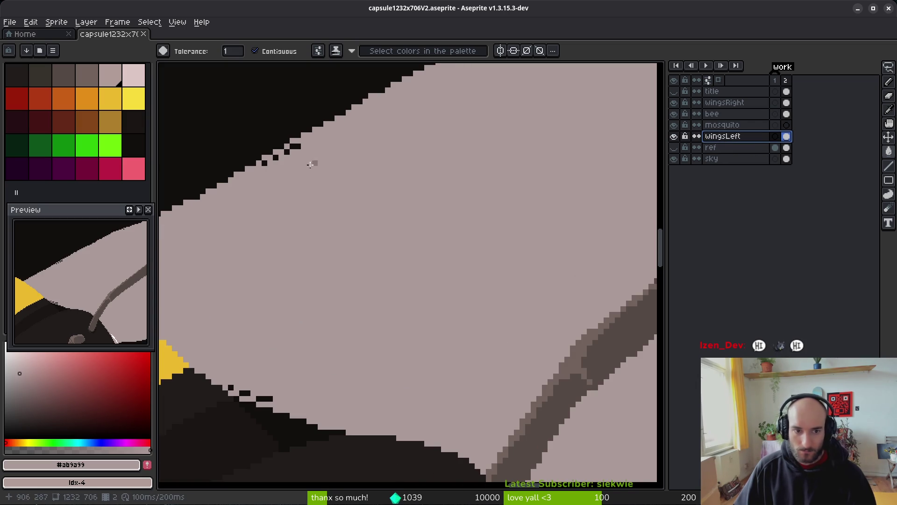
key("bracketright")
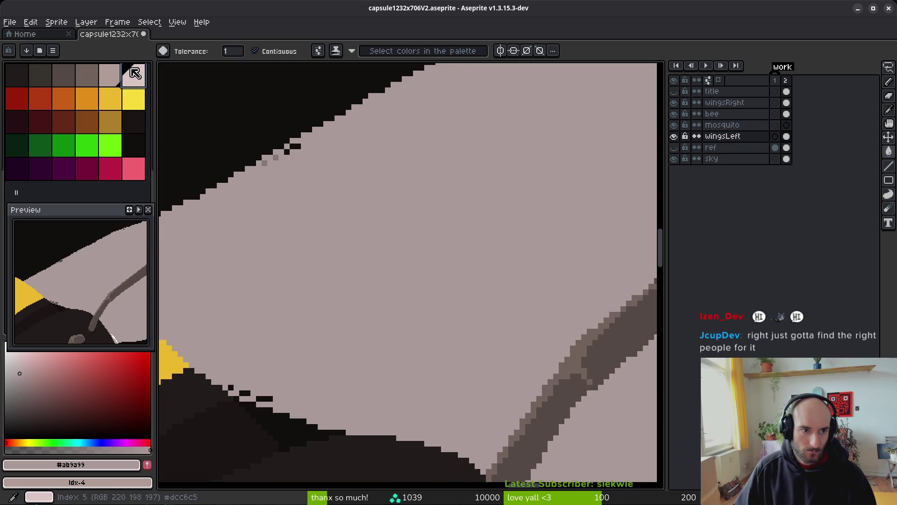
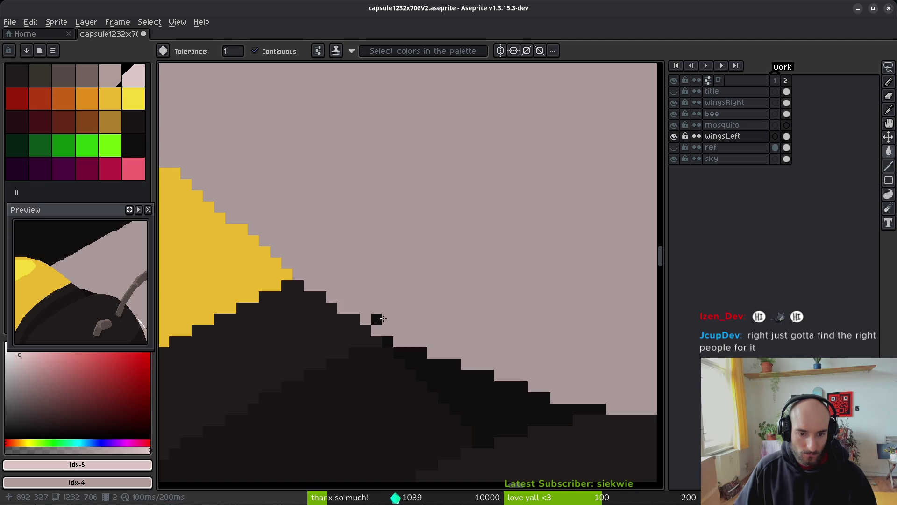
Paint out the stray dark bar and leftover pixel beside the wing's stair-step edge in background pink
scroll(386, 319, "down", 4)
scroll(449, 304, "up", 3)
scroll(319, 276, "down", 4)
scroll(481, 250, "up", 5)
scroll(493, 162, "up", 2)
left_click_drag(493, 162, 513, 290)
left_click(495, 308)
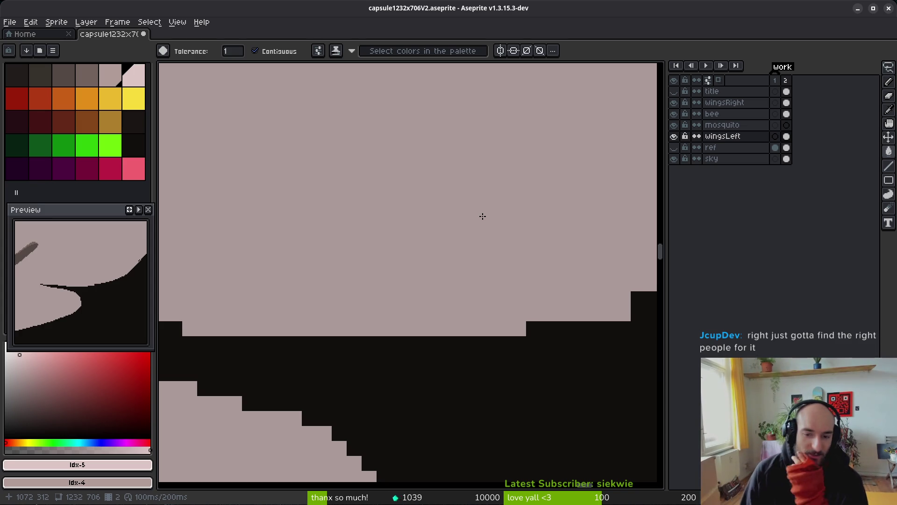
Sample the wing's black #120f0e and redraw the stair-step upper edge with the pencil
scroll(347, 212, "down", 4)
scroll(425, 252, "down", 2)
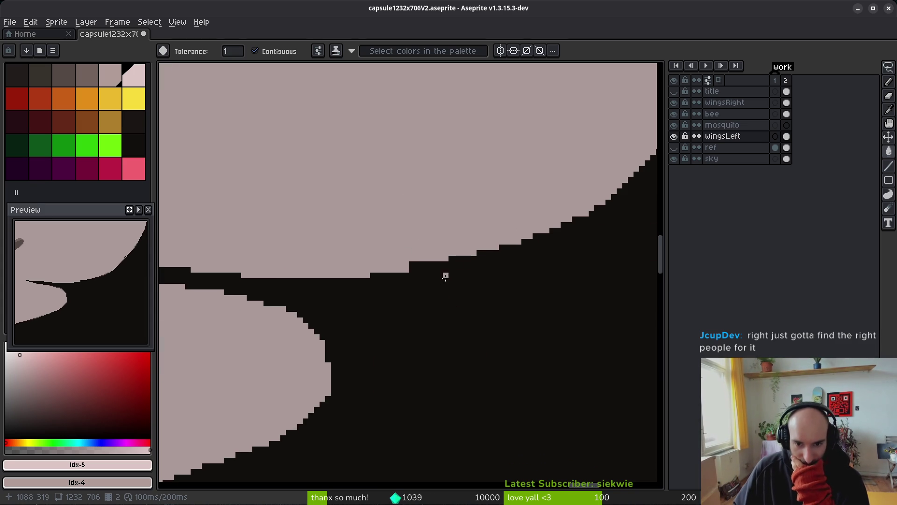
scroll(498, 245, "up", 2)
scroll(534, 163, "up", 3)
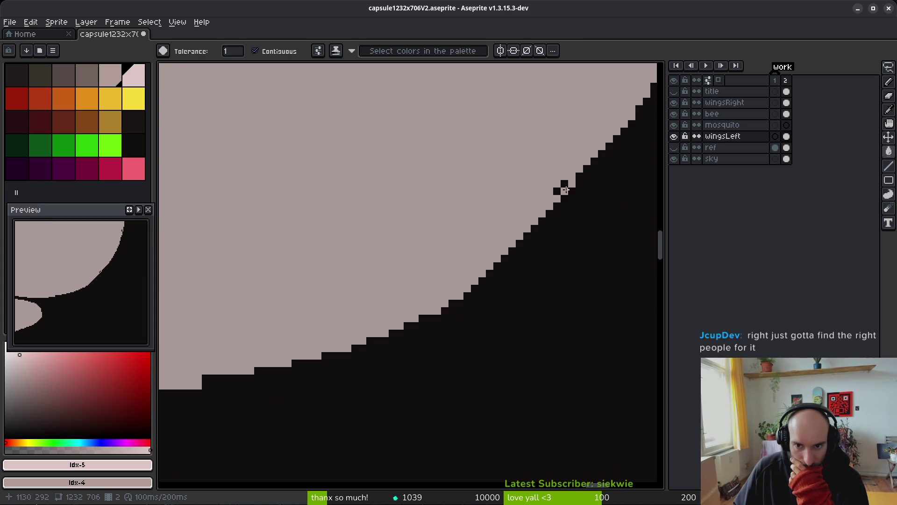
scroll(468, 235, "right", 3)
scroll(467, 235, "down", 2)
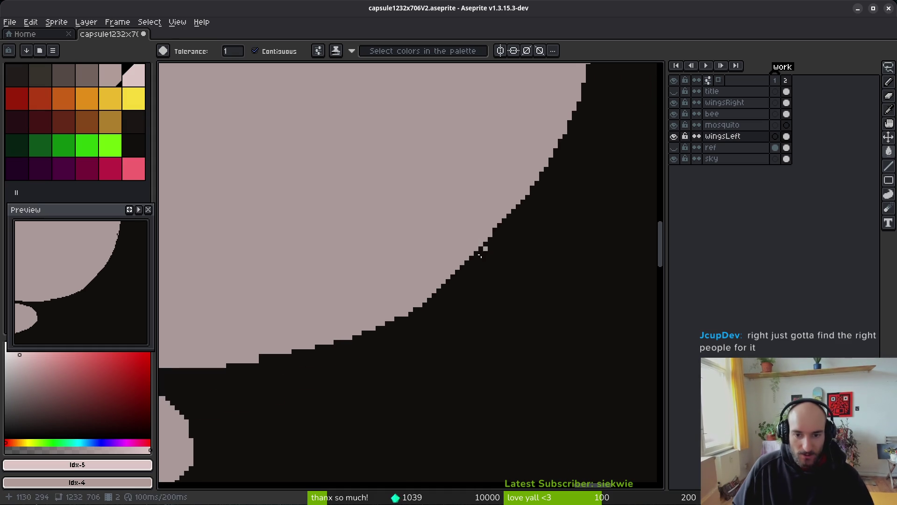
scroll(518, 302, "up", 1)
left_click(525, 268, "alt")
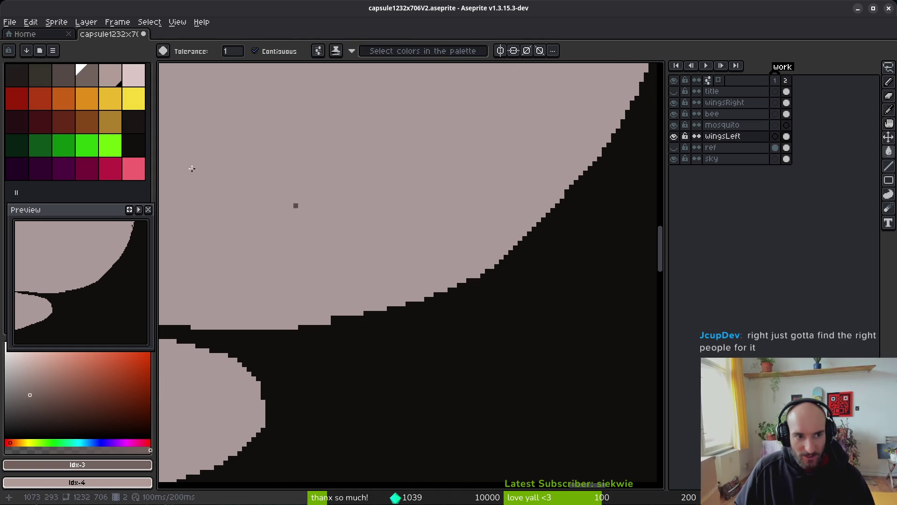
scroll(525, 285, "right", 2)
left_click(496, 292, "alt")
key("b")
scroll(437, 288, "up", 3)
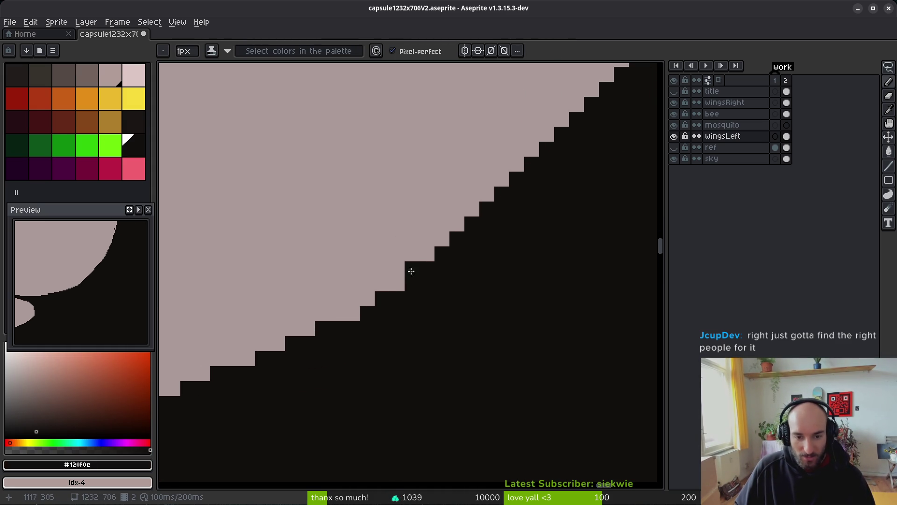
left_click_drag(456, 236, 307, 329)
Touch up the edge in pink #ab9a99, then erase stray pink cells along the steps
left_click(447, 229, "alt")
mouse_move(442, 239)
left_mouse_down()
mouse_move(285, 337)
mouse_move(384, 283)
left_mouse_up()
left_click(136, 76, "alt")
key("e")
left_click_drag(340, 314, 369, 299)
scroll(469, 332, "down", 3)
scroll(431, 341, "up", 2)
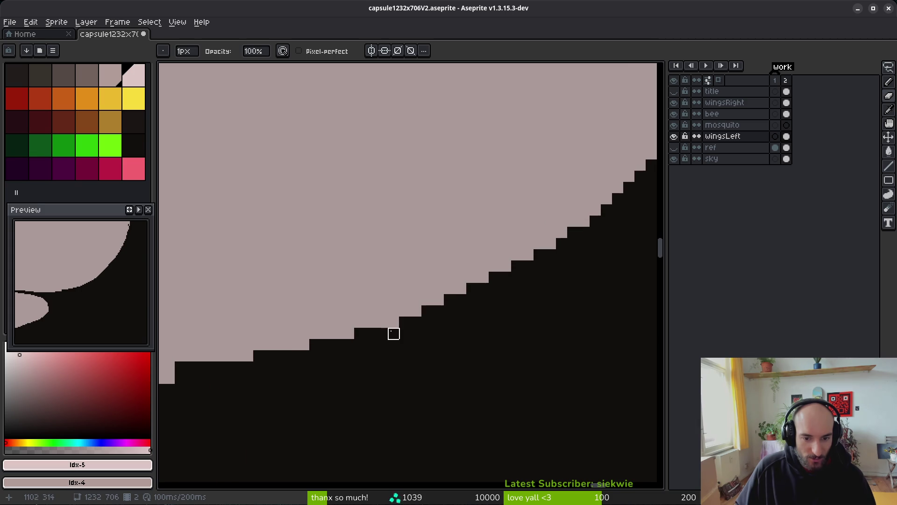
scroll(394, 322, "down", 3)
scroll(448, 316, "up", 1)
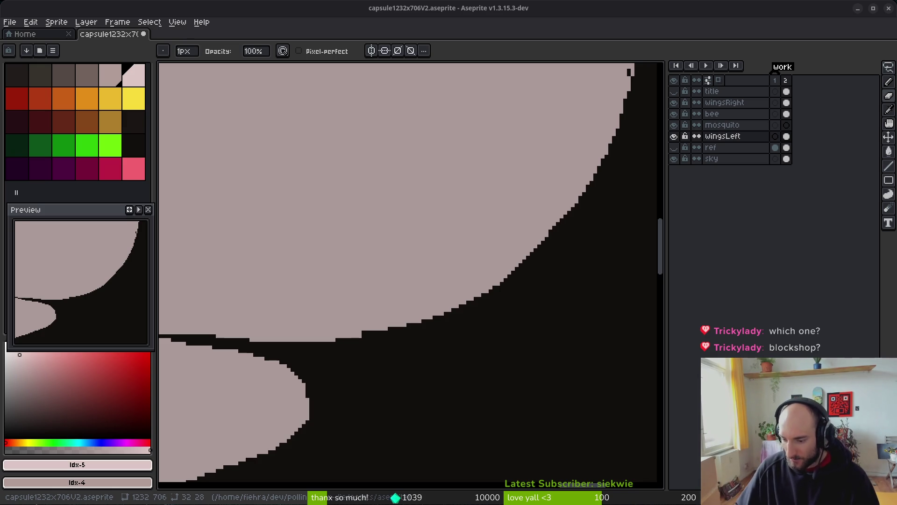
scroll(514, 285, "down", 2)
Fill the dark edge pixel with pink #ab9a99 and save the file
scroll(504, 309, "up", 3)
key("alt")
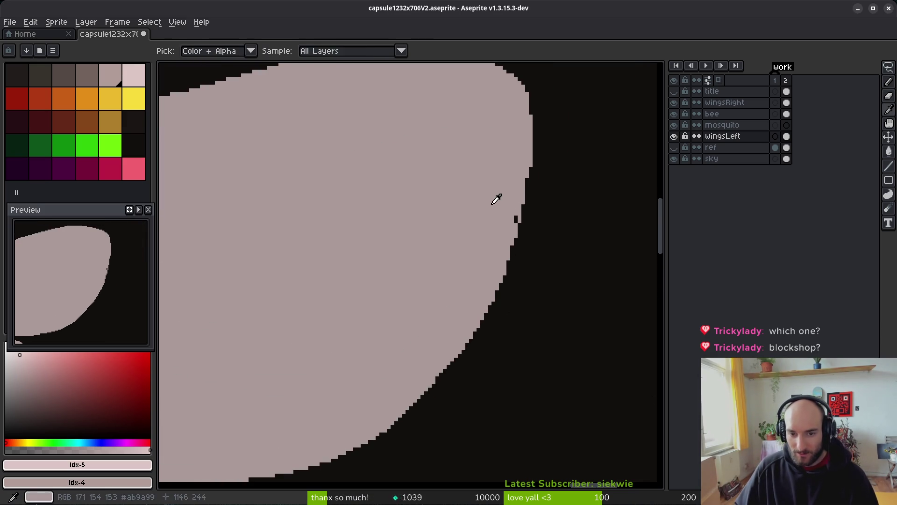
left_click(496, 200, "alt")
scroll(521, 238, "up", 1)
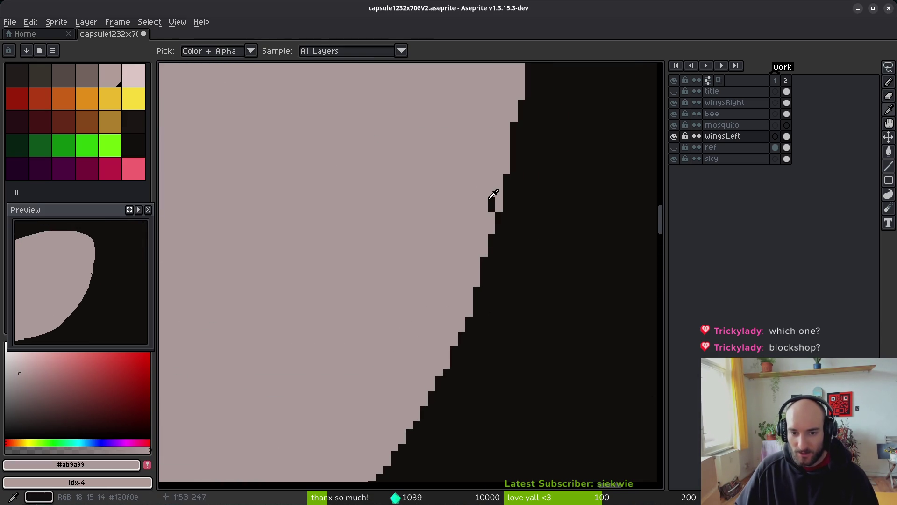
key("g")
left_click(508, 209)
key("0")
scroll(509, 209, "up", 1)
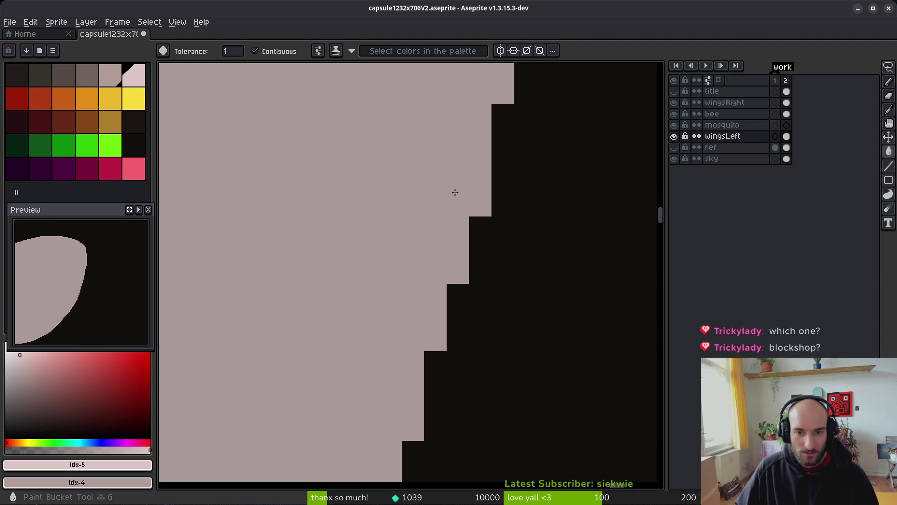
scroll(495, 224, "down", 2)
key("ctrl+s")
Pencil over the dark notch on the pink shape's right edge with palette colour Idx-5
scroll(470, 251, "up", 1)
left_click_drag(469, 251, 464, 201)
key("b")
scroll(490, 276, "up", 1)
left_click(475, 306)
left_click_drag(475, 306, 477, 393)
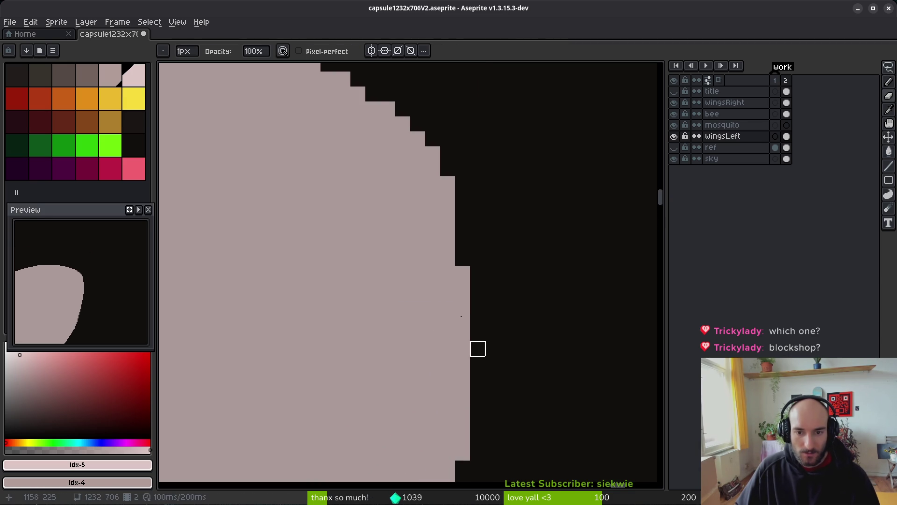
left_click(462, 234, "alt")
left_click_drag(461, 234, 448, 286)
key("ctrl+z")
left_click(134, 75)
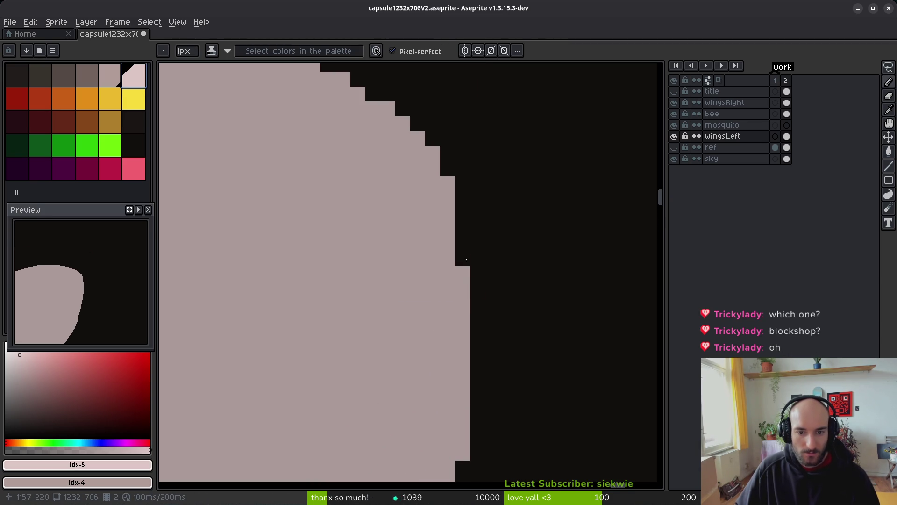
left_click_drag(462, 235, 468, 295)
Erase stray light pixels so the upper-right curve steps down more gradually
scroll(443, 165, "down", 2)
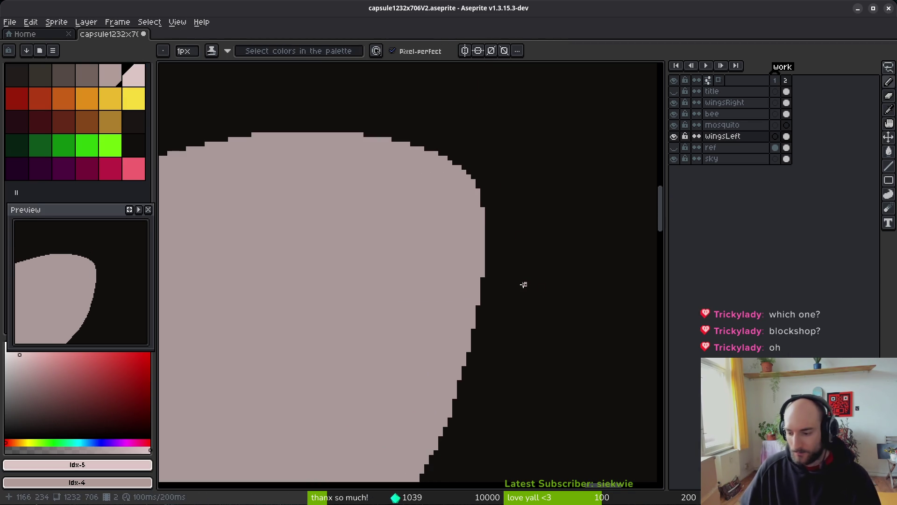
scroll(517, 195, "up", 2)
key("e")
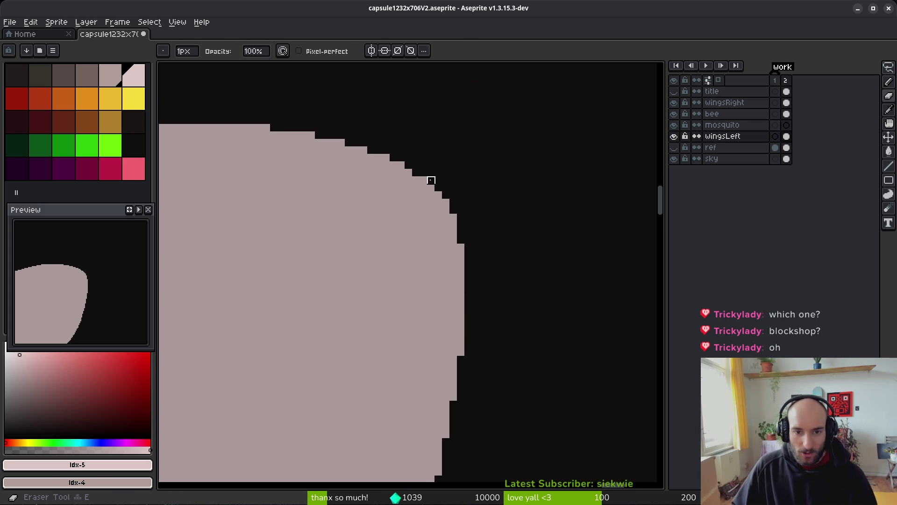
left_click_drag(424, 180, 446, 195)
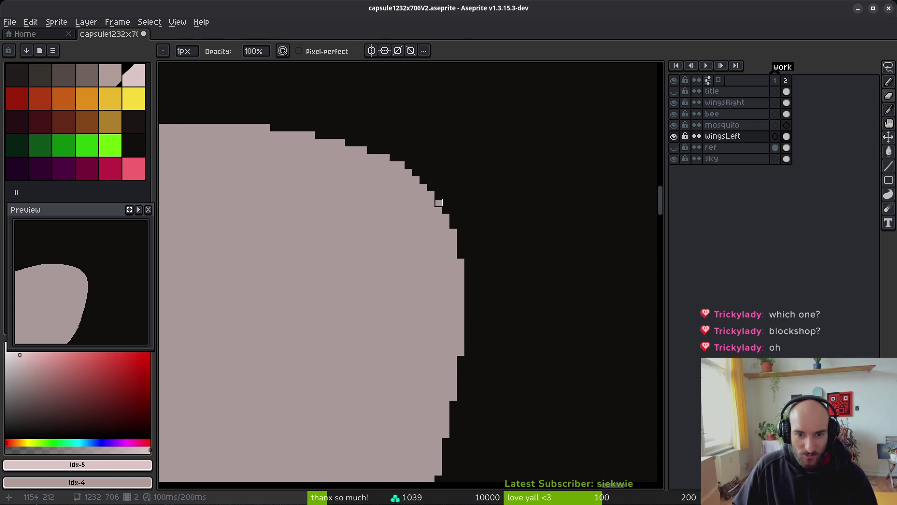
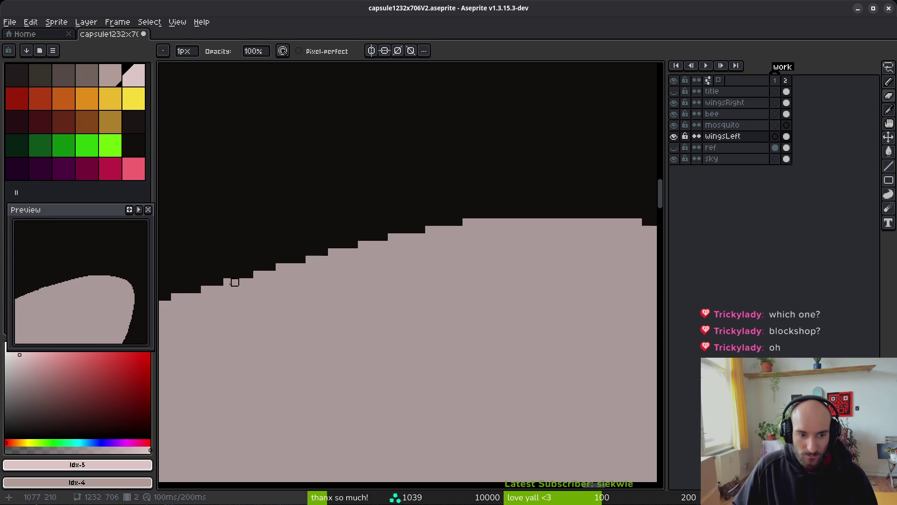
Trim the uneven steps off the left wing's top edge, comparing against the other frame
left_click(287, 267)
left_click_drag(317, 260, 309, 259)
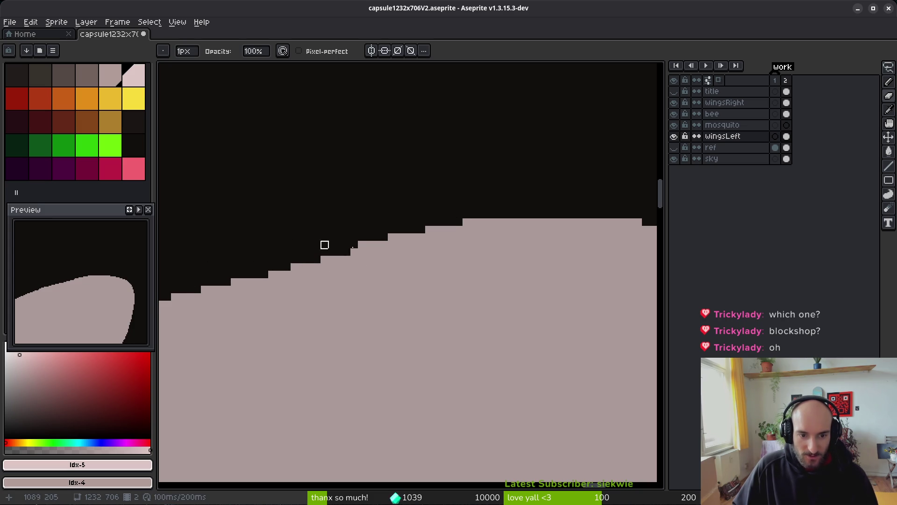
key("Left")
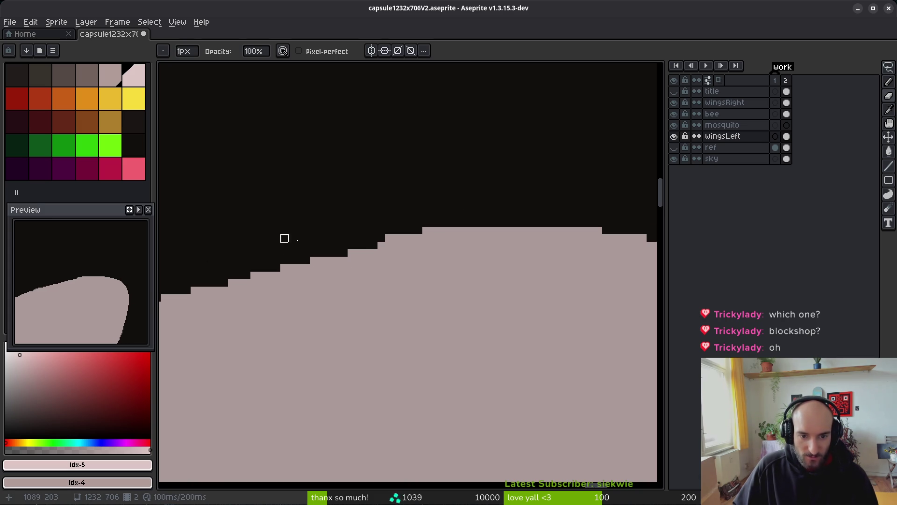
left_click_drag(419, 238, 386, 231)
key("Right")
Pick up the wing's light pink colour from the canvas and palette
key("Left")
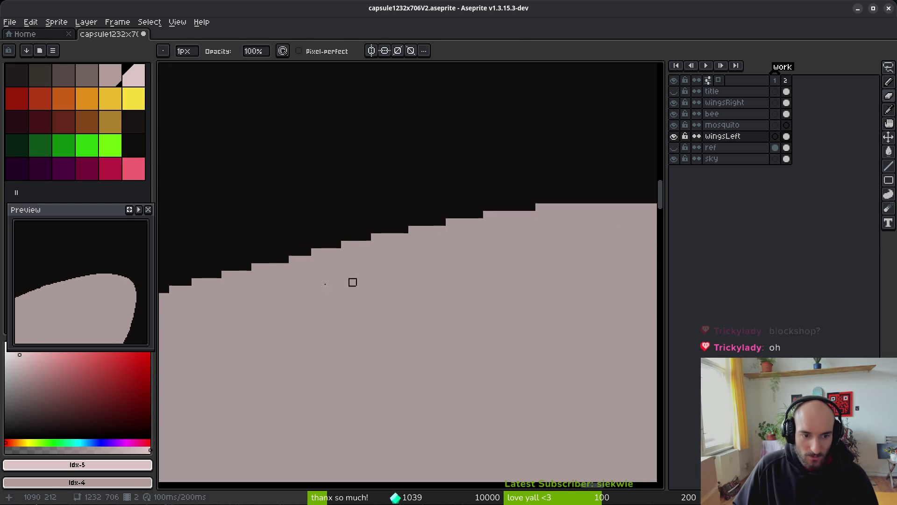
left_click(286, 258, "alt")
left_click(134, 83)
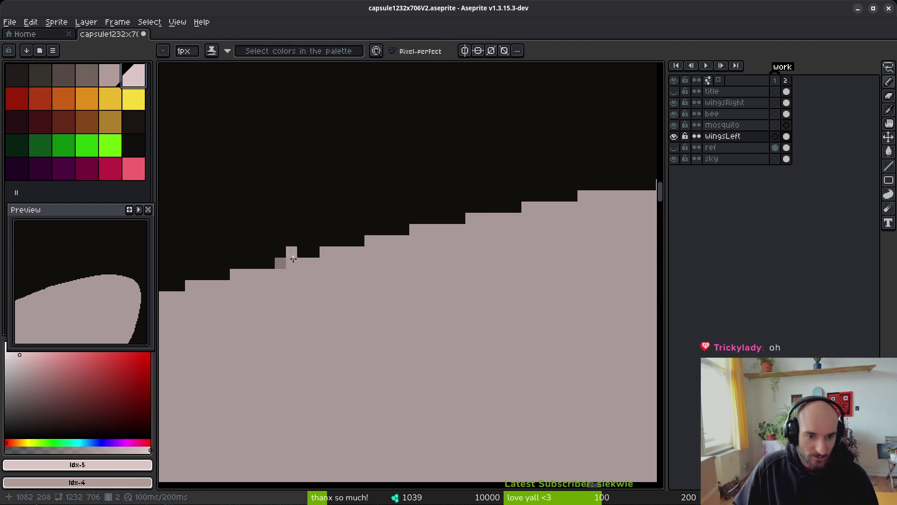
key("Right")
Erase the jagged edge pixels and fill the notches along the top edge with pink
key("Left")
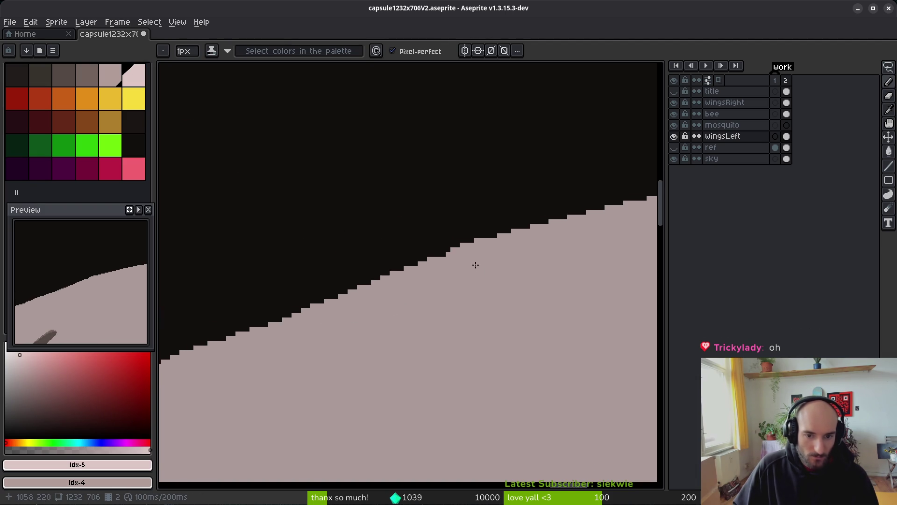
key("e")
left_click_drag(447, 246, 425, 254)
key("b")
left_click(387, 269)
left_click(395, 267)
key("e")
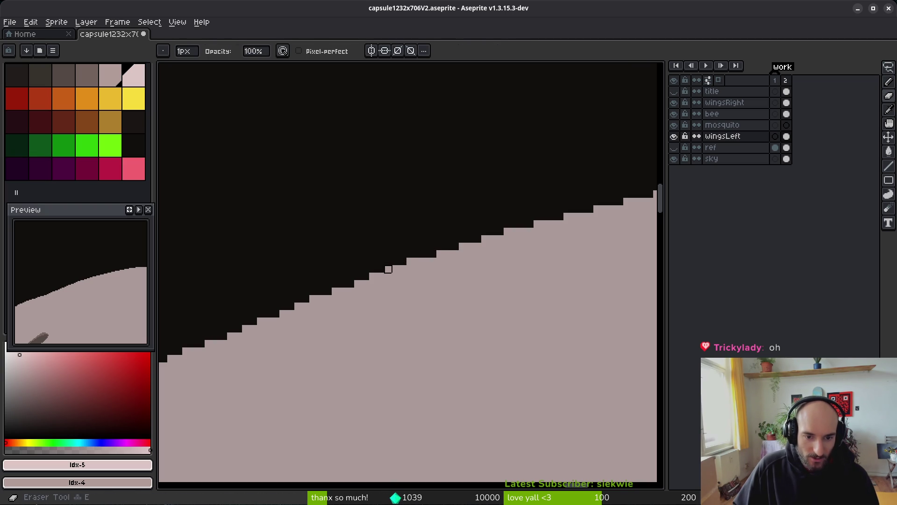
key("b")
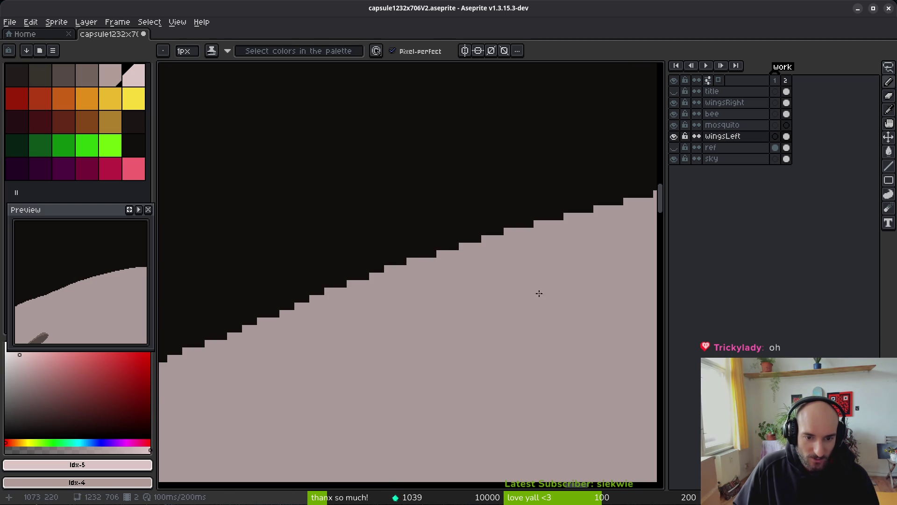
scroll(537, 299, "down", 1)
scroll(346, 348, "up", 1)
left_click(333, 314)
Check the whole sprite, then darken a raised pink column and add a pink pixel to even a step
scroll(473, 315, "down", 7)
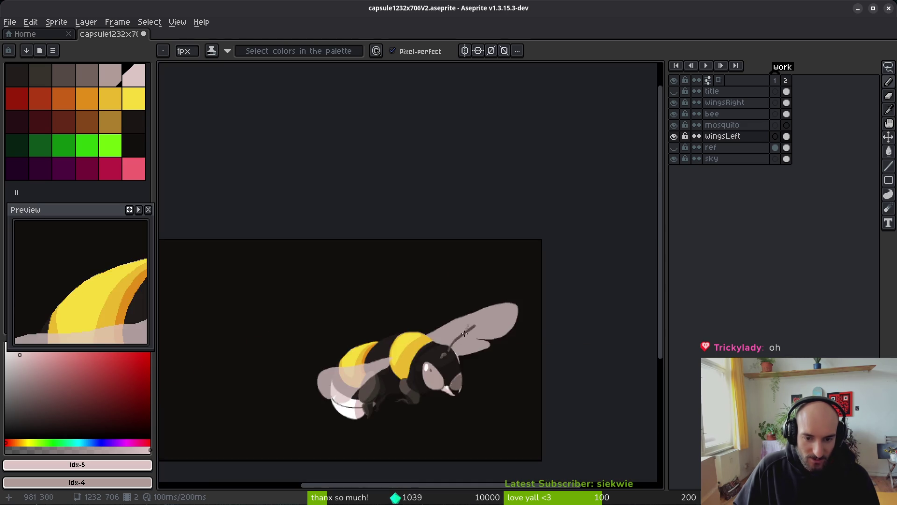
scroll(489, 290, "up", 5)
scroll(467, 289, "up", 1)
scroll(498, 296, "up", 1)
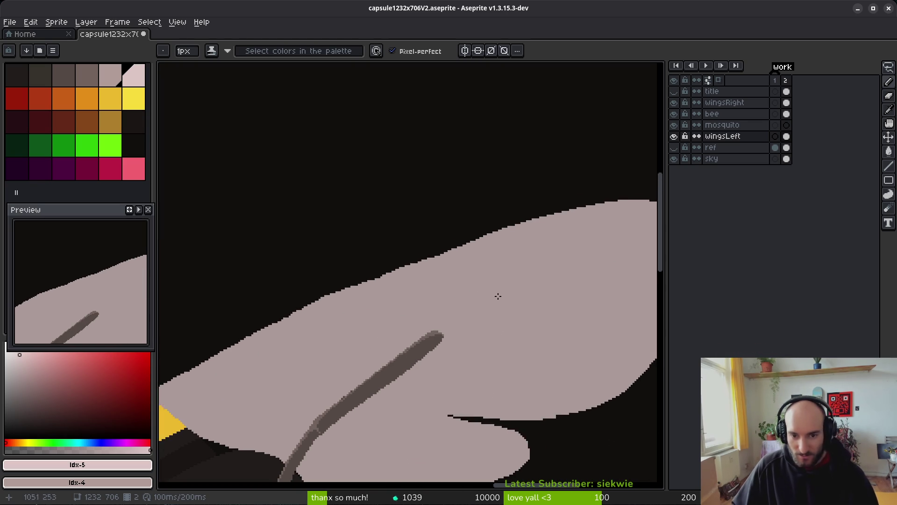
scroll(468, 289, "up", 1)
scroll(355, 282, "up", 2)
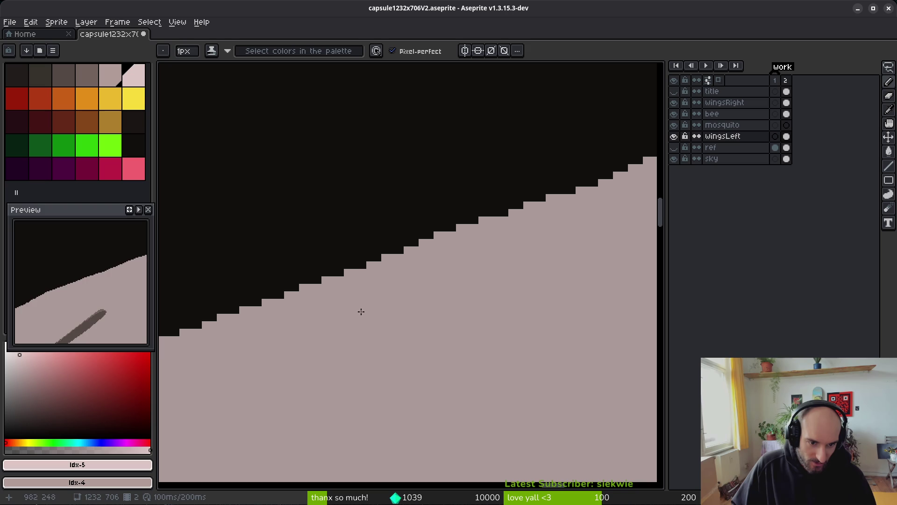
scroll(383, 342, "up", 1)
right_click(349, 282)
left_click(449, 254)
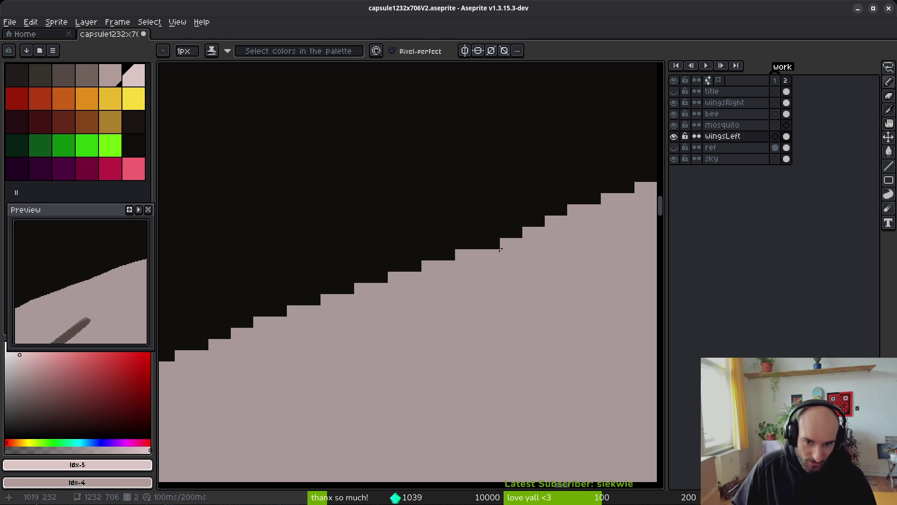
Pan along the wing's upper edge toward its rounded end
left_click_drag(347, 326, 447, 310)
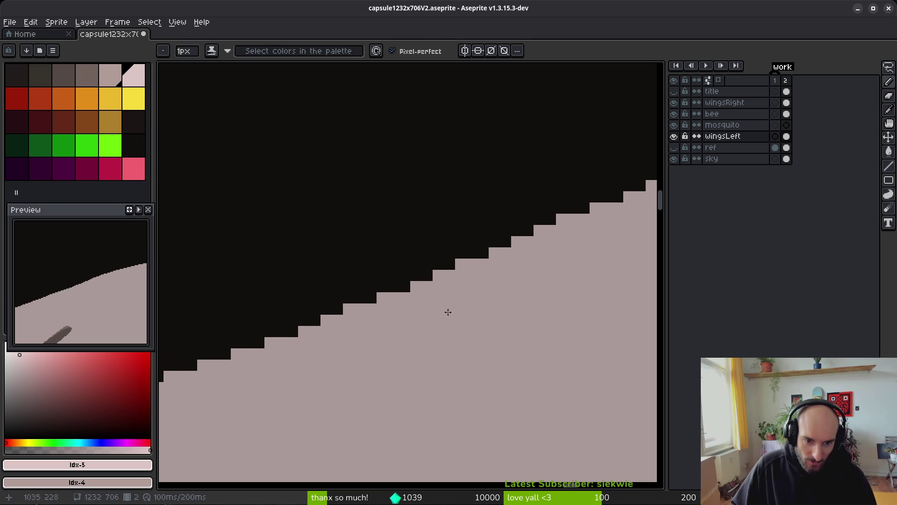
key("b")
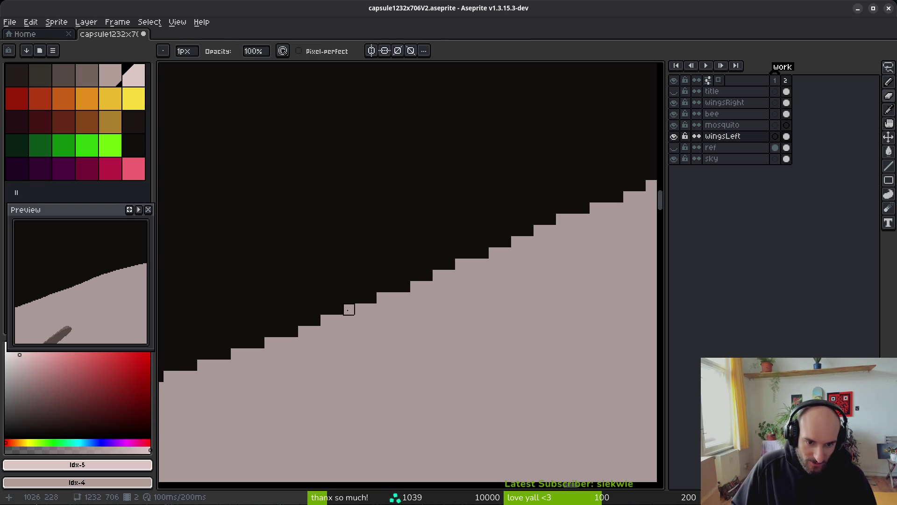
key("b")
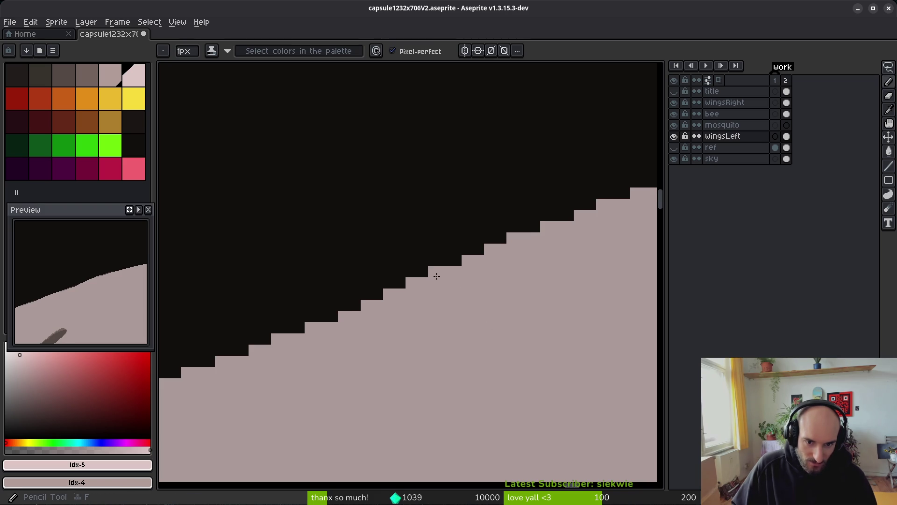
mouse_move(357, 345)
left_mouse_down()
mouse_move(410, 357)
mouse_move(472, 321)
mouse_move(462, 325)
left_mouse_up()
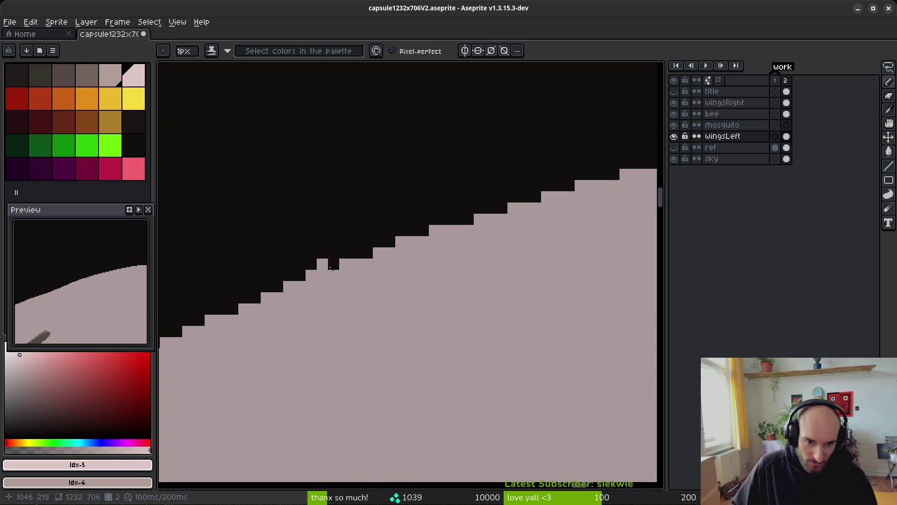
scroll(367, 290, "down", 1)
mouse_move(366, 290)
left_mouse_down()
mouse_move(515, 298)
mouse_move(450, 303)
mouse_move(393, 276)
left_mouse_up()
scroll(487, 298, "down", 1)
Bring the wing's lower edge into view and fill a dark step on it
left_click_drag(486, 299, 415, 245)
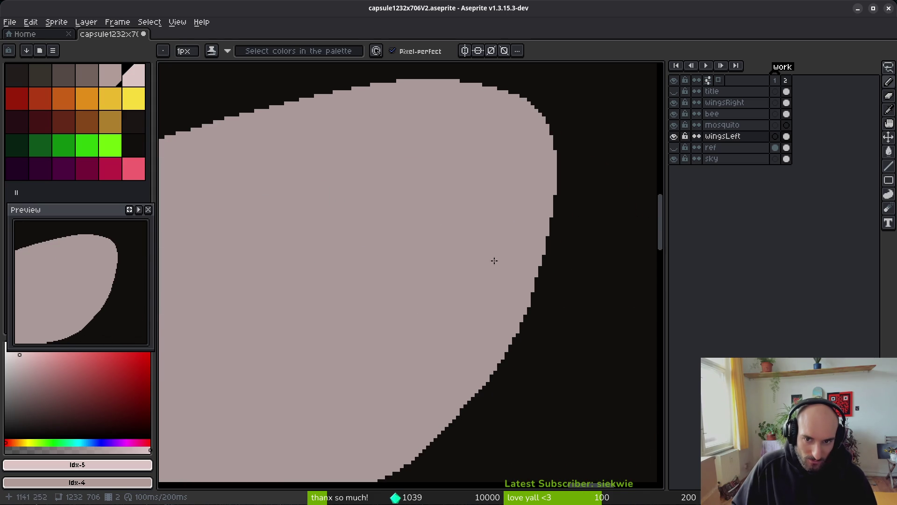
scroll(527, 279, "up", 1)
left_click_drag(512, 231, 512, 307)
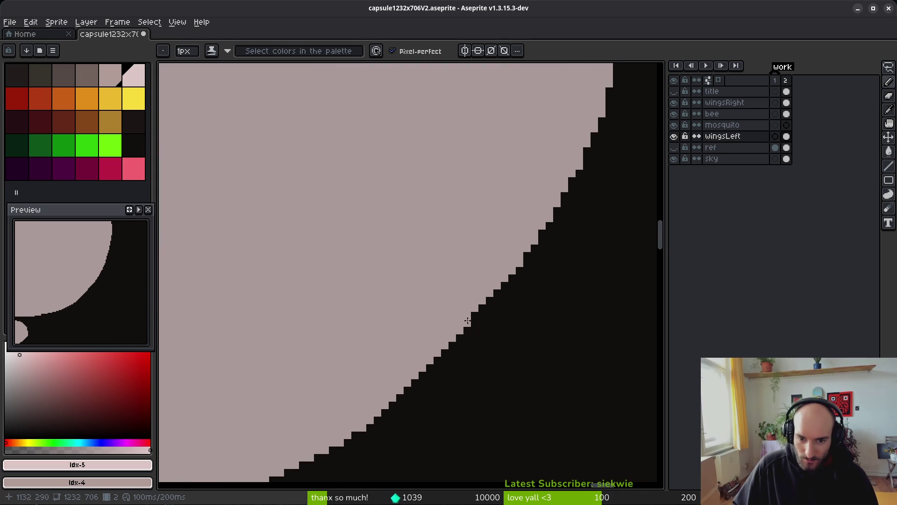
scroll(509, 322, "down", 2)
scroll(420, 369, "up", 2)
scroll(437, 344, "up", 1)
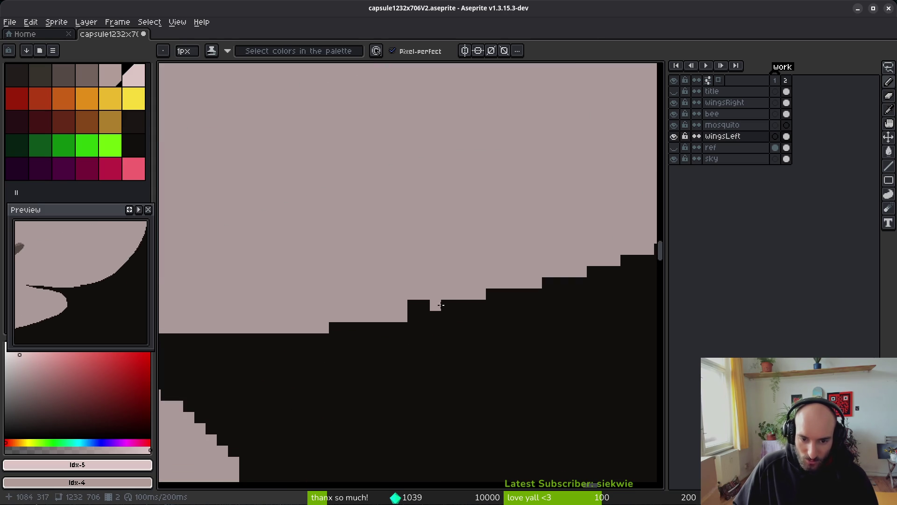
scroll(447, 325, "up", 1)
key("e")
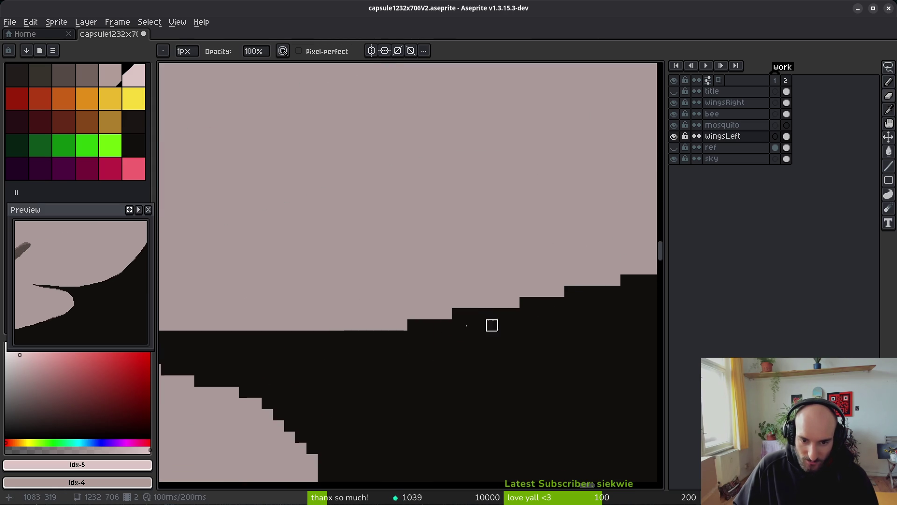
scroll(435, 324, "down", 2)
scroll(583, 353, "up", 1)
key("f")
scroll(426, 326, "up", 2)
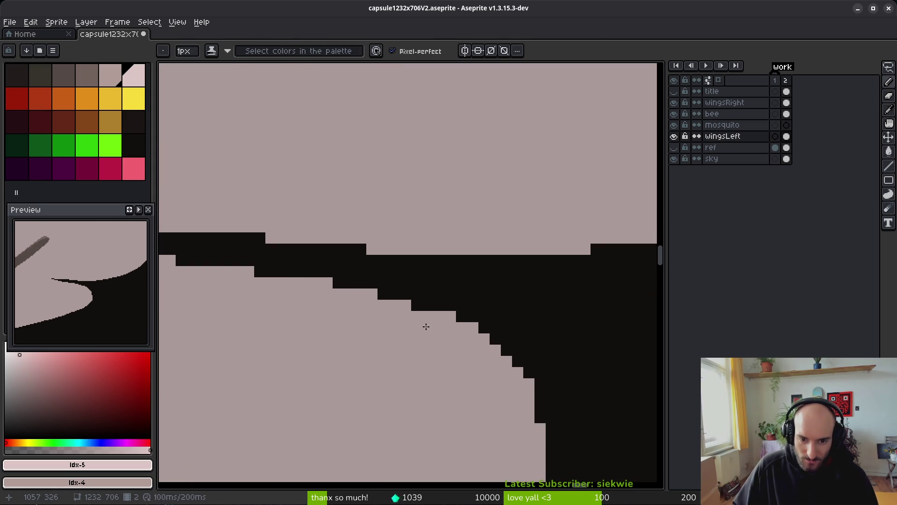
left_click(384, 299)
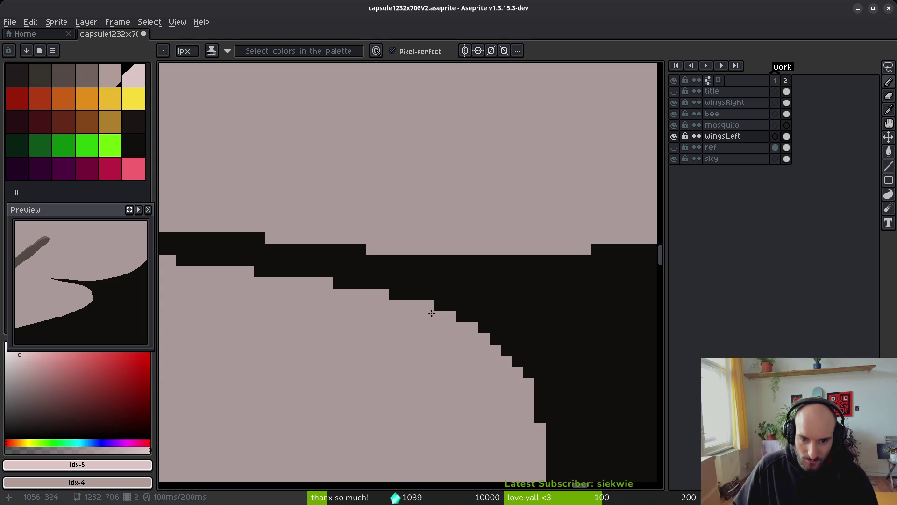
Erase a stray pale pixel, fill two dark steps and add a pale edge pixel
key("e")
left_click(477, 317)
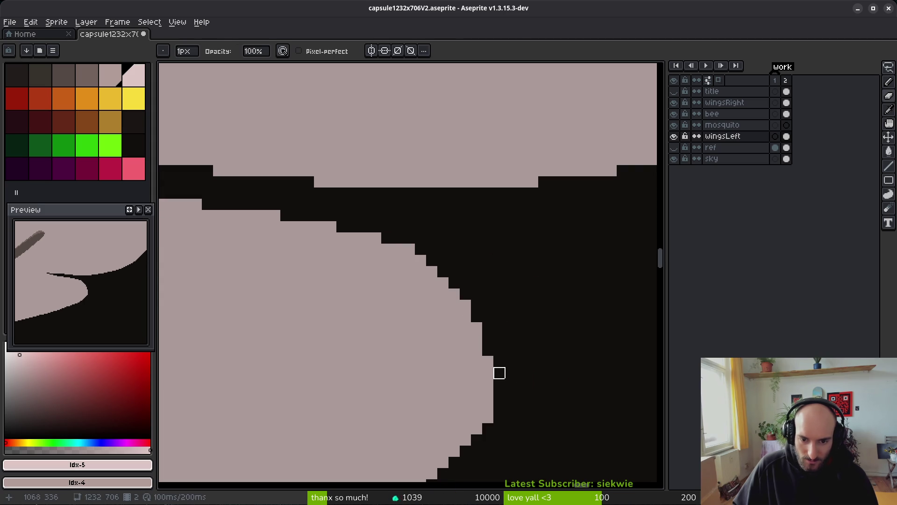
key("b")
left_click_drag(432, 260, 444, 270)
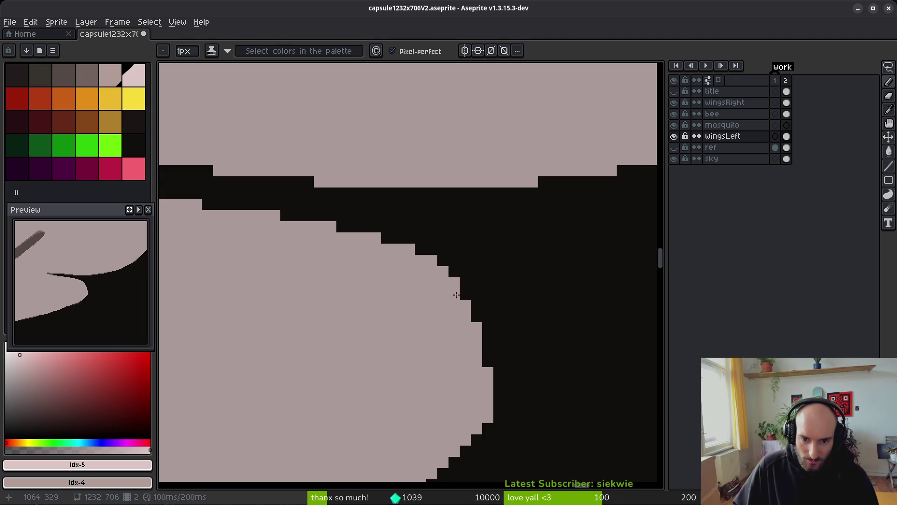
key("ctrl+z")
key("ctrl+z")
key("ctrl+y")
left_click(496, 340)
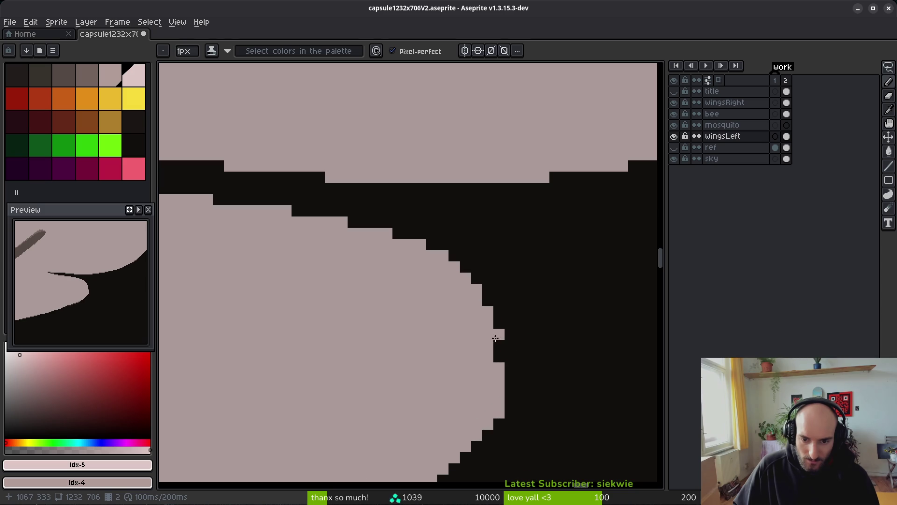
Extend the wing's lower edge with pale pixels near the rounded tip
left_click_drag(543, 314, 549, 200)
key("e")
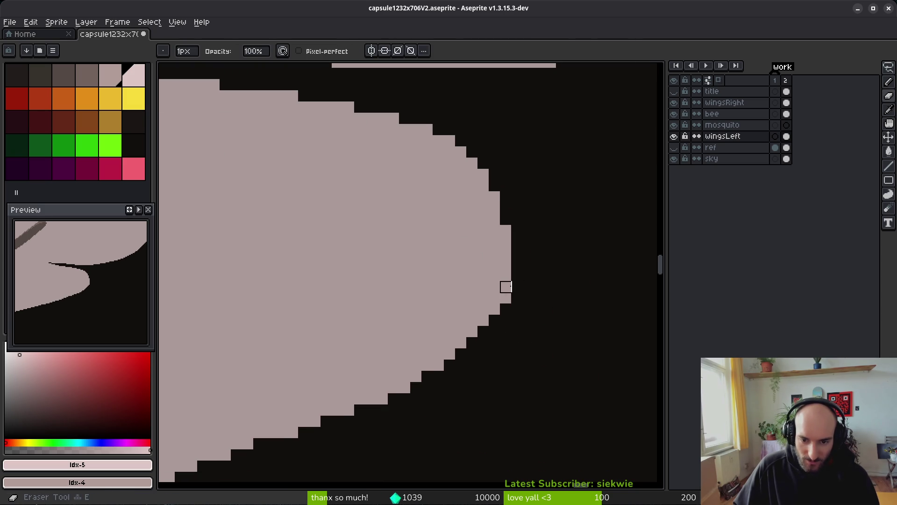
scroll(495, 342, "down", 3)
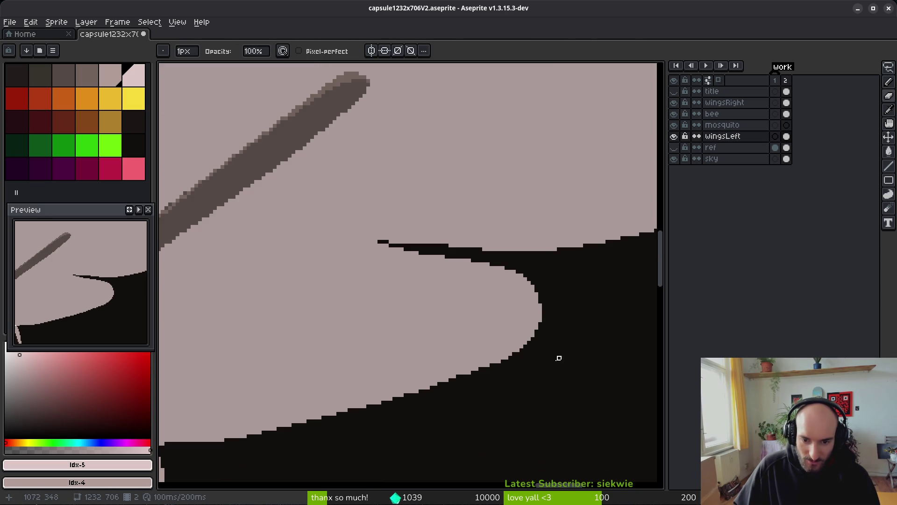
scroll(511, 377, "left", 3)
key("b")
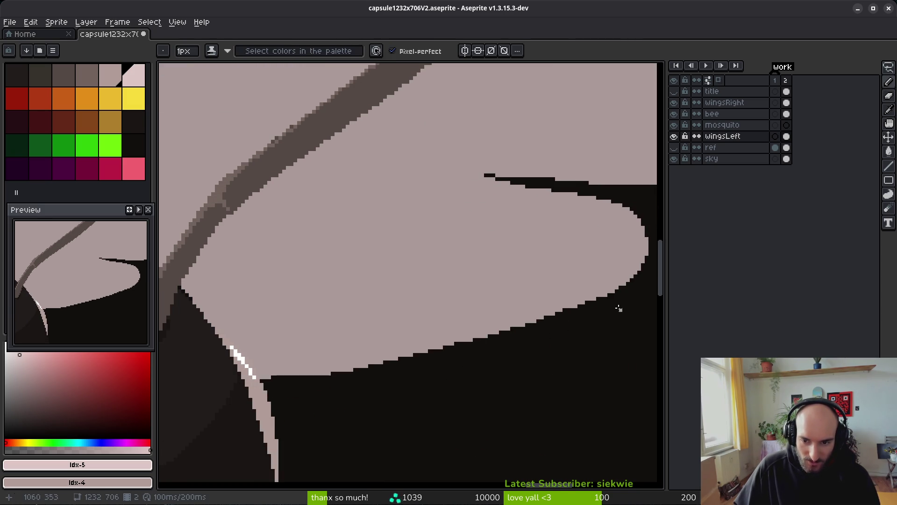
scroll(610, 310, "up", 2)
mouse_move(623, 286)
left_mouse_down()
mouse_move(385, 394)
mouse_move(280, 415)
mouse_move(435, 377)
mouse_move(343, 369)
mouse_move(214, 388)
left_mouse_up()
left_click_drag(307, 372, 485, 334)
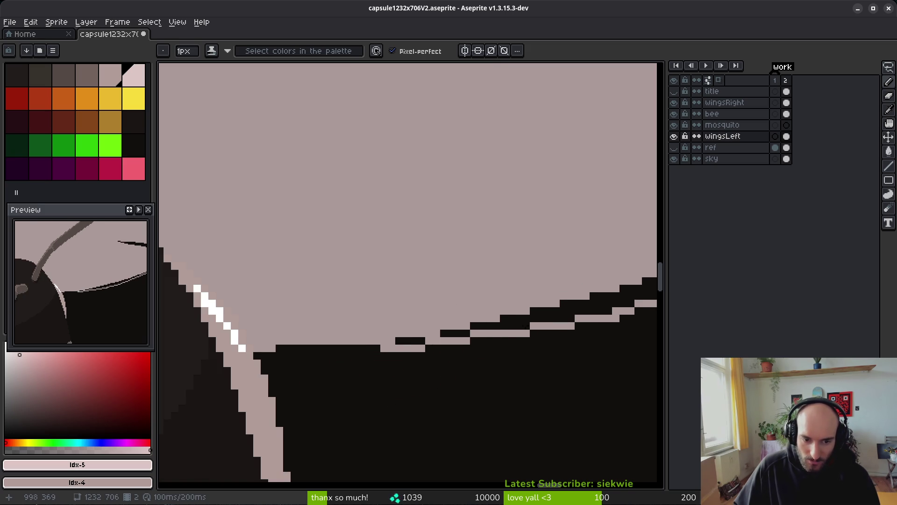
Paint dark pixels along the stair-stepped edge to fill the notch and its neighbouring steps
key("g")
scroll(496, 309, "down", 2)
scroll(400, 311, "up", 3)
key("b")
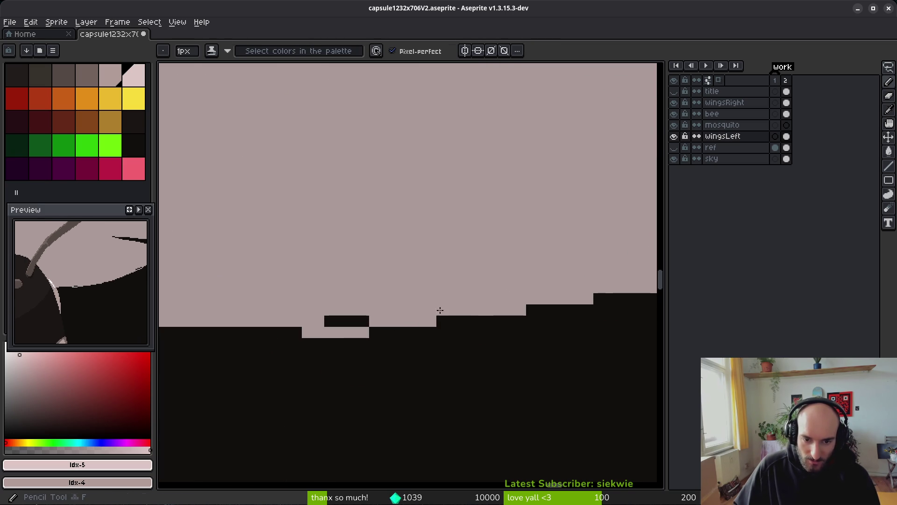
left_click_drag(467, 317, 521, 324)
key("e")
mouse_move(383, 339)
left_mouse_down()
mouse_move(416, 327)
mouse_move(480, 327)
left_mouse_up()
left_click_drag(531, 347, 310, 333)
left_click_drag(408, 323, 363, 323)
left_click_drag(530, 320, 447, 333)
left_click_drag(510, 300, 471, 312)
left_click_drag(393, 323, 383, 323)
mouse_move(460, 313)
left_mouse_down()
mouse_move(557, 333)
mouse_move(431, 318)
mouse_move(497, 362)
mouse_move(367, 326)
left_mouse_up()
key("f")
key("ctrl+z")
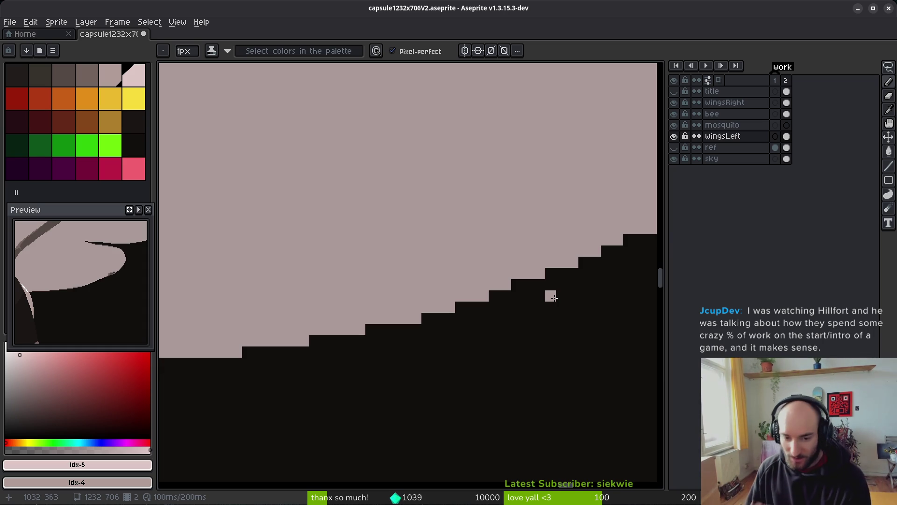
Blacken two step pixels and fill one dark step block with the wing colour
key("e")
left_click(414, 316)
scroll(483, 321, "right", 2)
left_click(475, 299)
key("f")
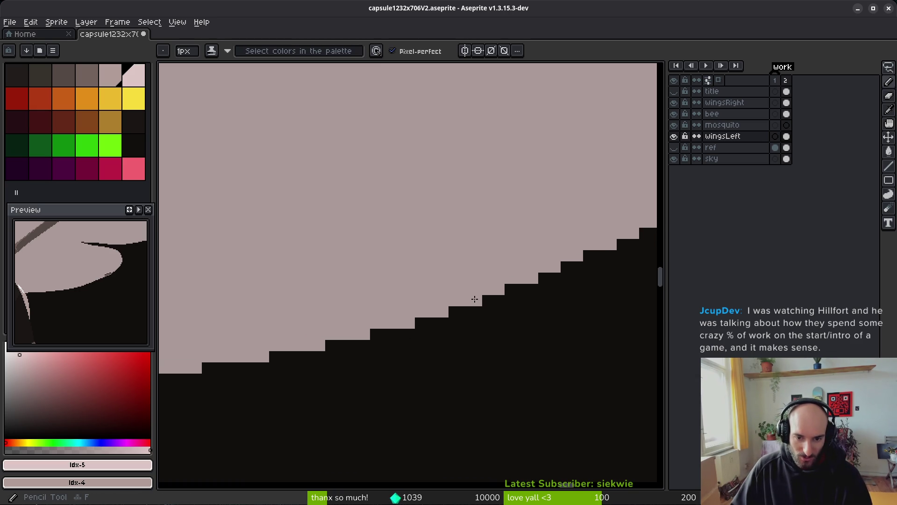
scroll(514, 303, "right", 4)
left_click_drag(456, 325, 481, 310)
key("ctrl+z")
scroll(564, 341, "right", 2)
left_click(470, 321)
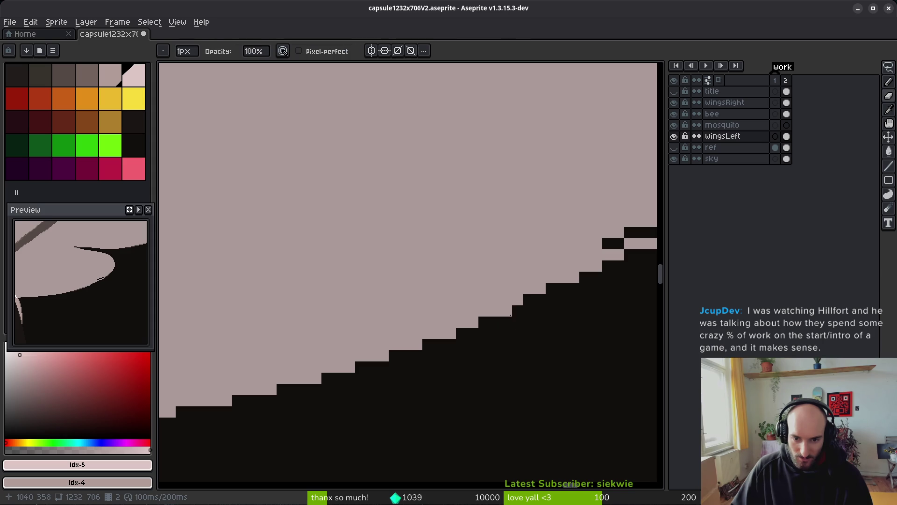
Bucket-fill three stray dark blocks with the wing colour and correct a lower-edge step
scroll(555, 304, "right", 3)
scroll(555, 304, "up", 2)
key("g")
left_click(590, 265)
left_click(567, 276)
left_click(539, 287)
key("f")
left_click_drag(566, 329, 555, 326)
scroll(561, 326, "down", 2)
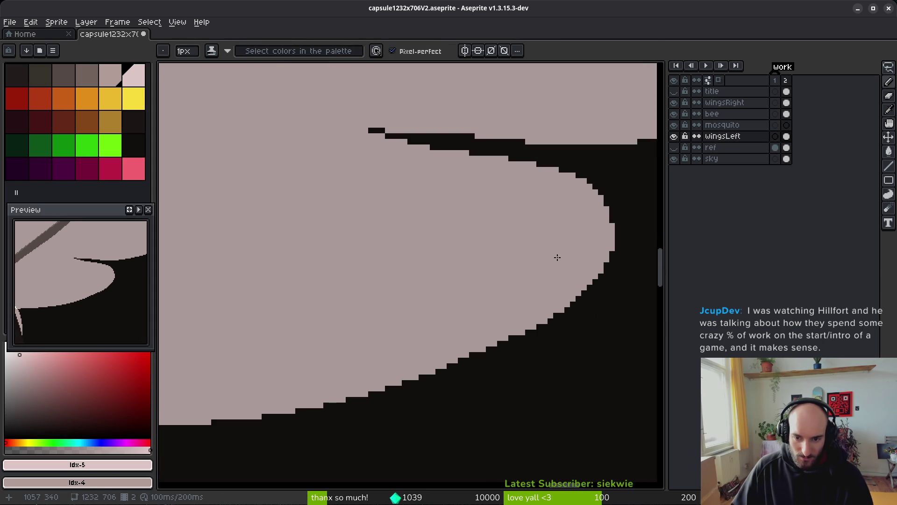
scroll(509, 350, "up", 1)
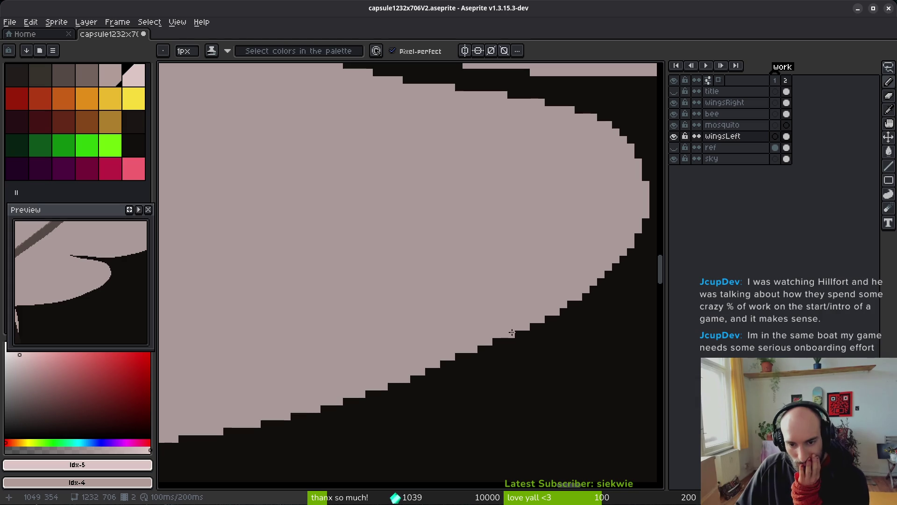
left_click(439, 369)
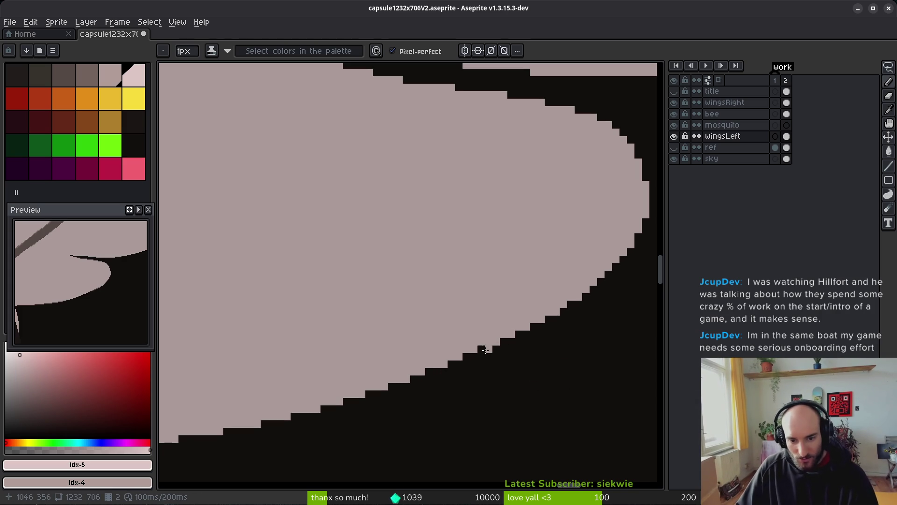
scroll(482, 351, "down", 2)
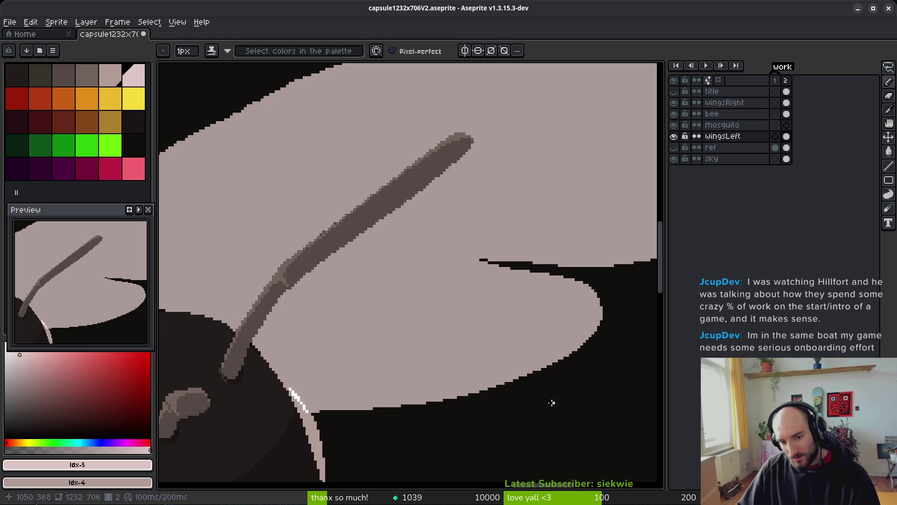
Erase a protruding pixel on the left wing's lower edge
scroll(531, 383, "up", 1)
scroll(532, 383, "up", 1)
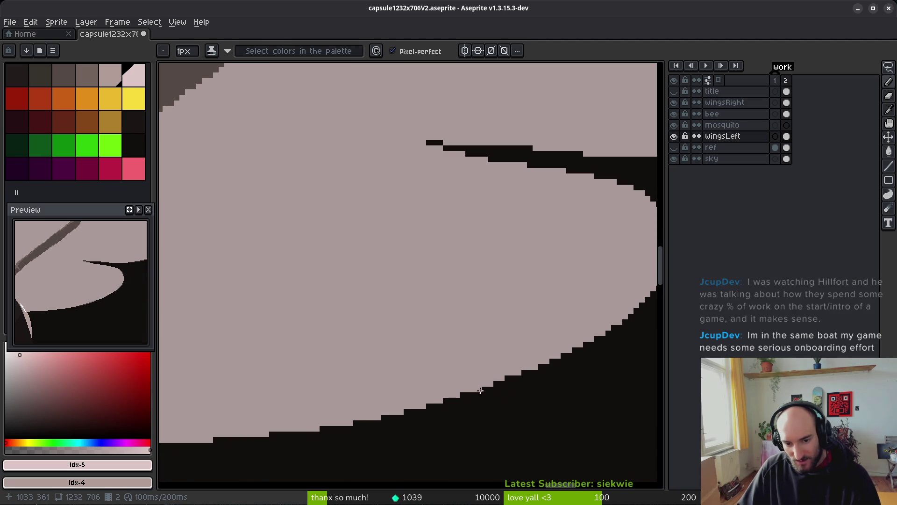
key("e")
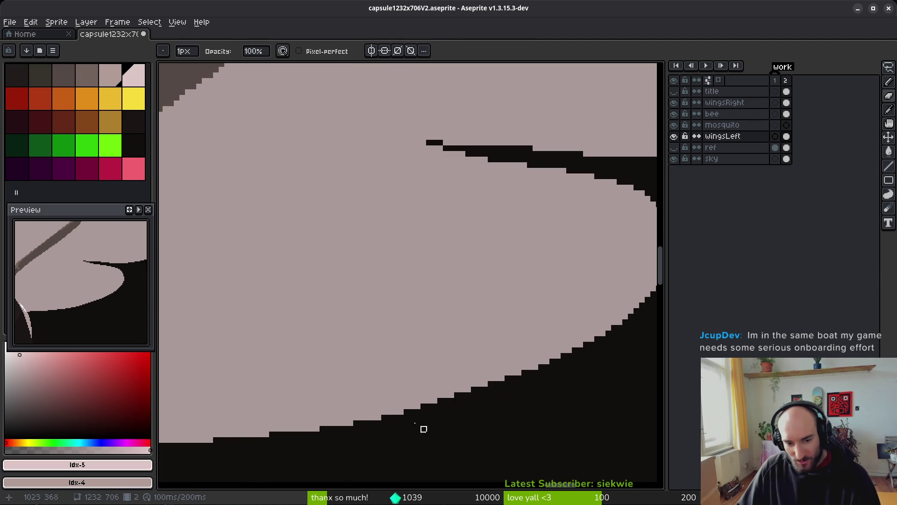
left_click(396, 412)
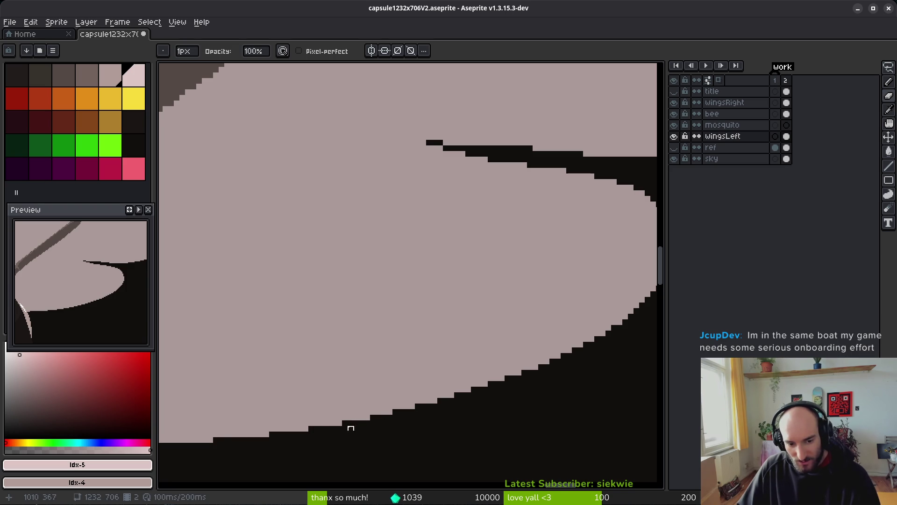
scroll(346, 421, "down", 2)
scroll(338, 418, "left", 3)
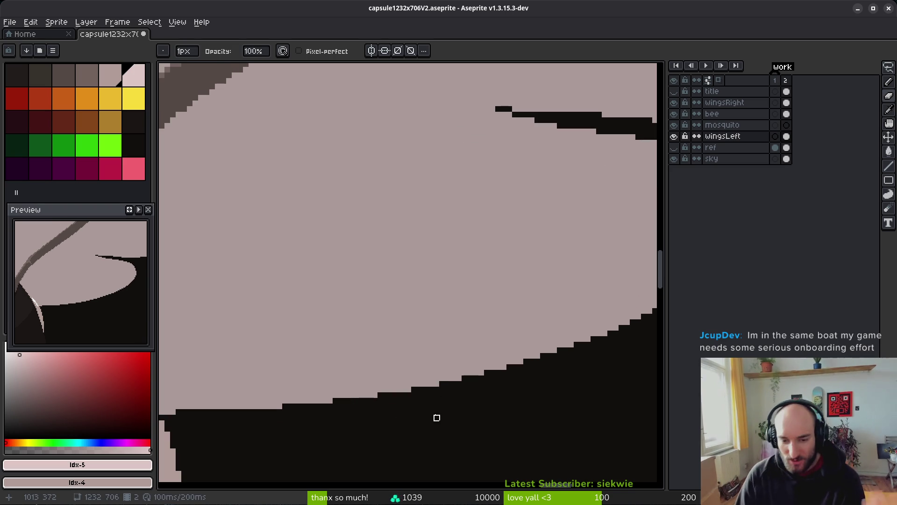
Touch up the remaining upper-edge pixels and save capsule1232x706V2.aseprite
key("b")
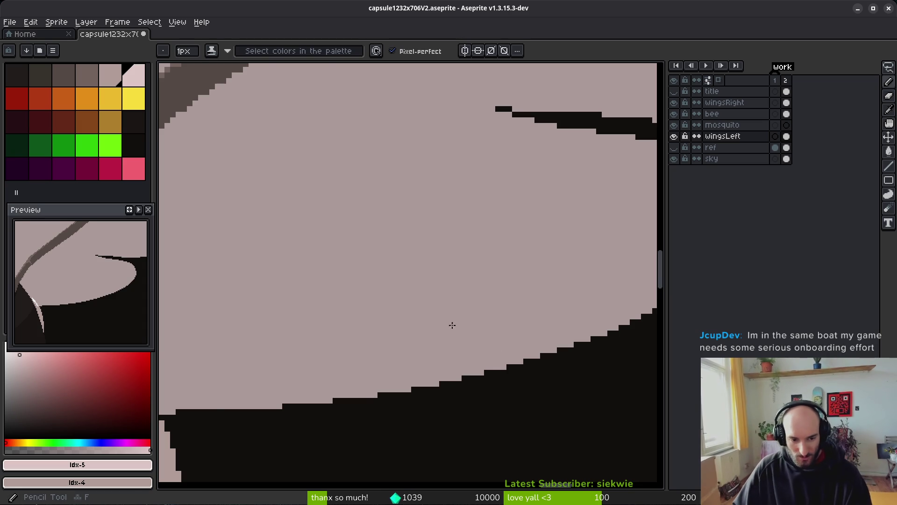
scroll(455, 323, "down", 2)
scroll(406, 365, "left", 4)
scroll(420, 351, "down", 2)
scroll(462, 308, "down", 4)
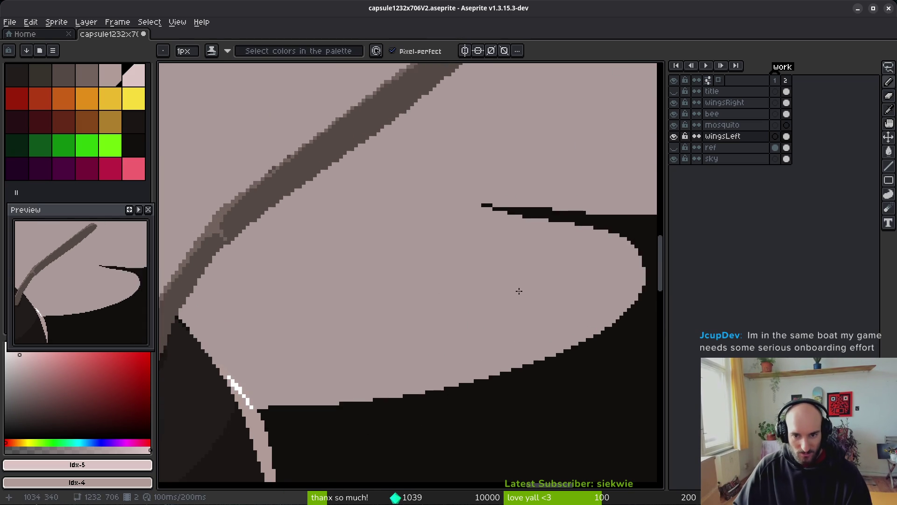
scroll(392, 253, "up", 4)
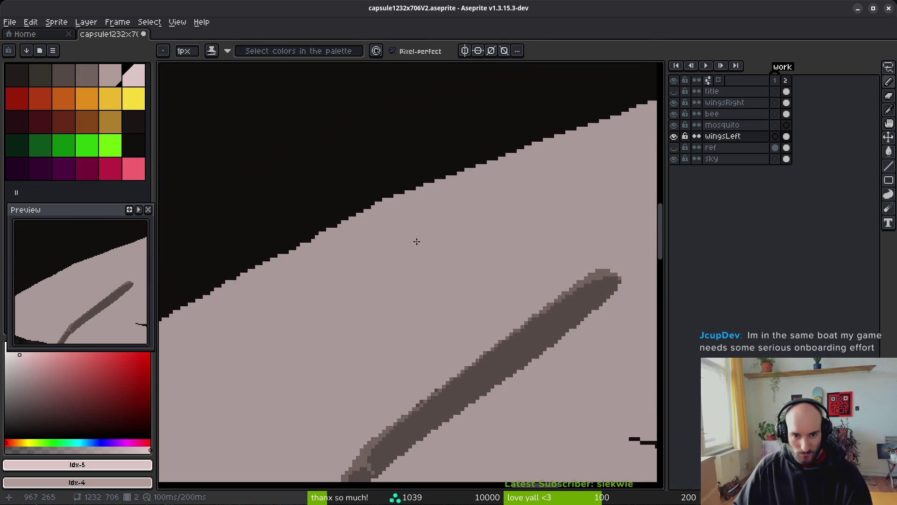
key("e")
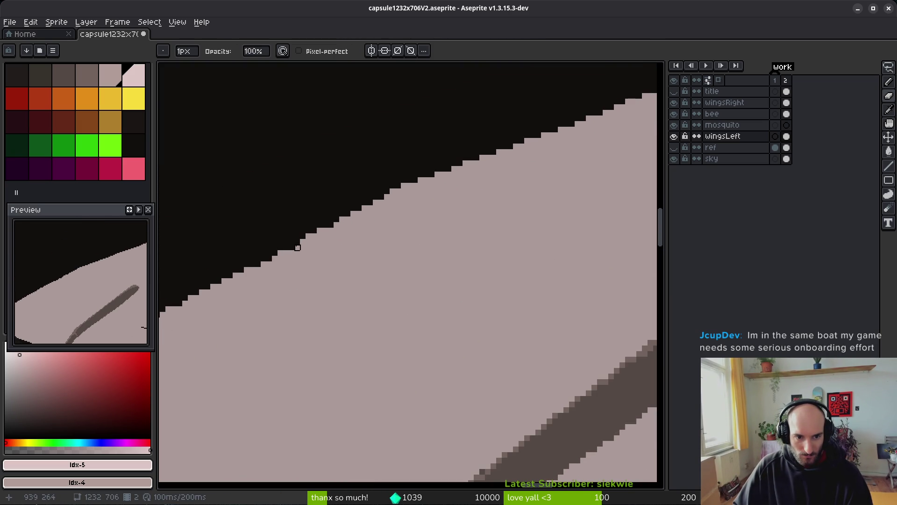
key("b")
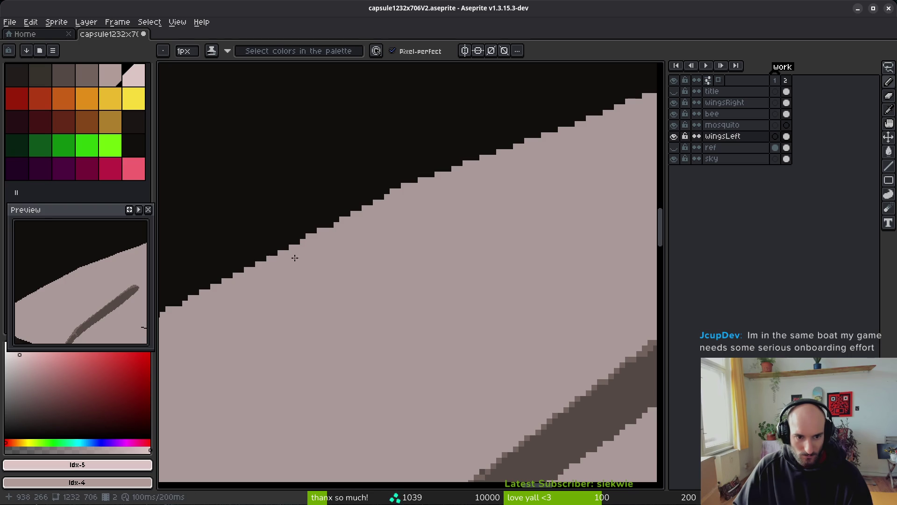
key("e")
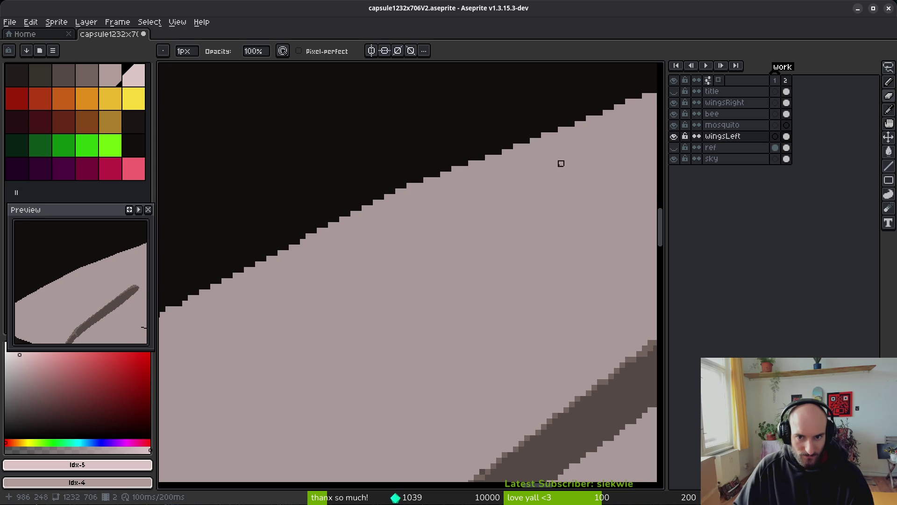
scroll(555, 147, "down", 4)
key("ctrl+s")
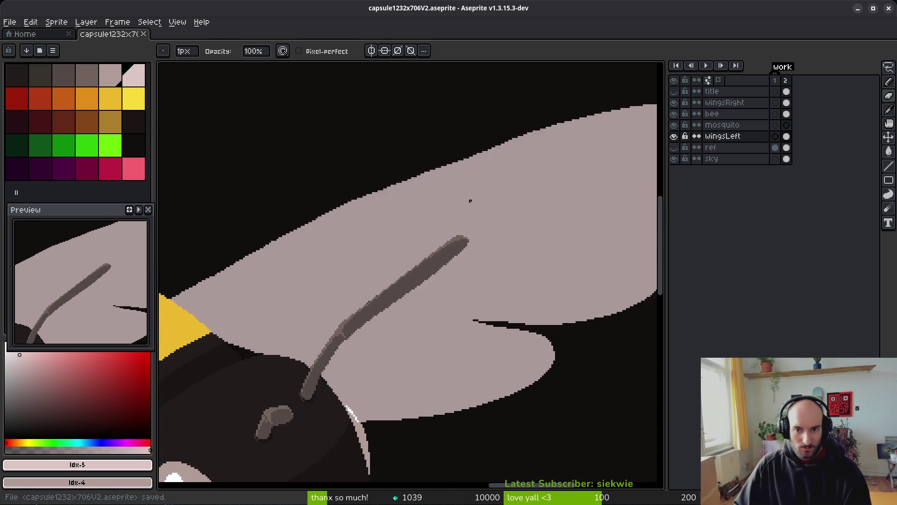
scroll(470, 200, "down", 3)
scroll(390, 246, "up", 3)
scroll(406, 242, "down", 3)
scroll(409, 224, "up", 1)
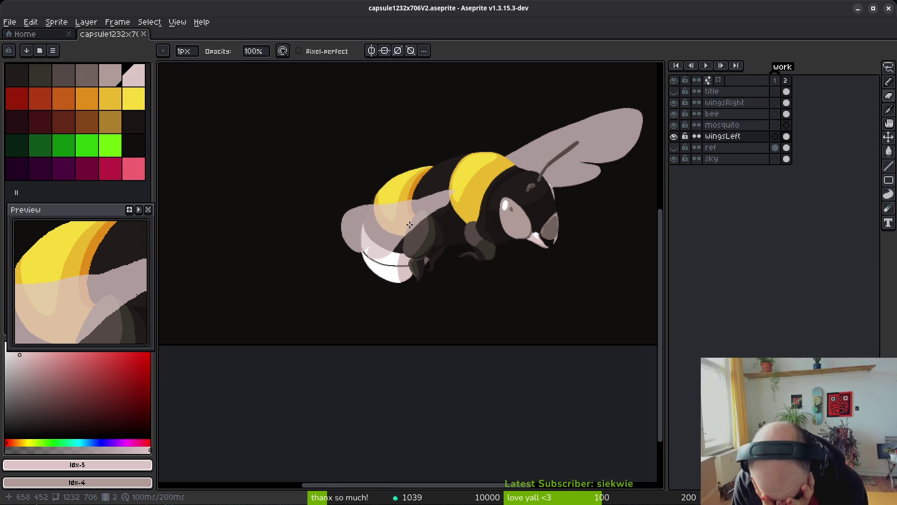
scroll(411, 206, "up", 4)
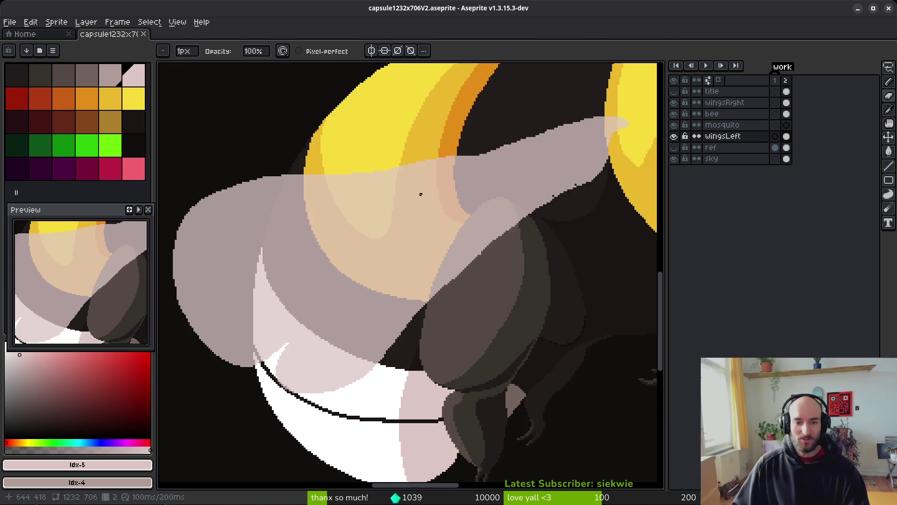
left_click(467, 215, "alt")
On the wingsRight layer, try a freehand pale stroke along the upper edge, then undo it
left_click(735, 103)
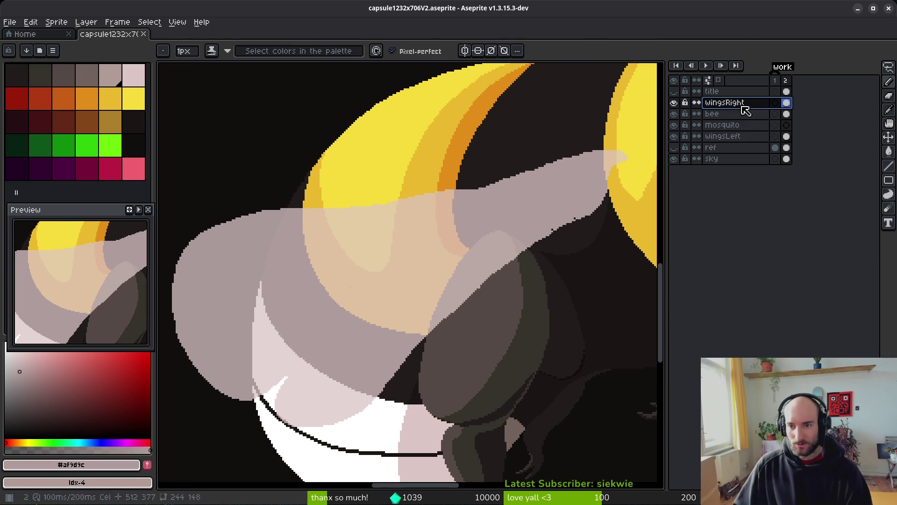
scroll(526, 184, "up", 2)
scroll(546, 186, "down", 3)
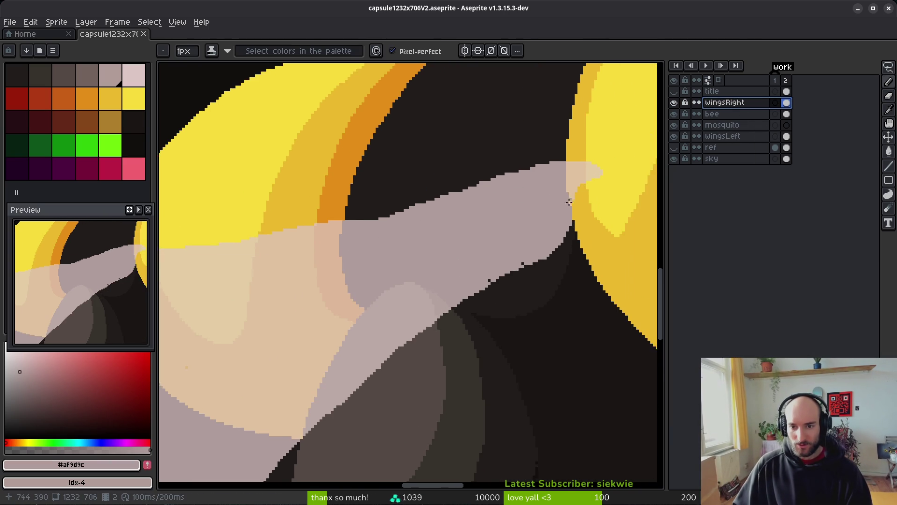
scroll(556, 220, "up", 3)
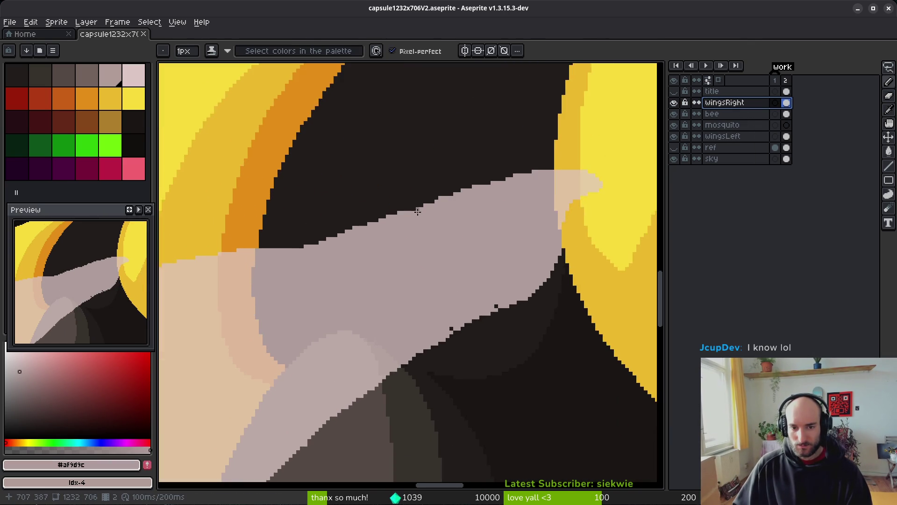
scroll(305, 248, "up", 2)
left_click_drag(305, 248, 474, 211)
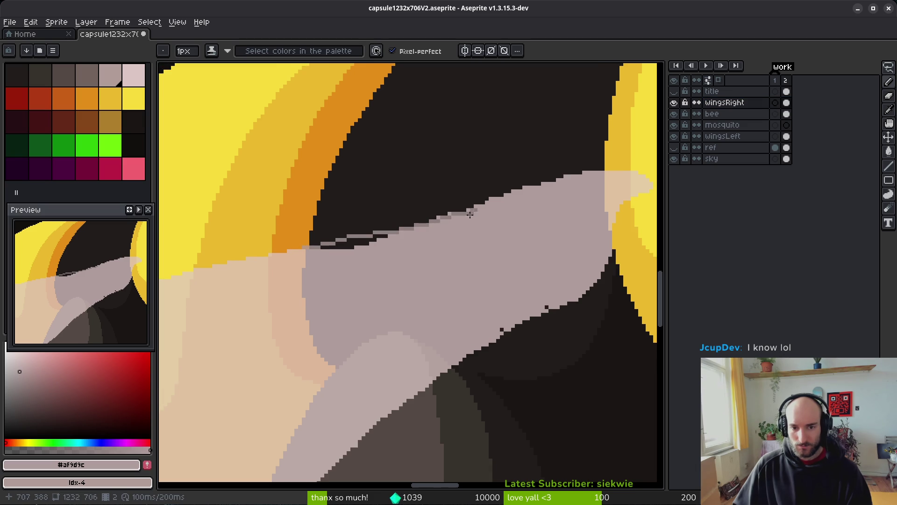
key("ctrl+z")
Swap to the other colour and draw straight line segments along the right wing's upper edge
key("0")
scroll(382, 210, "up", 1)
left_click(301, 258, "shift")
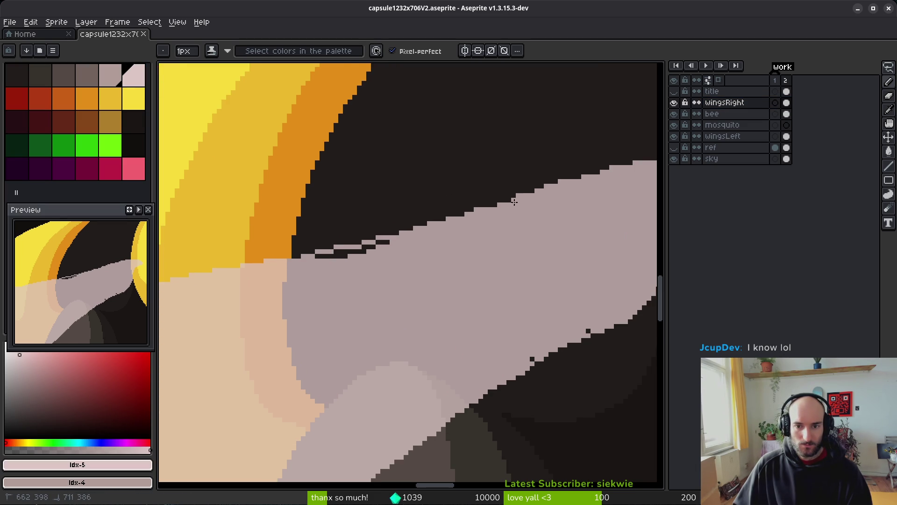
left_click(498, 204, "shift")
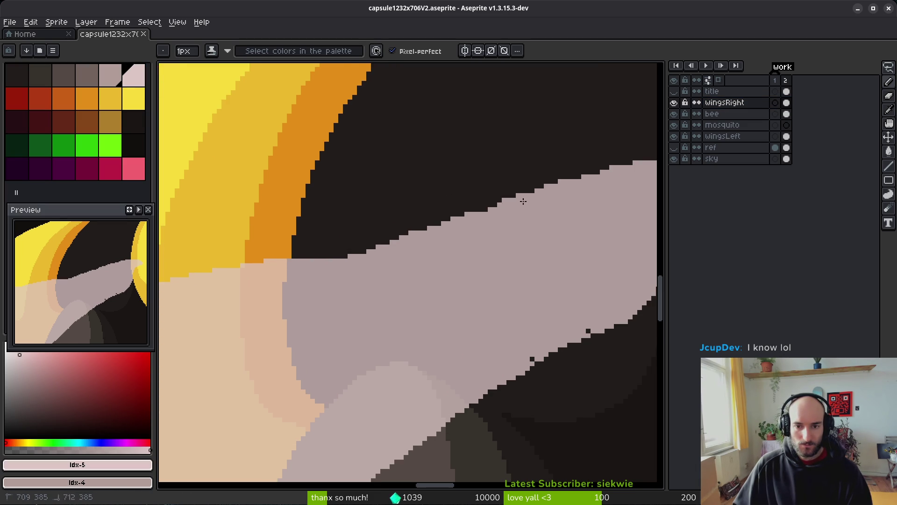
left_click(237, 271)
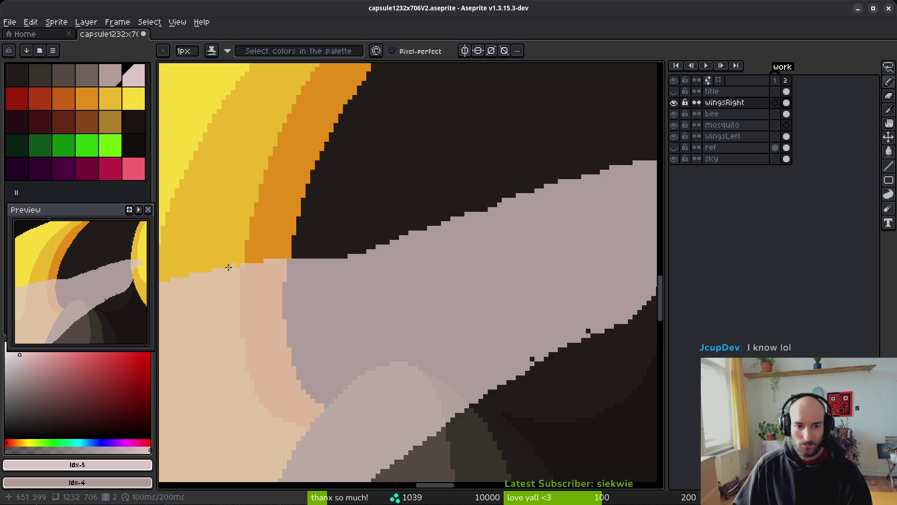
left_click(220, 276)
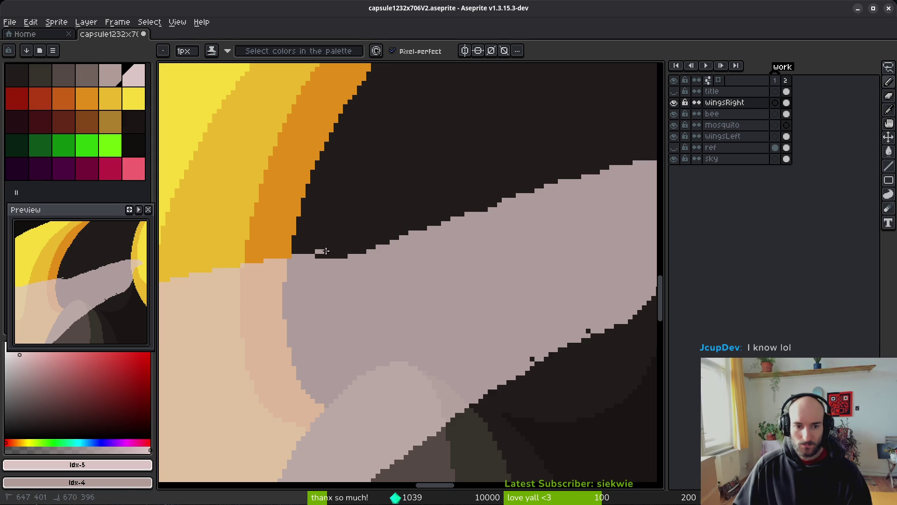
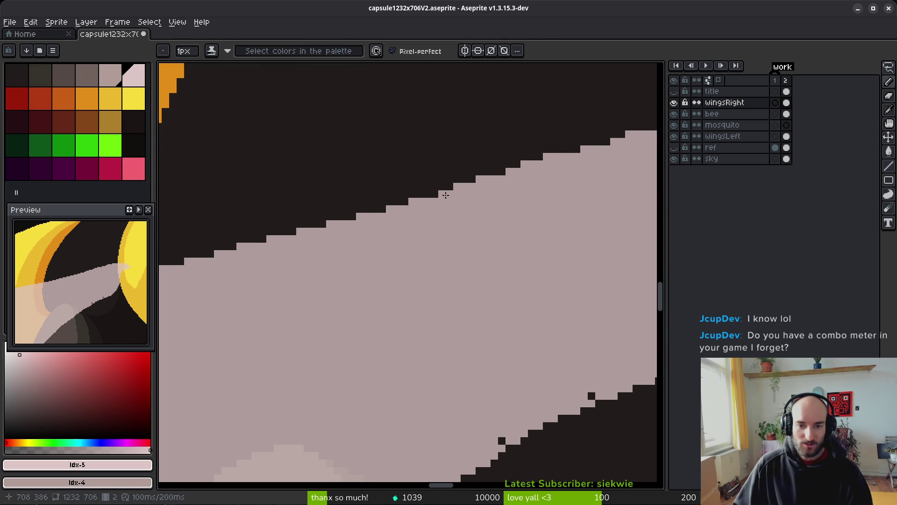
Erase the stray jagged pixels on the wing's top edge and save capsule1232x706V2.aseprite
scroll(468, 201, "right", 3)
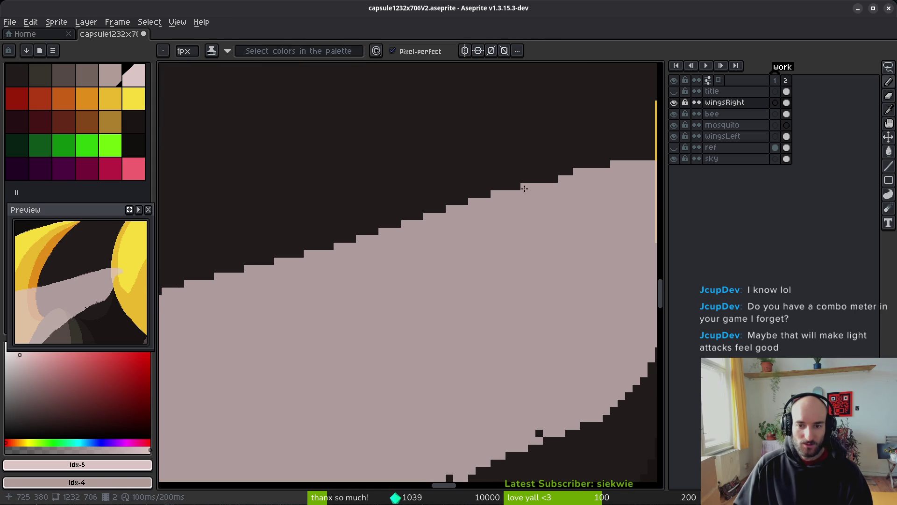
key("e")
left_click(495, 194)
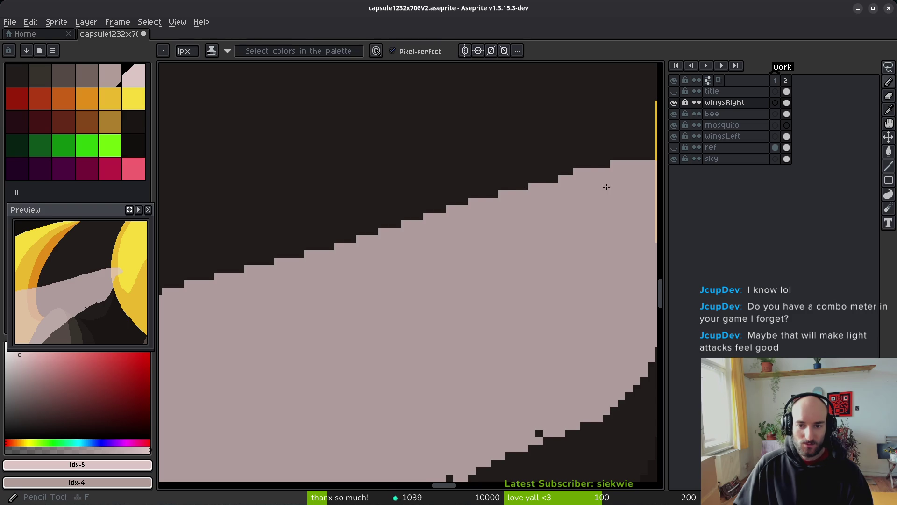
scroll(469, 177, "right", 5)
left_click(491, 184)
scroll(467, 271, "down", 2)
key("ctrl+s")
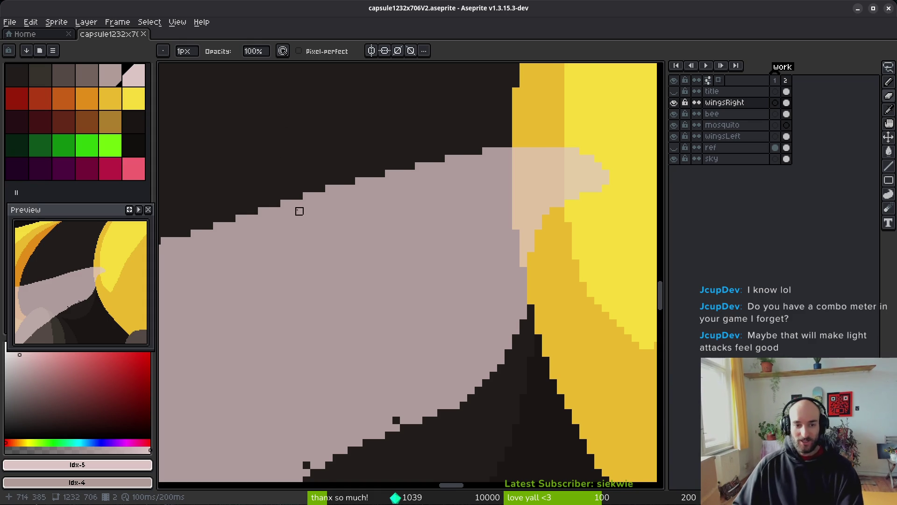
Fill the two small notches along the wing's top edge with the Pencil
scroll(308, 220, "left", 2)
key("f")
left_click(377, 181)
left_click(408, 175)
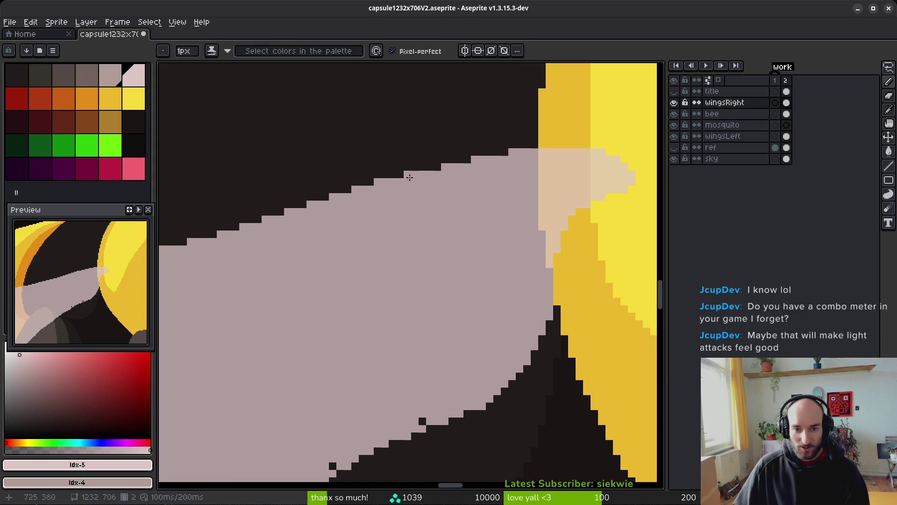
scroll(449, 210, "left", 8)
scroll(448, 210, "down", 4)
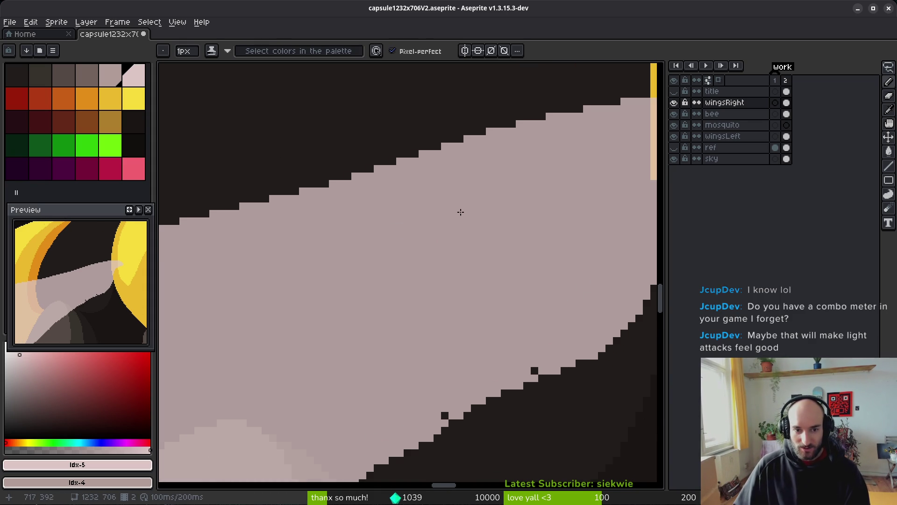
scroll(395, 213, "up", 2)
scroll(423, 231, "left", 6)
scroll(284, 213, "right", 20)
scroll(284, 213, "down", 5)
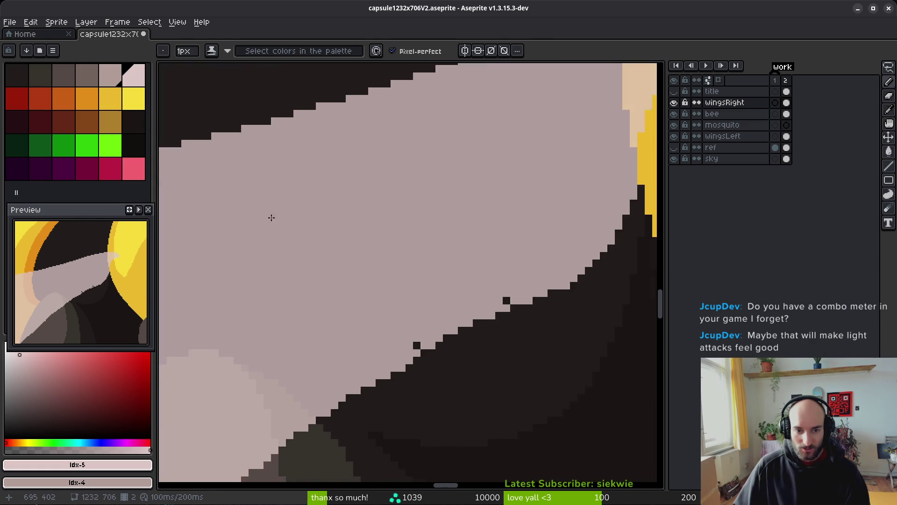
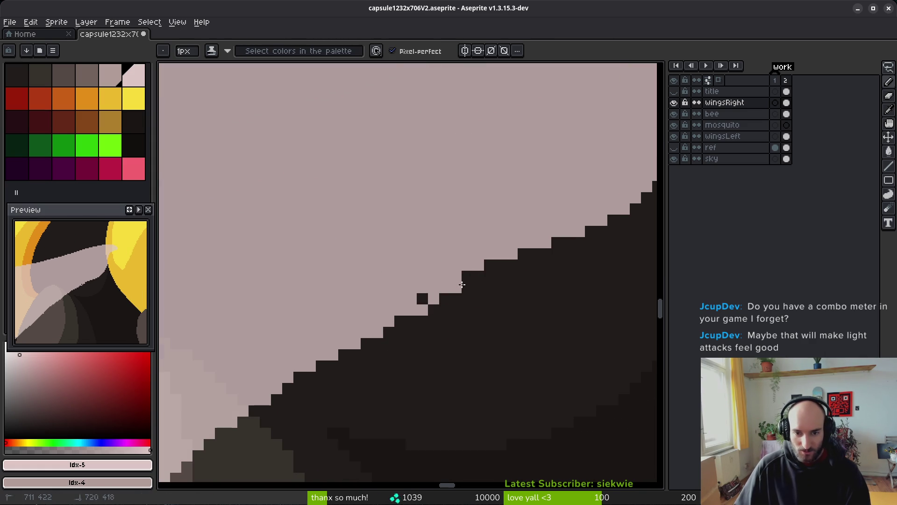
Extend the pale wing edge over the dark stair-steps on the wingsRight layer
left_click_drag(455, 289, 506, 271)
left_click_drag(563, 235, 530, 255)
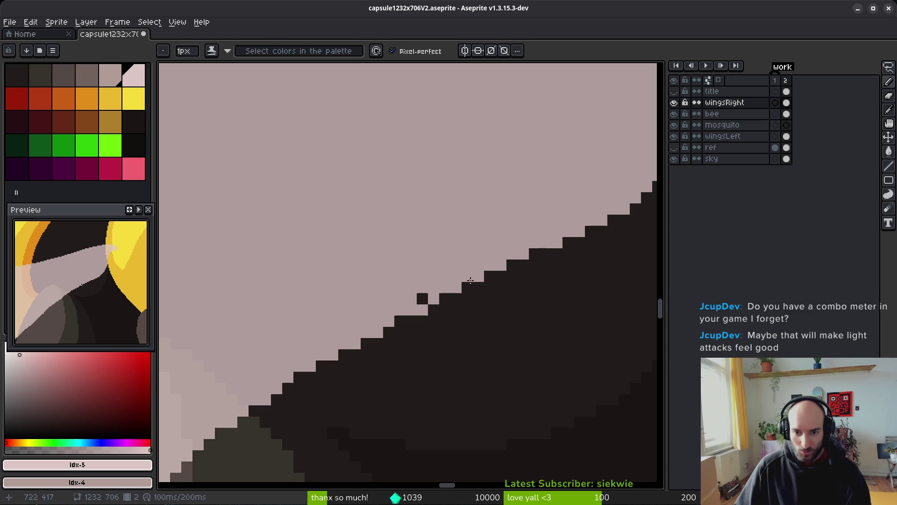
scroll(383, 346, "down", 6)
scroll(383, 346, "left", 5)
left_click(371, 291)
left_click_drag(457, 252, 550, 161)
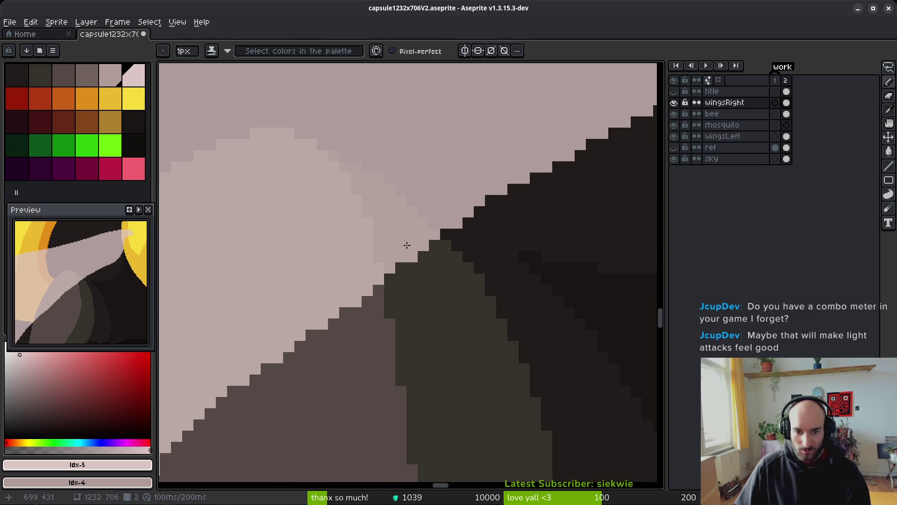
scroll(465, 236, "down", 2)
scroll(407, 304, "up", 1)
Fill the remaining stair-step pixels along the diagonal with pale colour, undoing a stray light pixel
key("e")
key("b")
scroll(444, 262, "up", 1)
left_click_drag(431, 271, 243, 458)
left_click_drag(277, 377, 406, 353)
left_click(412, 350)
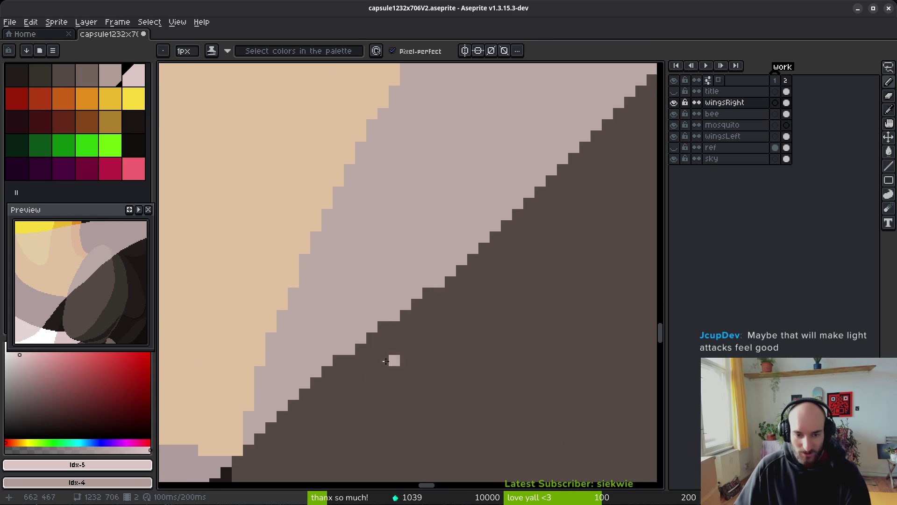
left_click_drag(314, 351, 393, 301)
key("ctrl+z")
mouse_move(519, 242)
left_mouse_down()
mouse_move(413, 336)
mouse_move(435, 325)
left_mouse_up()
mouse_move(383, 377)
left_mouse_down()
mouse_move(348, 411)
mouse_move(409, 305)
left_mouse_up()
scroll(363, 403, "down", 5)
scroll(340, 306, "up", 1)
Turn the black stair-step pixels on the grey wing's upper edge grey
scroll(373, 294, "up", 1)
scroll(290, 260, "up", 1)
scroll(332, 259, "down", 1)
scroll(363, 272, "up", 2)
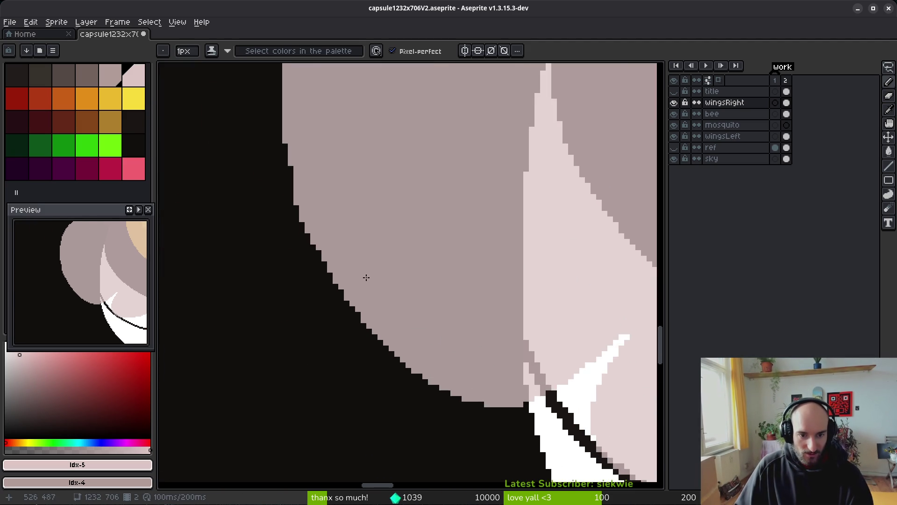
scroll(366, 260, "down", 1)
scroll(397, 318, "down", 2)
scroll(365, 327, "up", 1)
key("e")
scroll(362, 346, "up", 1)
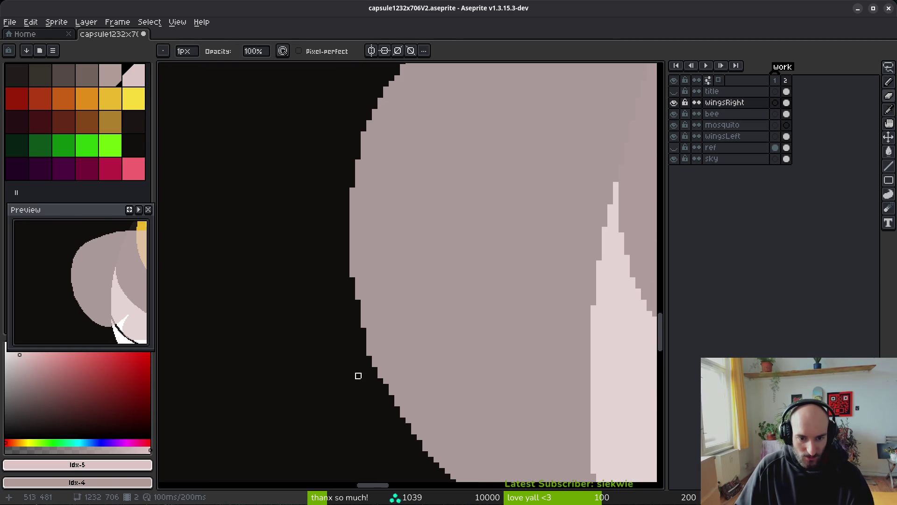
scroll(369, 353, "up", 1)
scroll(453, 364, "down", 2)
scroll(422, 293, "up", 1)
scroll(402, 285, "up", 1)
key("b")
scroll(410, 274, "down", 1)
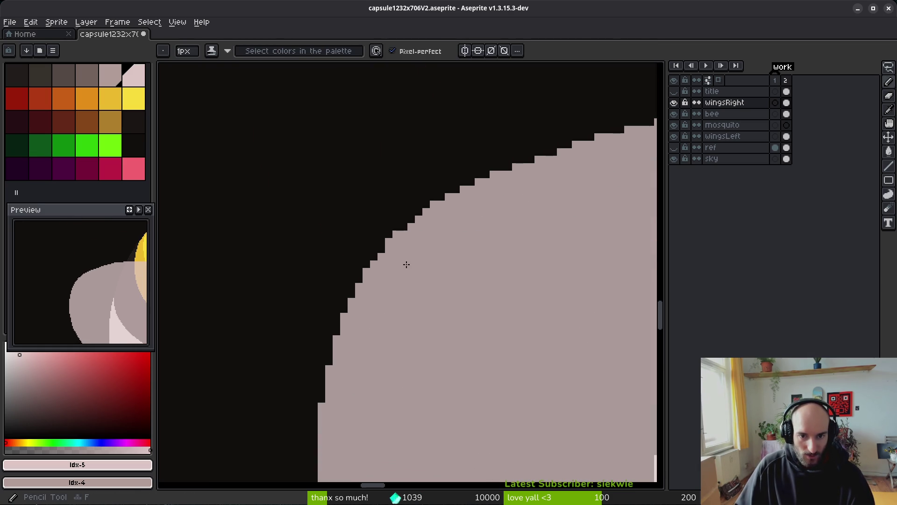
scroll(357, 240, "up", 2)
left_click_drag(412, 200, 419, 178)
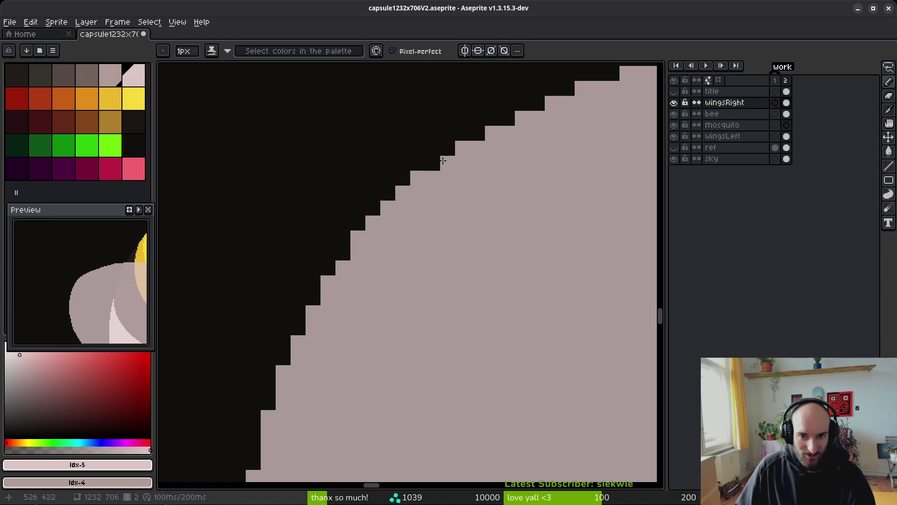
left_click(434, 163)
scroll(513, 196, "down", 3)
scroll(476, 276, "up", 3)
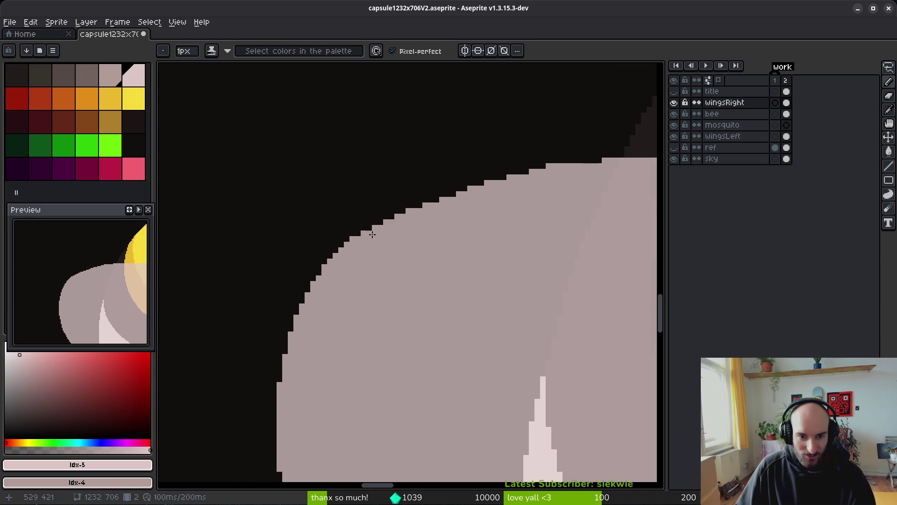
left_click(390, 215)
left_click(413, 203)
left_click(469, 181)
scroll(561, 201, "down", 3)
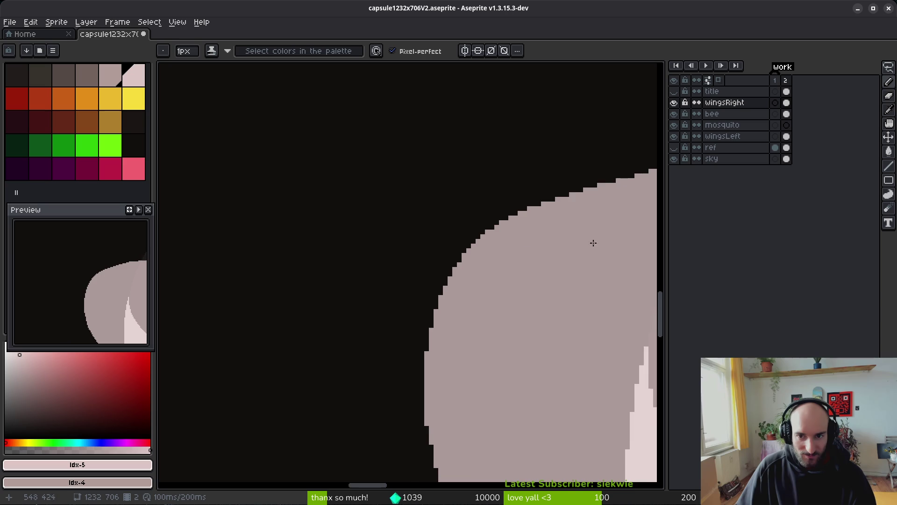
scroll(432, 224, "up", 3)
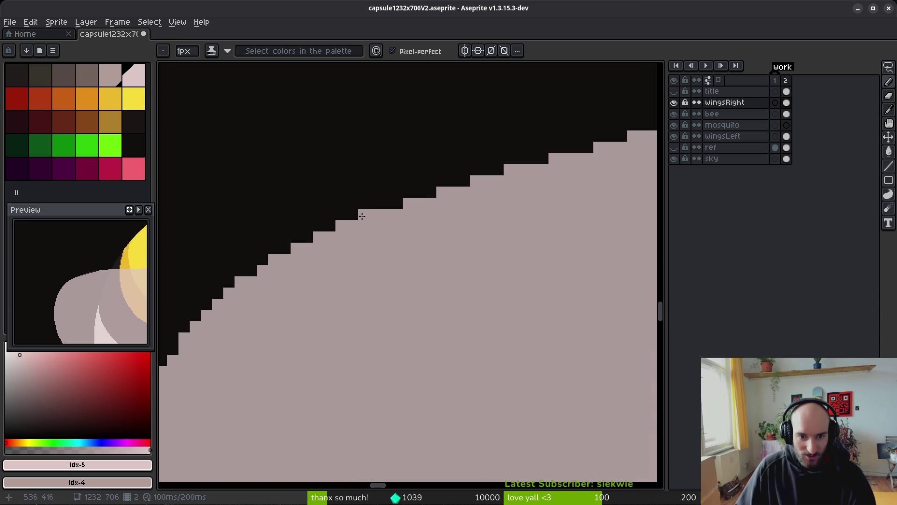
Fill more black steps along the grey outline, undoing one misplaced grey pixel
left_click(285, 248)
left_click(308, 237)
left_click(330, 226)
left_click(364, 214)
left_click(353, 215)
key("ctrl+z")
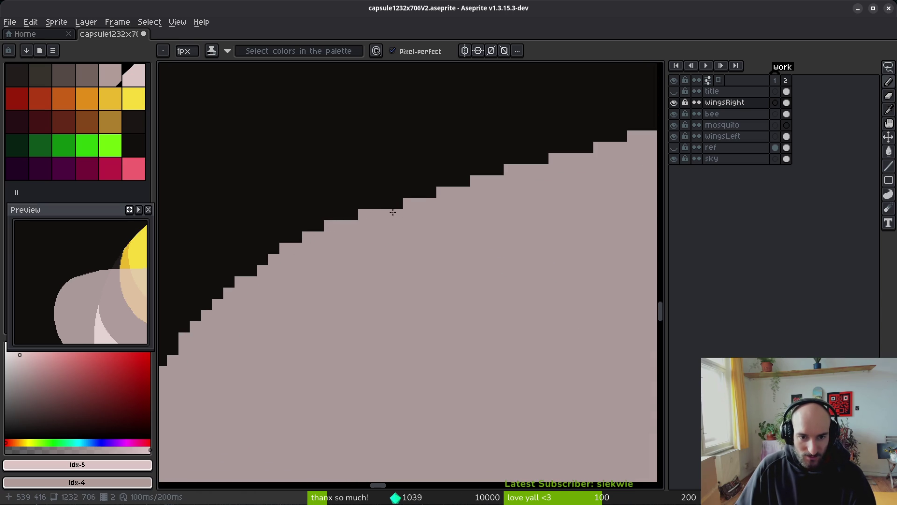
left_click(464, 181)
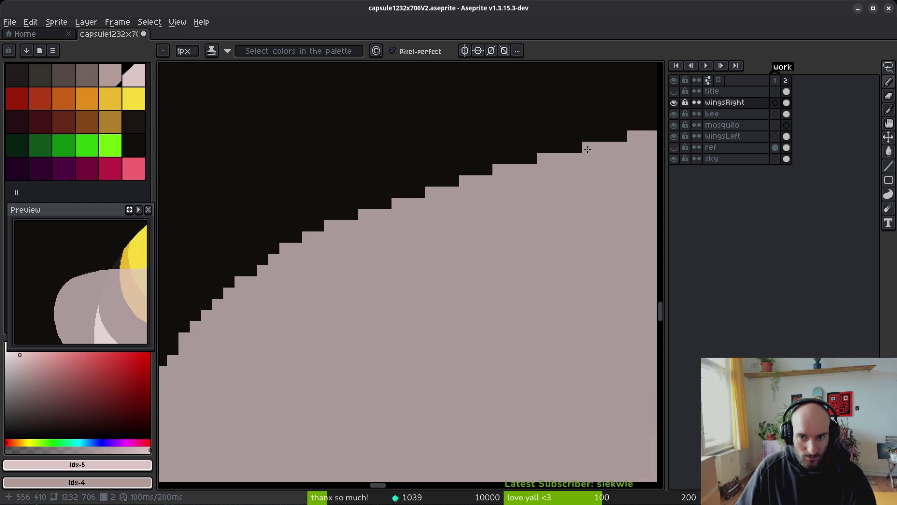
scroll(385, 237, "down", 2)
scroll(425, 188, "up", 2)
Erase stray pixels along the wing edge and save the file
key("e")
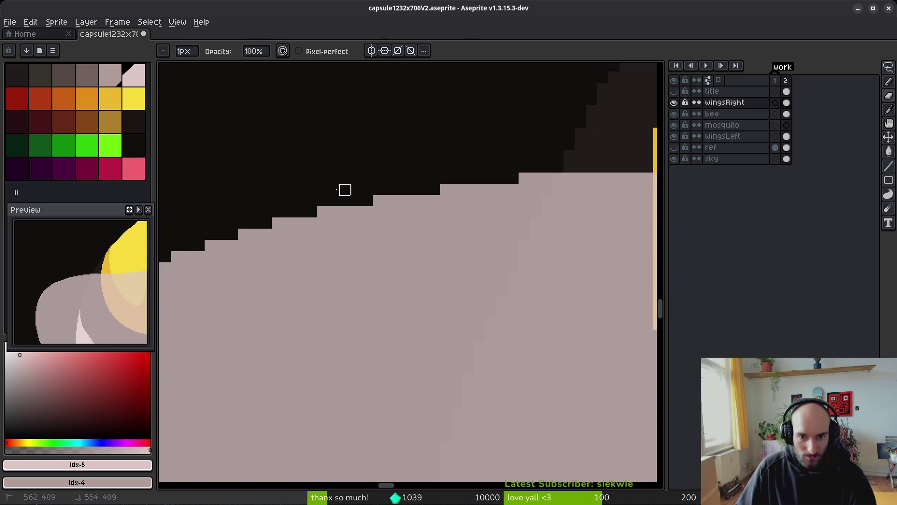
scroll(315, 214, "right", 3)
left_click_drag(326, 169, 299, 181)
scroll(340, 266, "down", 3)
key("ctrl+s")
Paint pixels along the yellow and tan boundary with the pencil
key("b")
scroll(347, 239, "up", 2)
left_click_drag(288, 212, 407, 211)
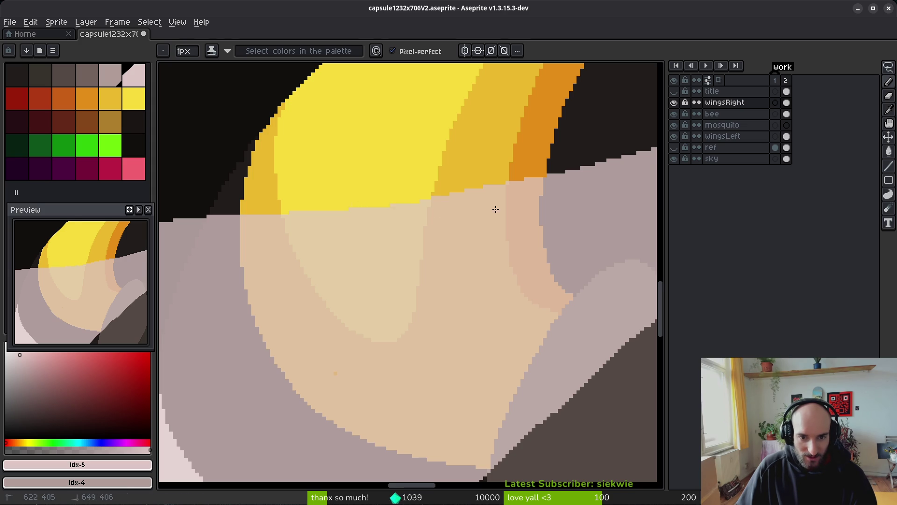
scroll(493, 208, "up", 2)
left_click(303, 235)
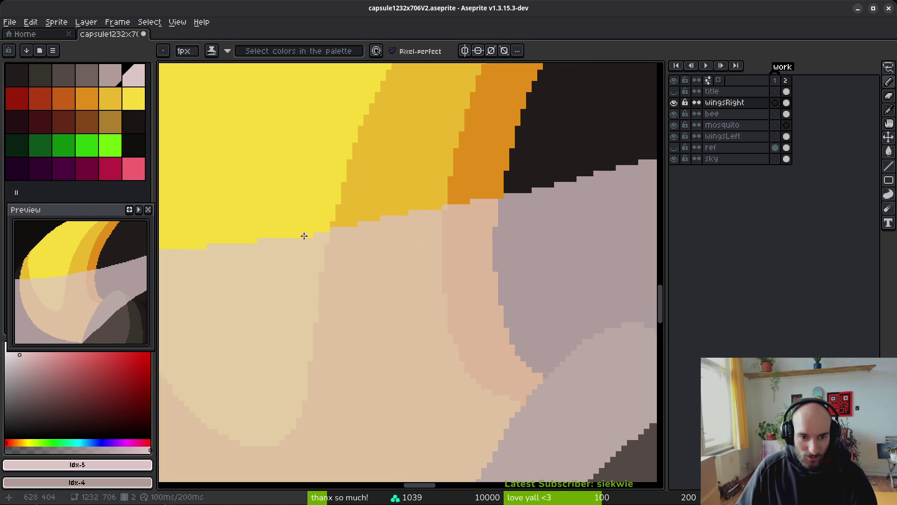
key("e")
scroll(477, 239, "up", 1)
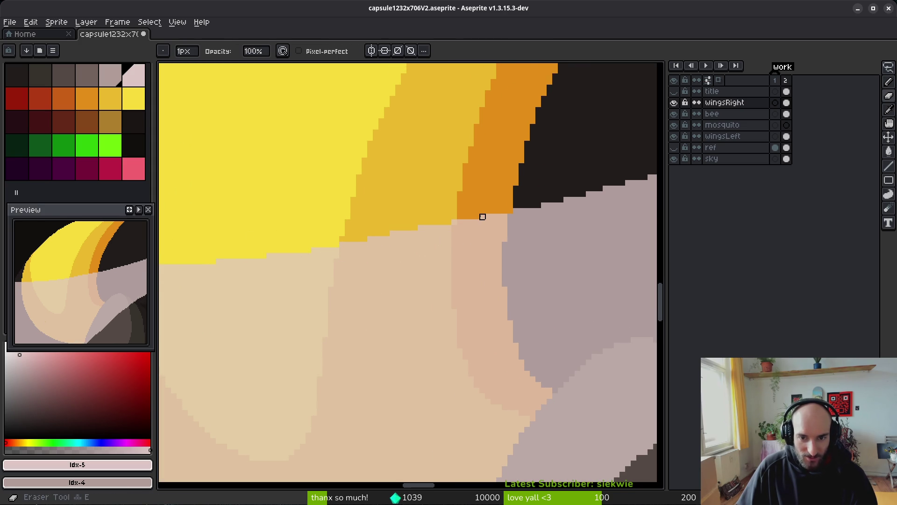
scroll(457, 221, "up", 1)
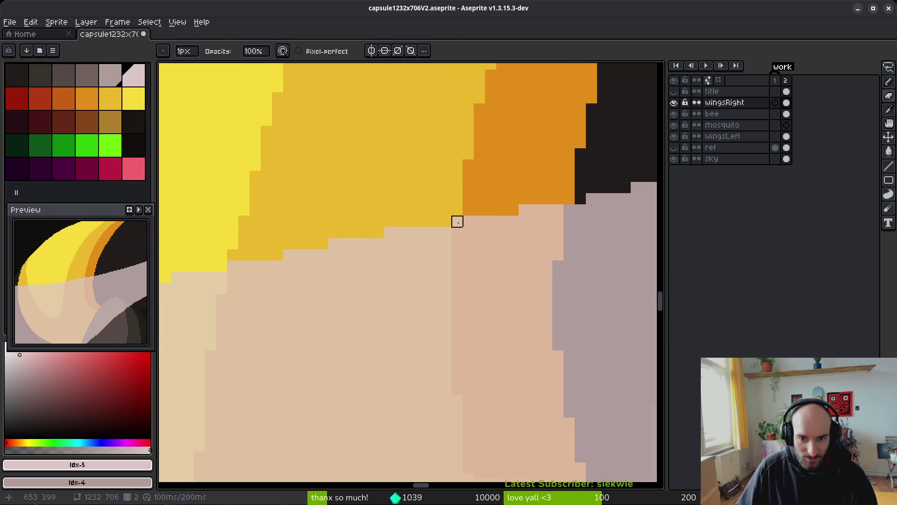
left_click(390, 232)
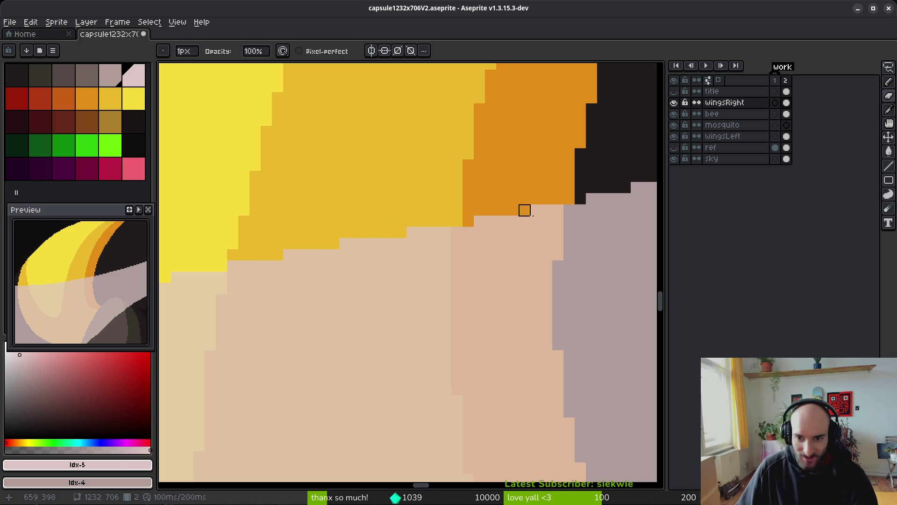
scroll(525, 208, "right", 3)
scroll(495, 239, "right", 2)
scroll(471, 240, "down", 1)
scroll(498, 240, "up", 2)
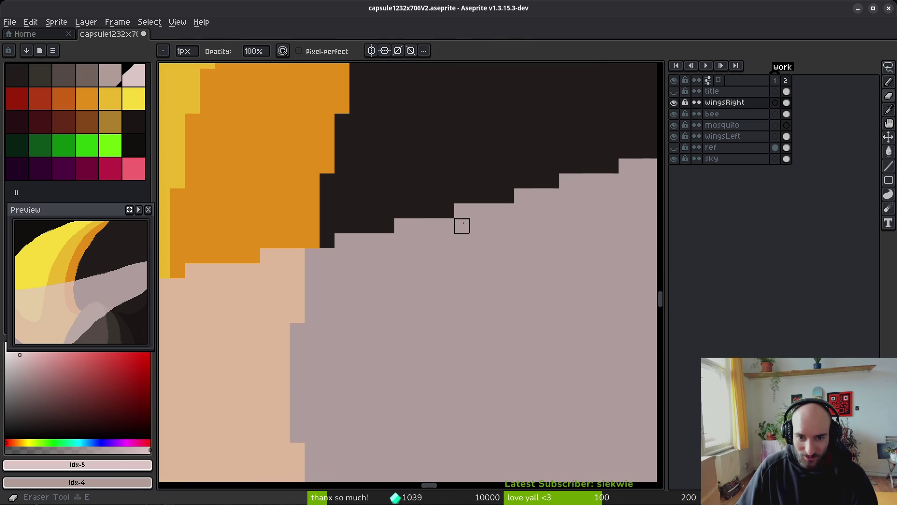
left_click(462, 211)
left_click(402, 226)
left_click(342, 241)
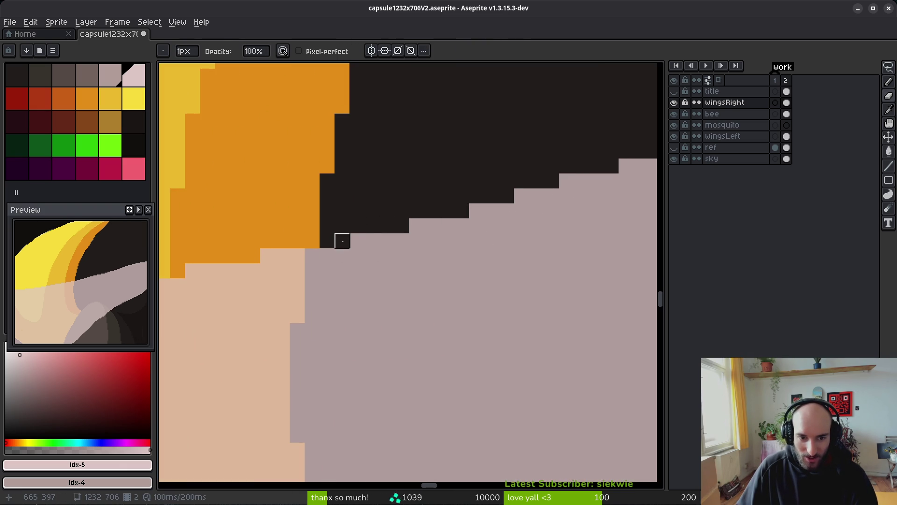
scroll(521, 241, "down", 2)
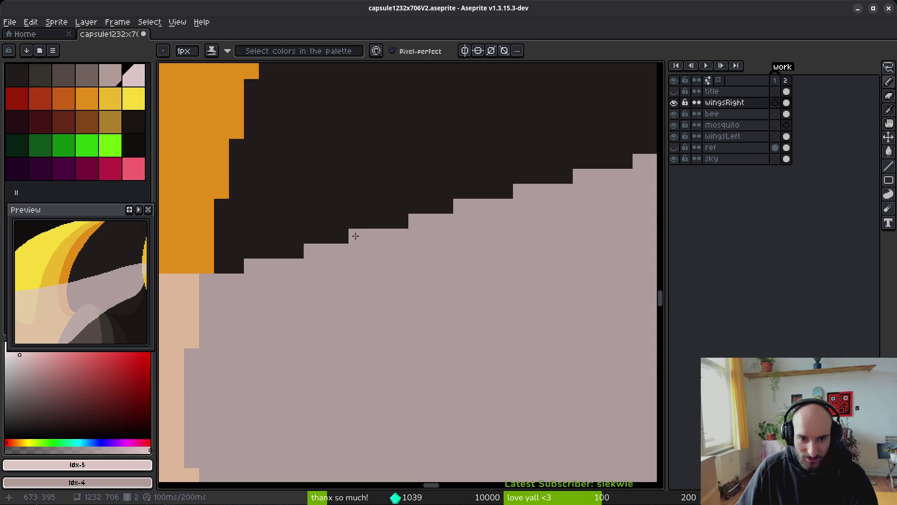
scroll(425, 253, "up", 2)
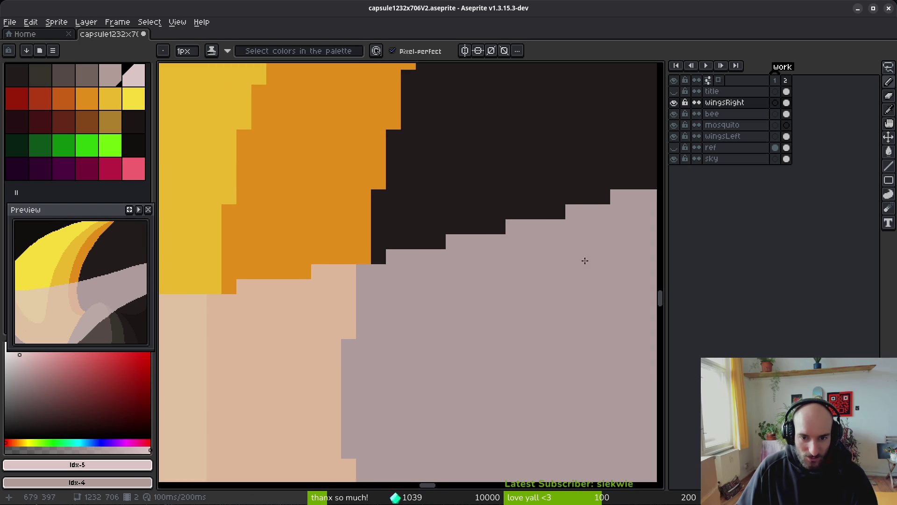
key("Return")
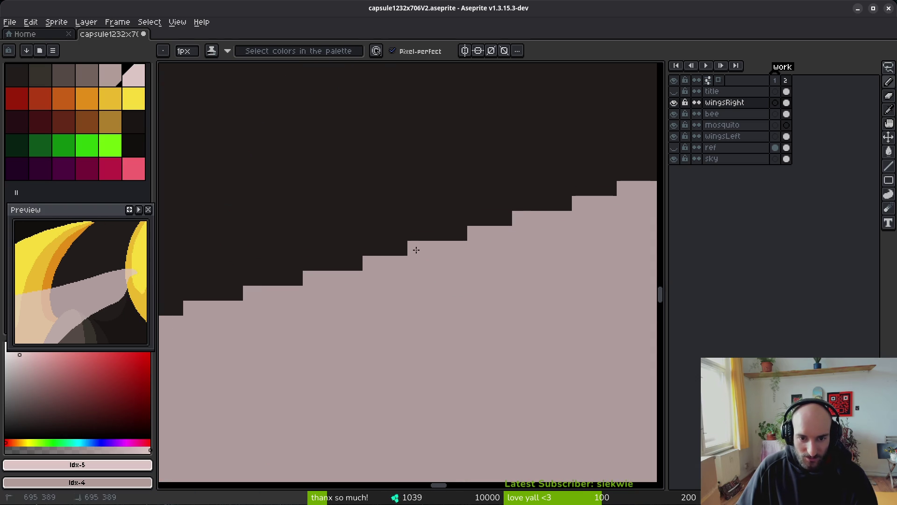
scroll(514, 261, "down", 4)
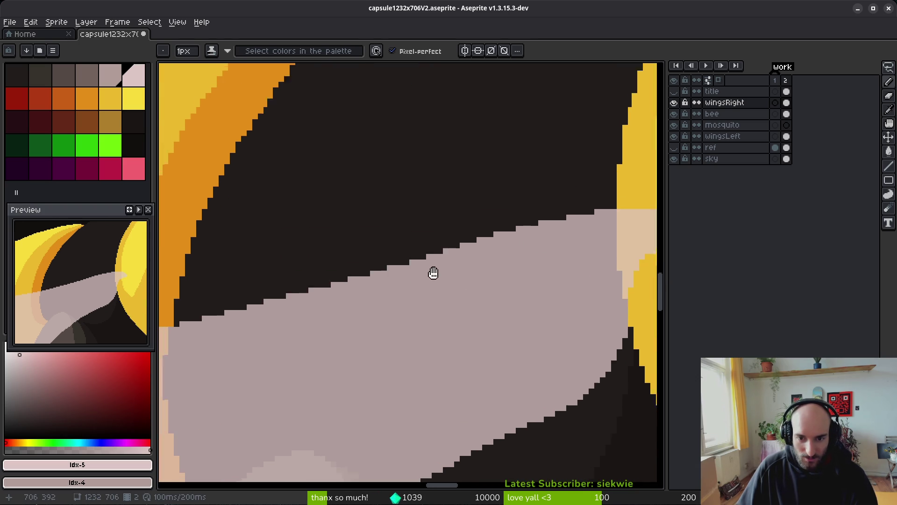
key("Return")
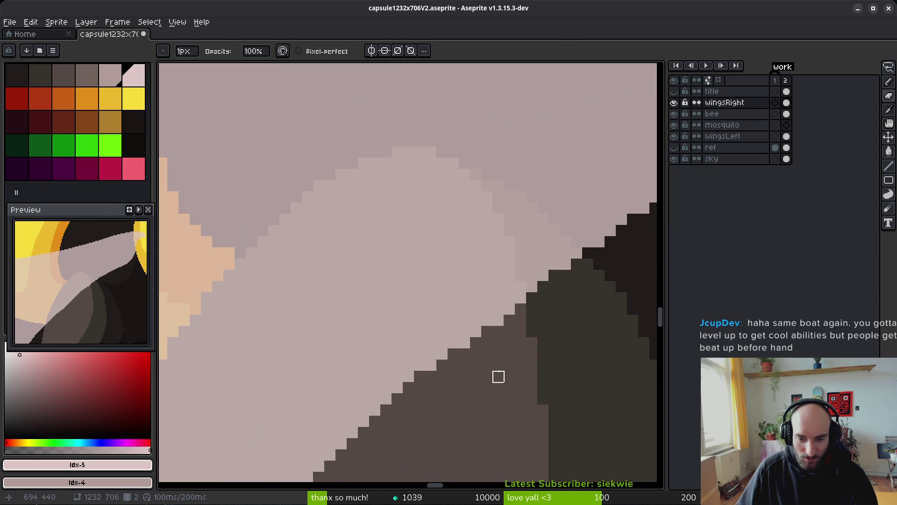
key("ctrl+z")
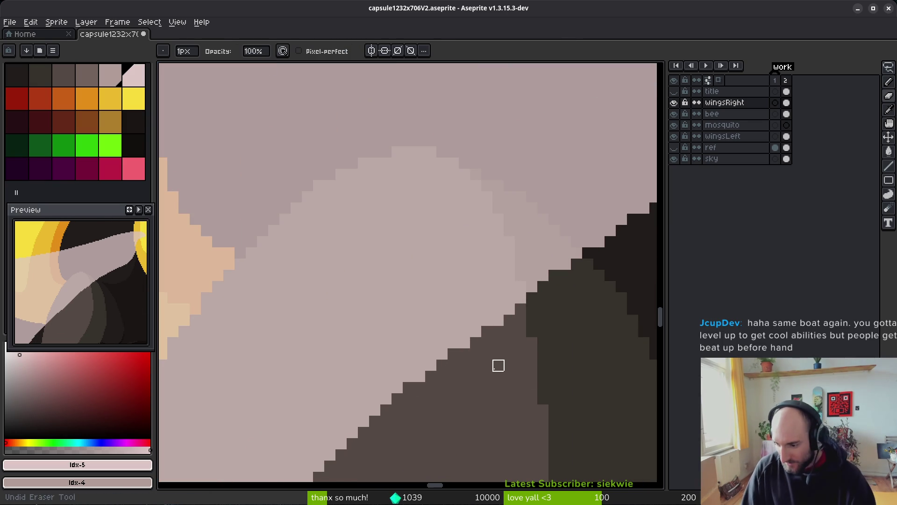
scroll(411, 251, "down", 1)
scroll(268, 229, "down", 2)
scroll(402, 222, "up", 1)
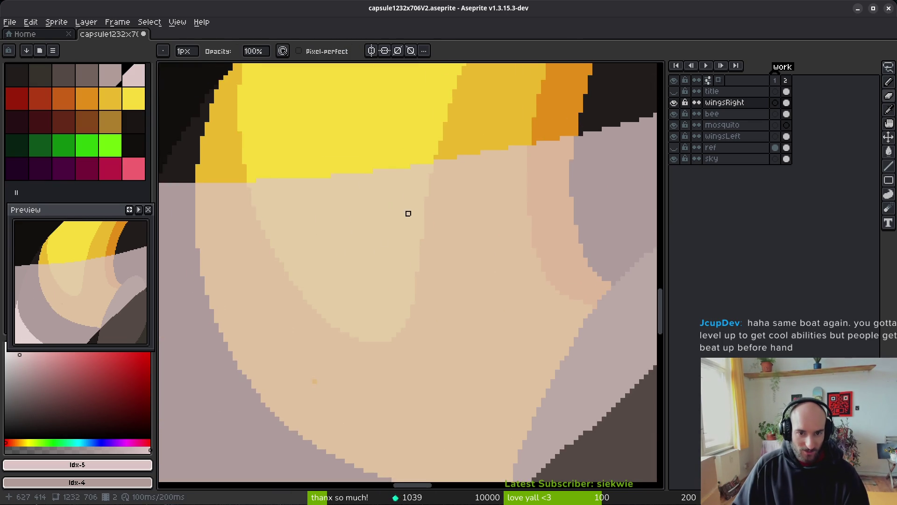
key("b")
scroll(411, 240, "up", 1)
scroll(361, 218, "up", 1)
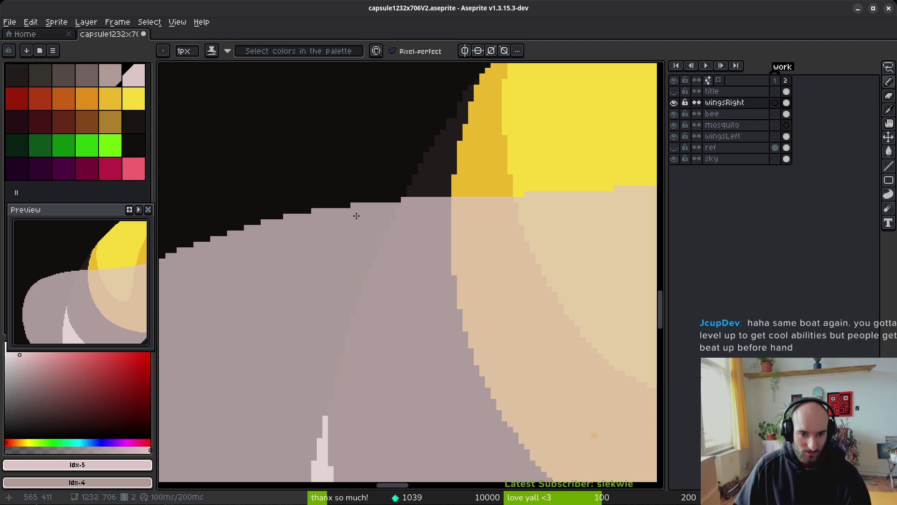
scroll(419, 232, "right", 3)
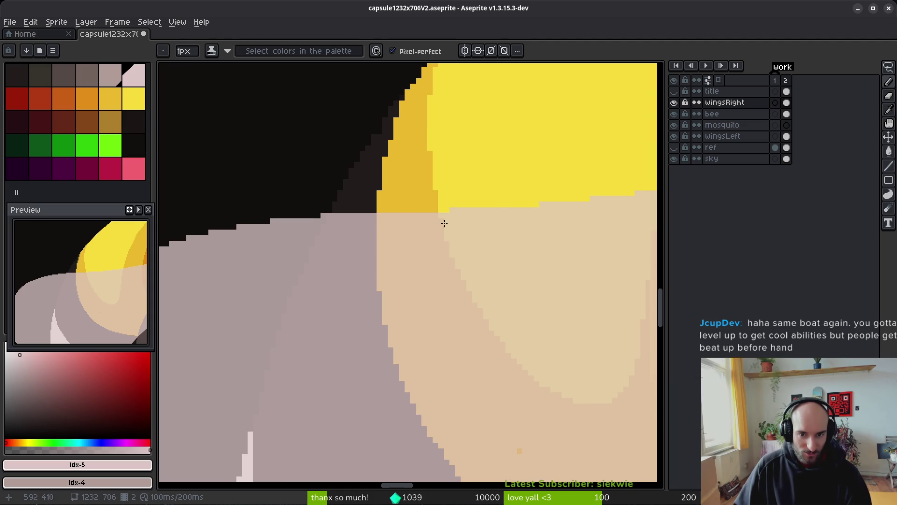
scroll(425, 211, "right", 2)
left_click_drag(432, 248, 295, 242)
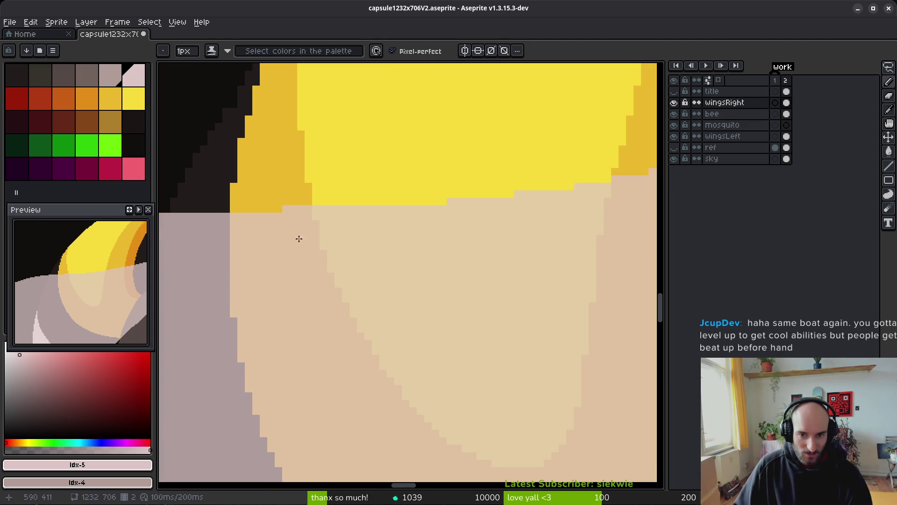
left_click_drag(497, 194, 459, 240)
scroll(459, 202, "right", 3)
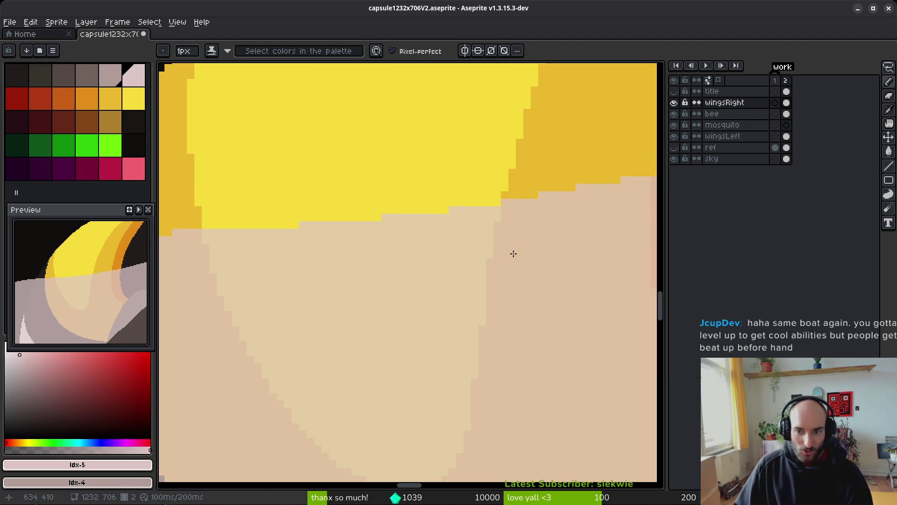
scroll(518, 267, "down", 5)
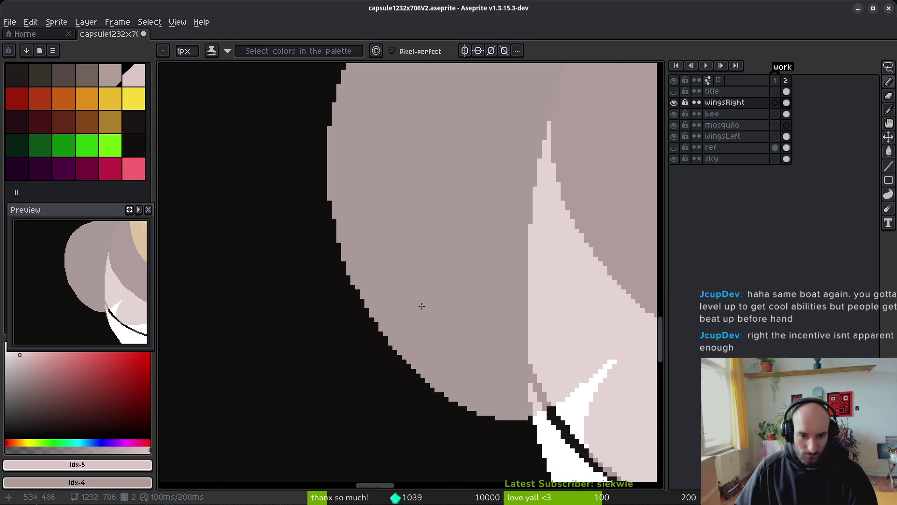
Save the artwork and hide the bee layer to see the wing alone
scroll(427, 304, "up", 2)
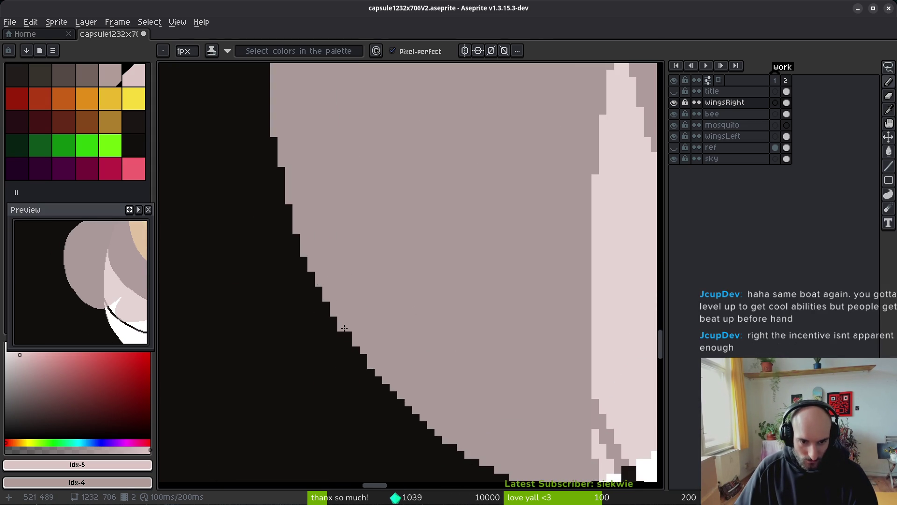
left_click_drag(526, 340, 512, 331)
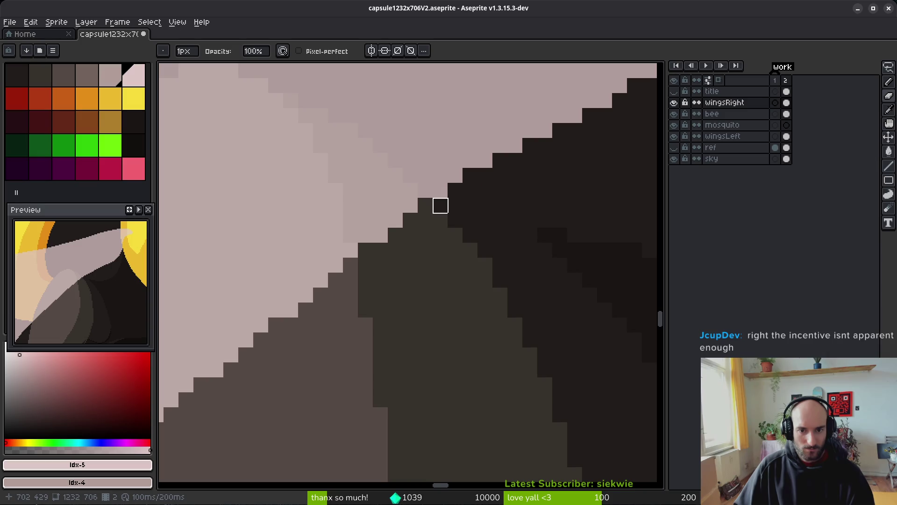
scroll(433, 272, "down", 5)
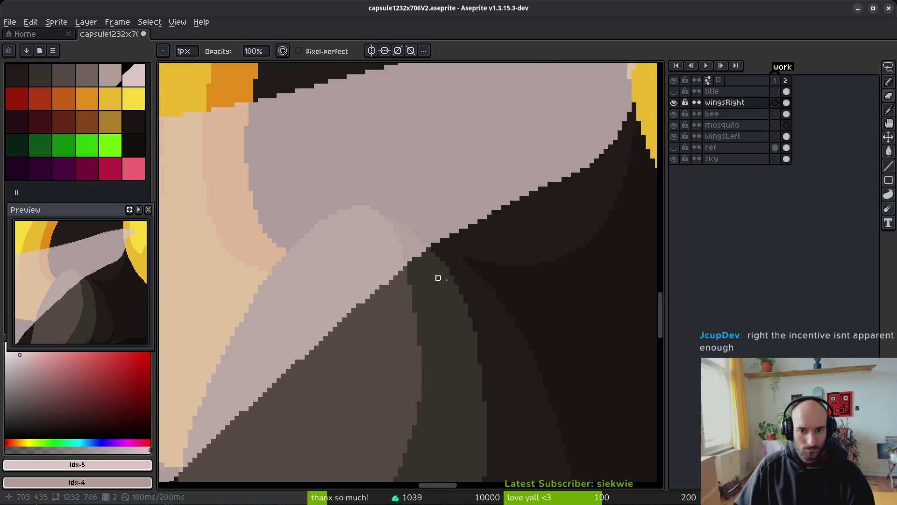
scroll(351, 306, "up", 5)
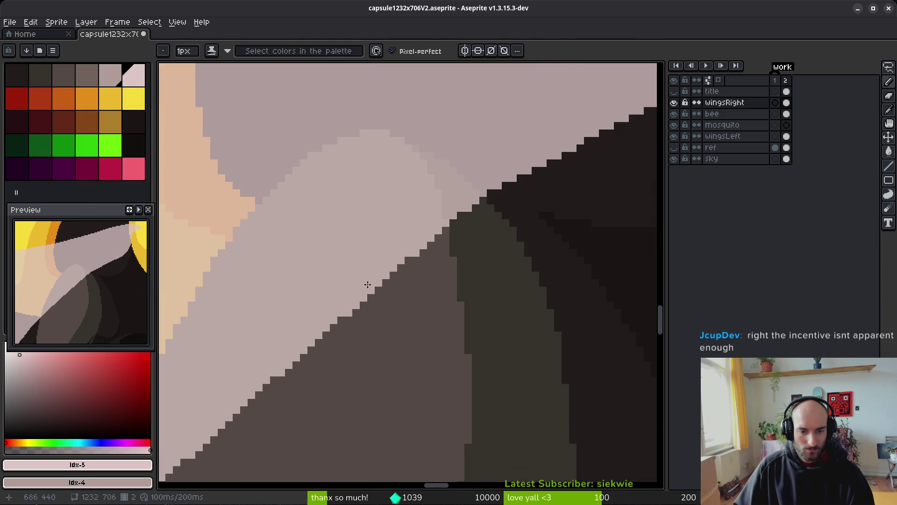
scroll(417, 262, "down", 2)
scroll(428, 248, "up", 1)
scroll(429, 248, "up", 3)
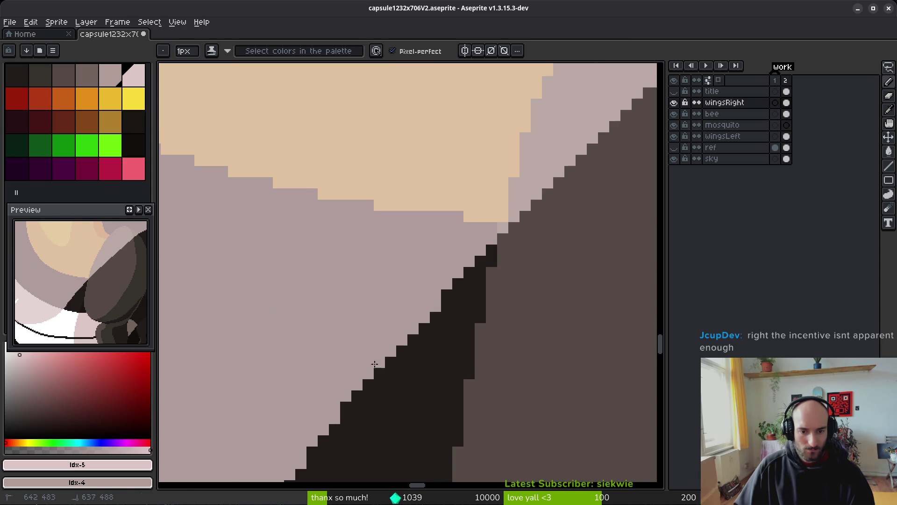
left_click_drag(378, 359, 464, 257)
scroll(440, 353, "down", 3)
scroll(442, 357, "up", 1)
scroll(381, 357, "up", 1)
scroll(381, 356, "up", 3)
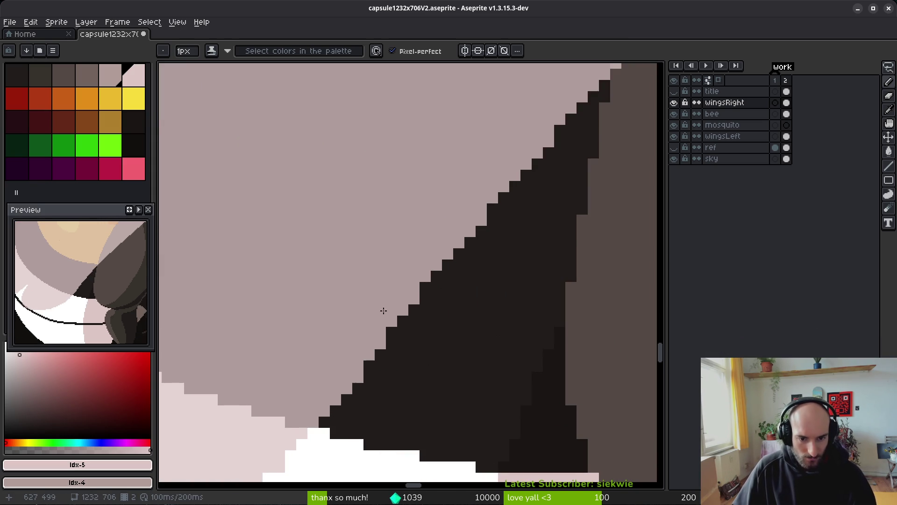
scroll(354, 377, "down", 4)
key("ctrl+s")
scroll(461, 344, "up", 1)
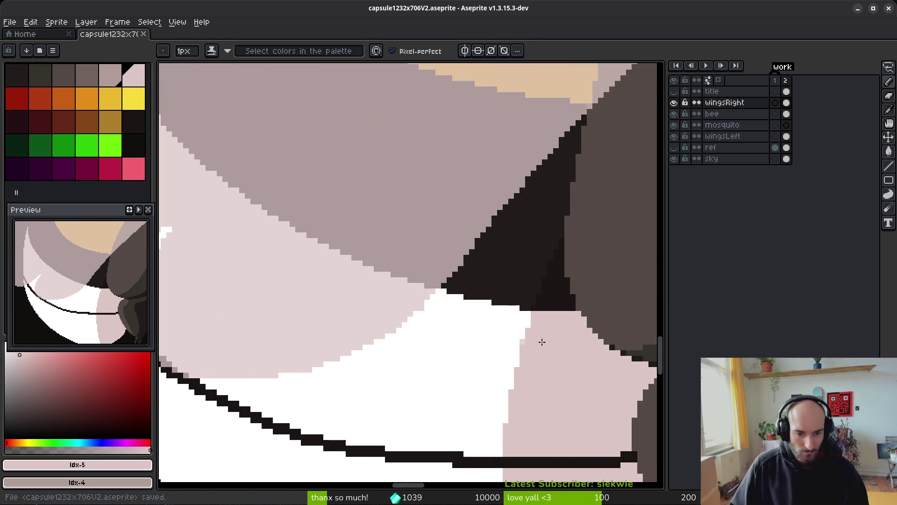
scroll(537, 316, "up", 1)
left_click(674, 117)
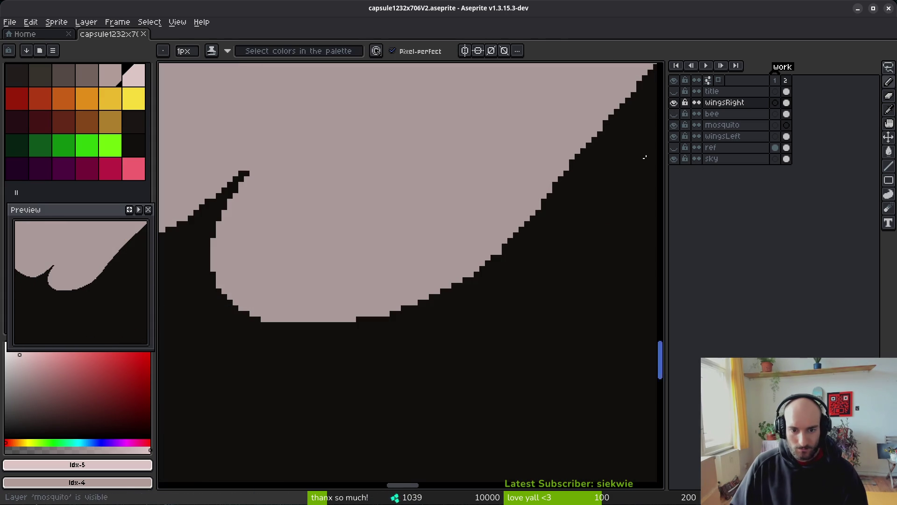
Erase stray pink pixels along the wingsRight wing's bottom edge
key("e")
scroll(505, 265, "up", 1)
left_click(474, 220)
scroll(478, 280, "down", 2)
scroll(563, 298, "up", 1)
scroll(561, 281, "up", 1)
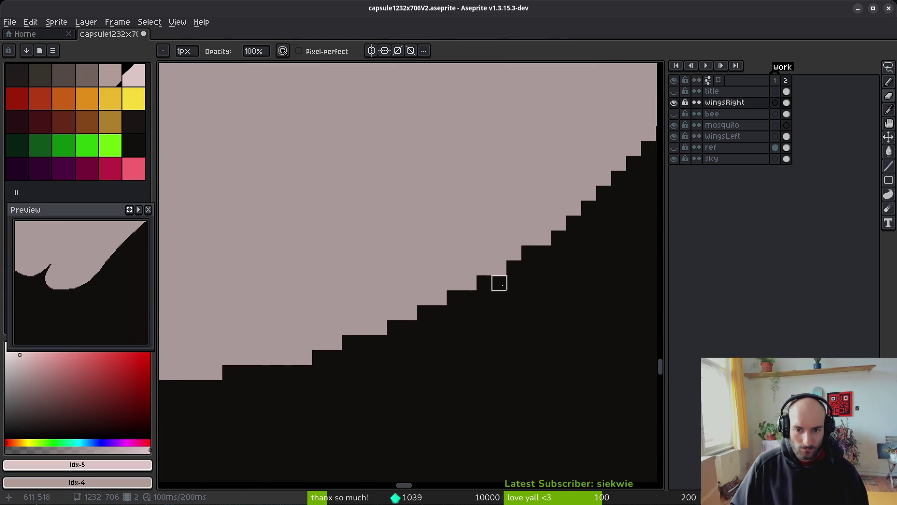
scroll(541, 238, "down", 3)
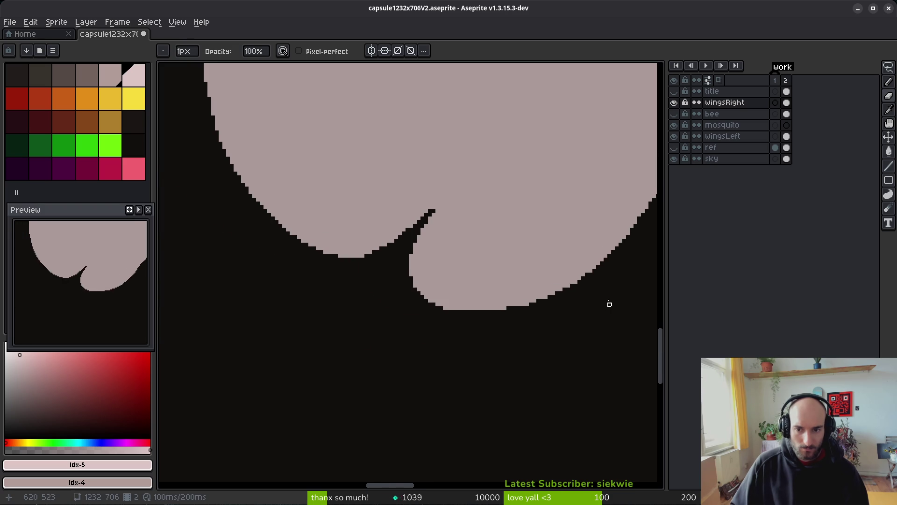
scroll(607, 306, "up", 1)
scroll(503, 307, "up", 1)
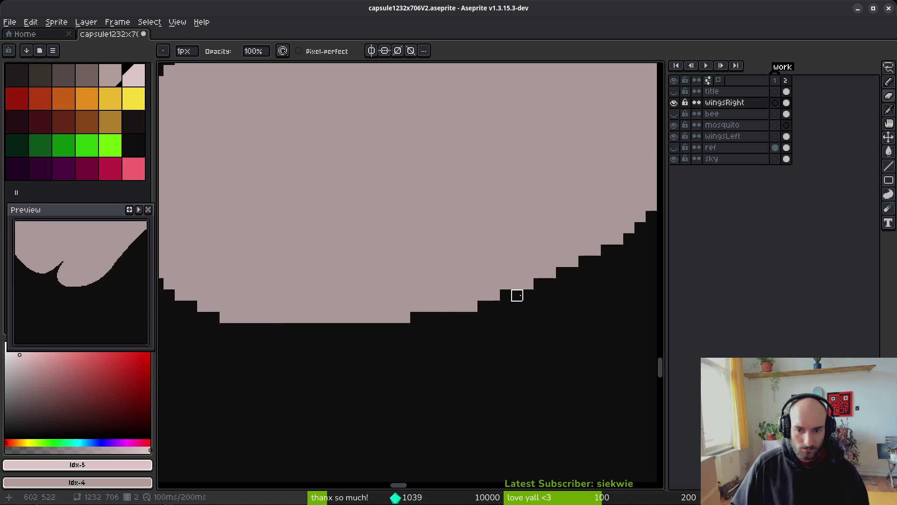
scroll(493, 343, "down", 2)
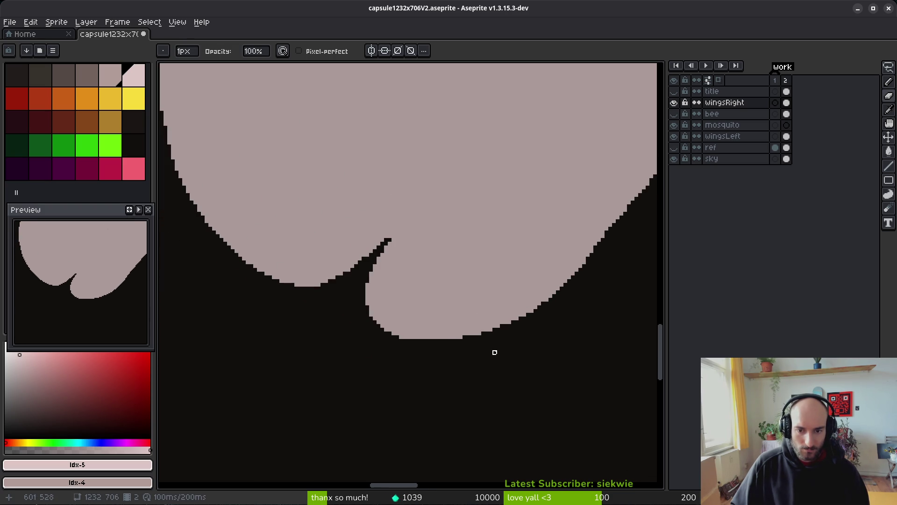
scroll(472, 346, "up", 1)
key("e")
scroll(420, 344, "up", 1)
left_click(365, 319)
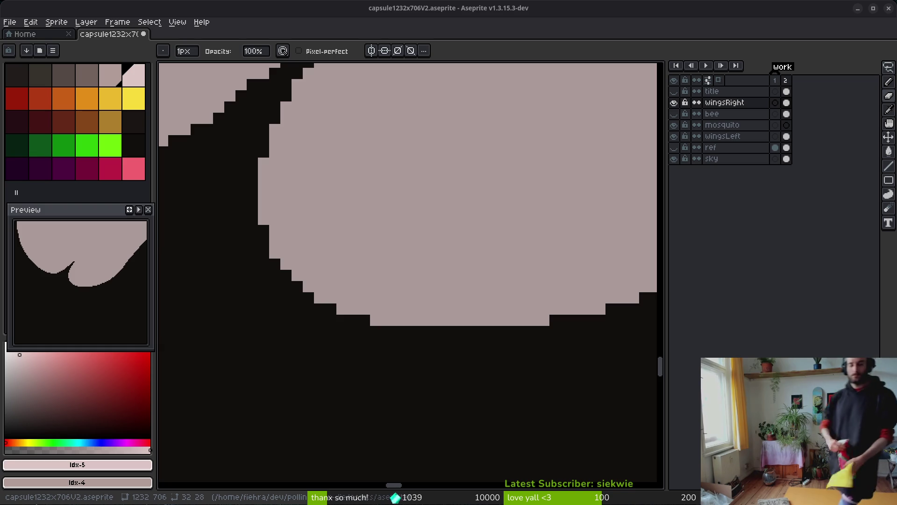
Show the bee layer again and zoom out to view the whole bumblebee in frame 2
scroll(512, 265, "down", 12)
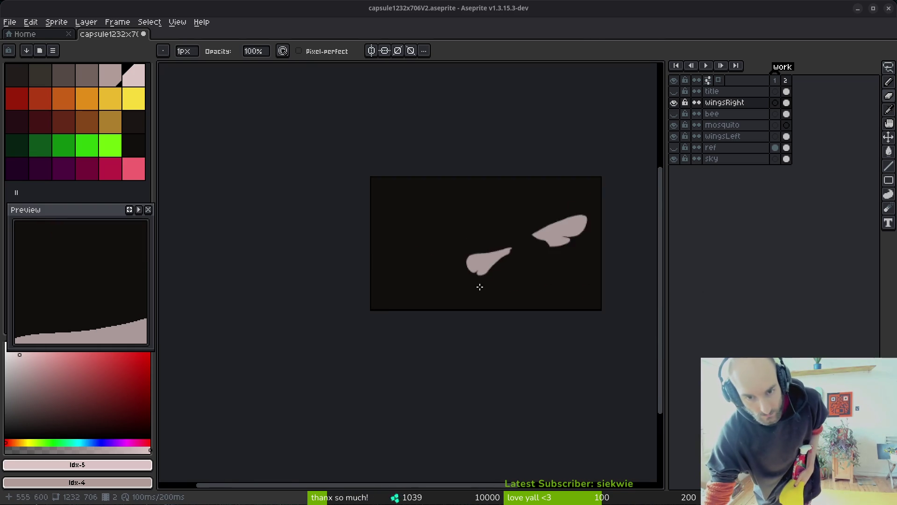
left_click(673, 114)
scroll(422, 271, "up", 5)
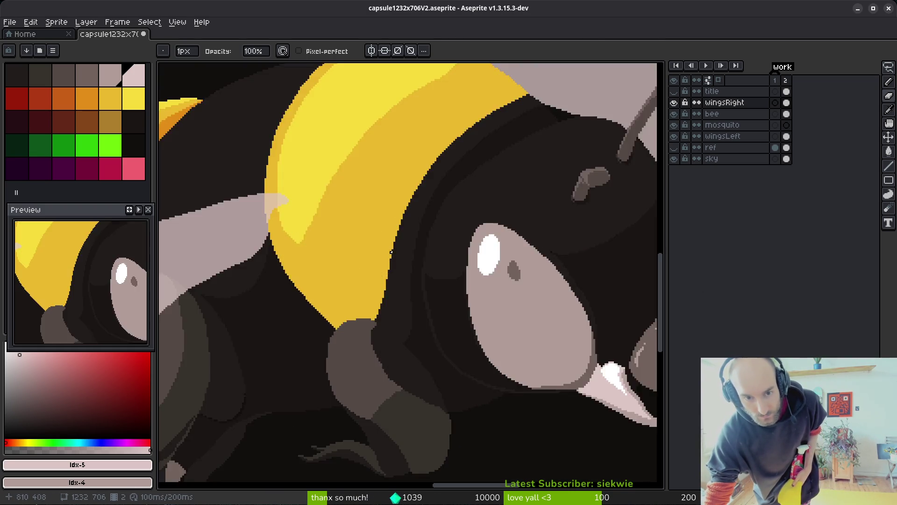
scroll(423, 271, "down", 3)
scroll(423, 271, "up", 2)
scroll(411, 285, "down", 1)
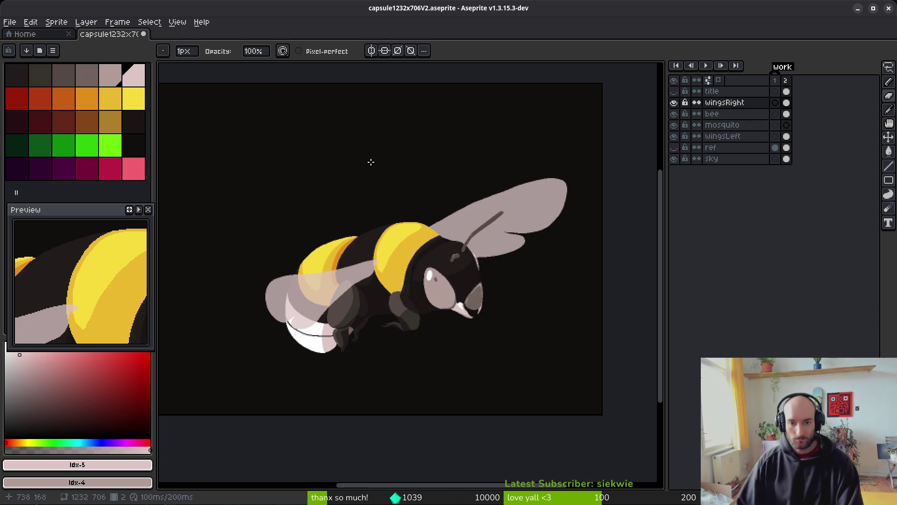
scroll(461, 315, "down", 2)
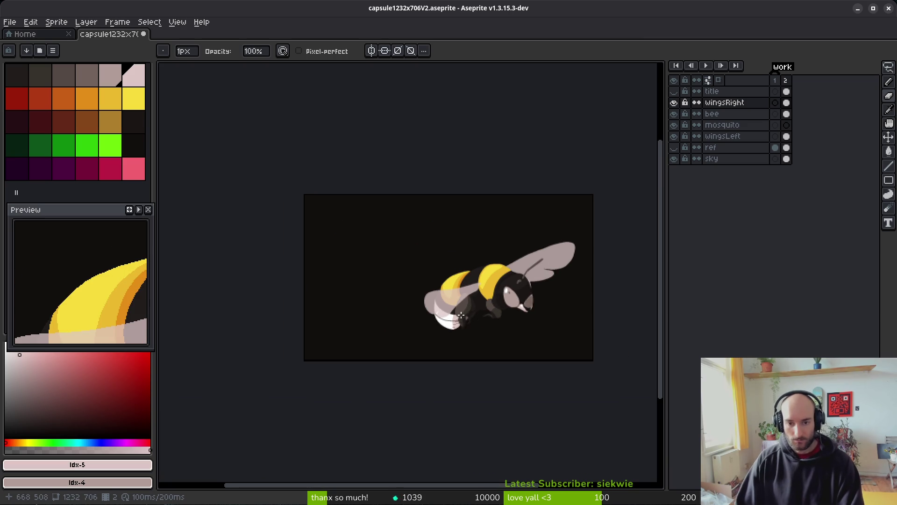
scroll(509, 343, "down", 2)
scroll(509, 342, "right", 2)
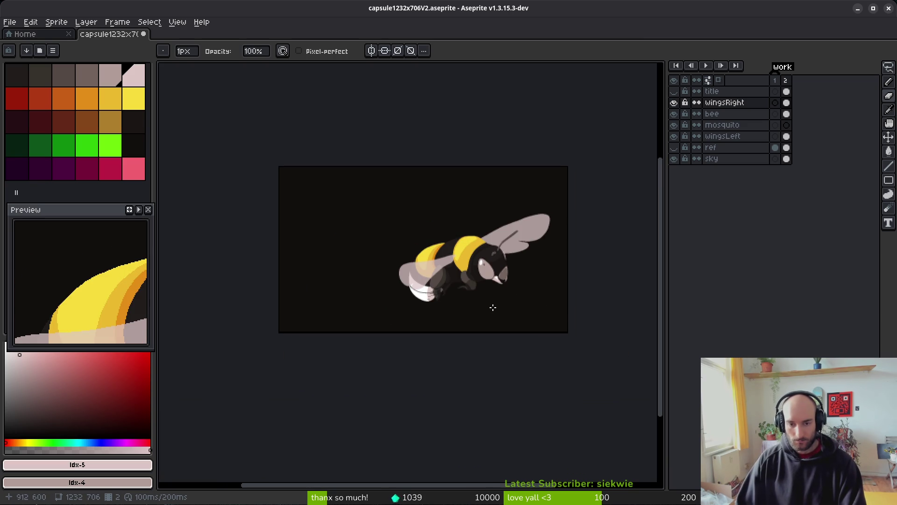
scroll(509, 260, "down", 1)
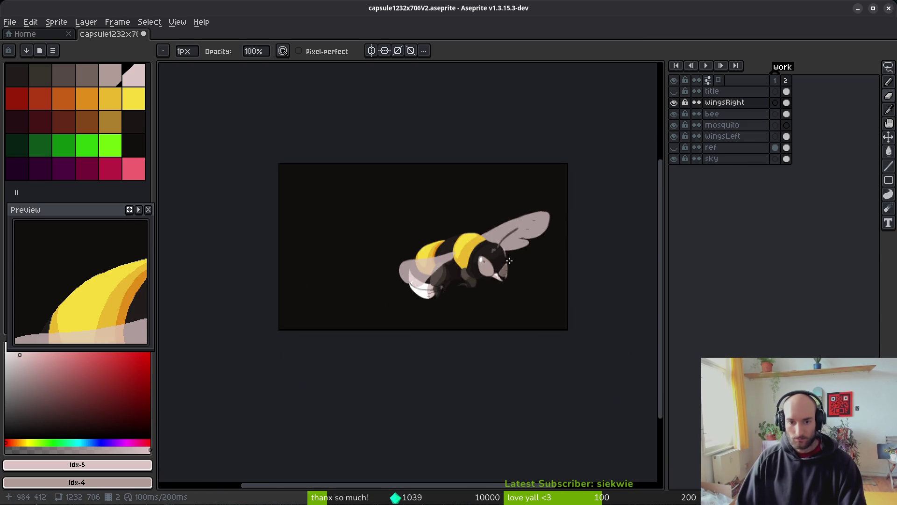
scroll(509, 260, "up", 1)
Lasso the bee, select frame 2 of all four bee layers, and move it lower-left
key("q")
mouse_move(496, 153)
left_mouse_down()
mouse_move(242, 212)
mouse_move(509, 133)
left_mouse_up()
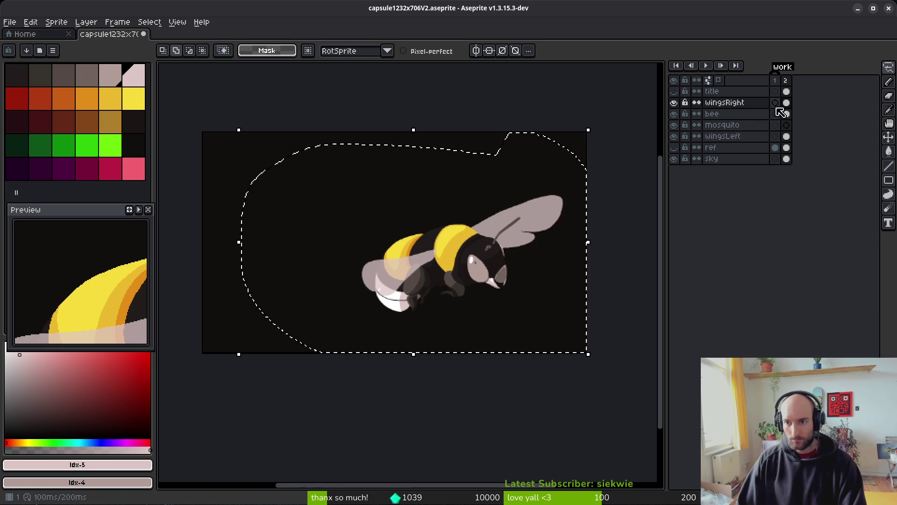
left_click_drag(786, 102, 787, 140)
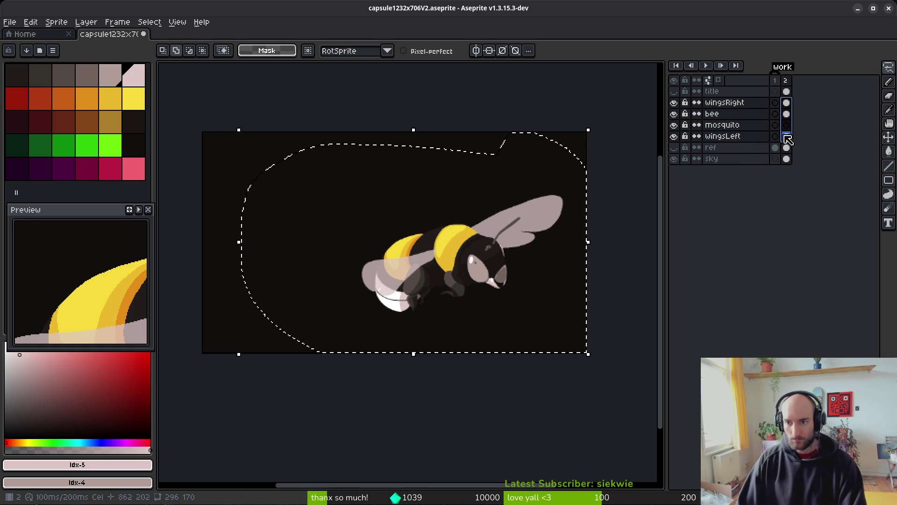
mouse_move(486, 264)
left_mouse_down()
mouse_move(502, 235)
mouse_move(499, 246)
mouse_move(523, 266)
left_mouse_up()
left_click(502, 235)
key("Return")
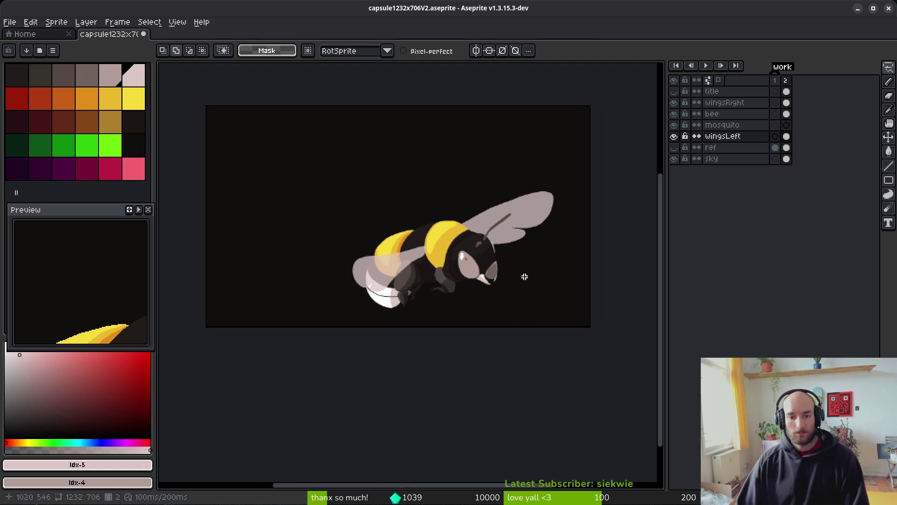
Make the mosquito layer's frame 2 active and pick a brown drawing colour
left_click_drag(513, 257, 518, 253)
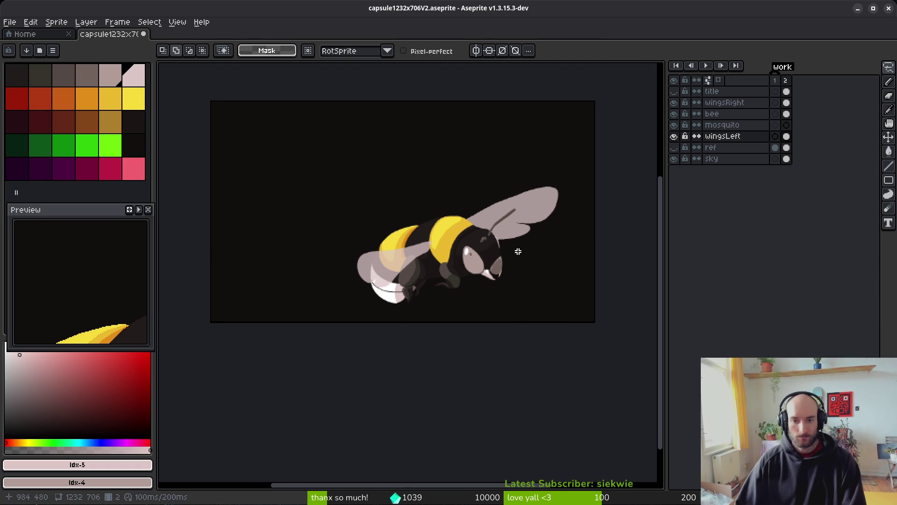
scroll(519, 249, "up", 3)
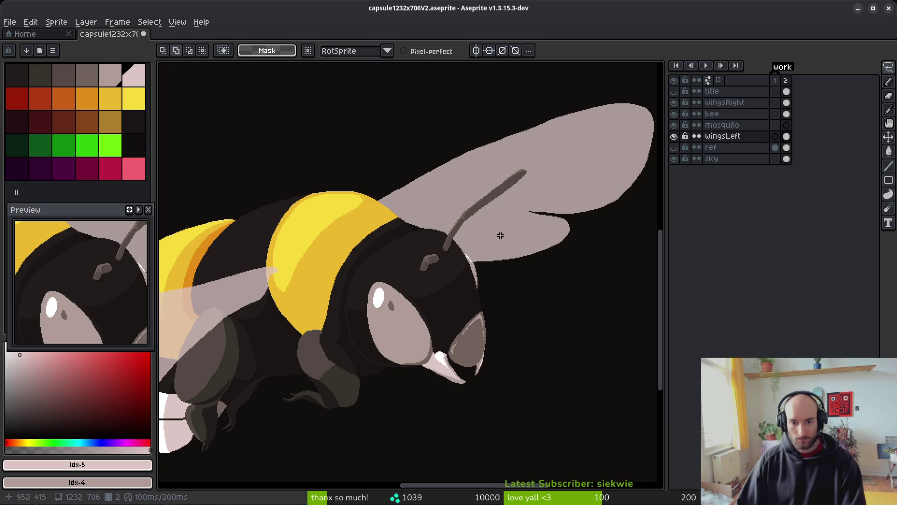
scroll(501, 234, "down", 4)
left_click(786, 125)
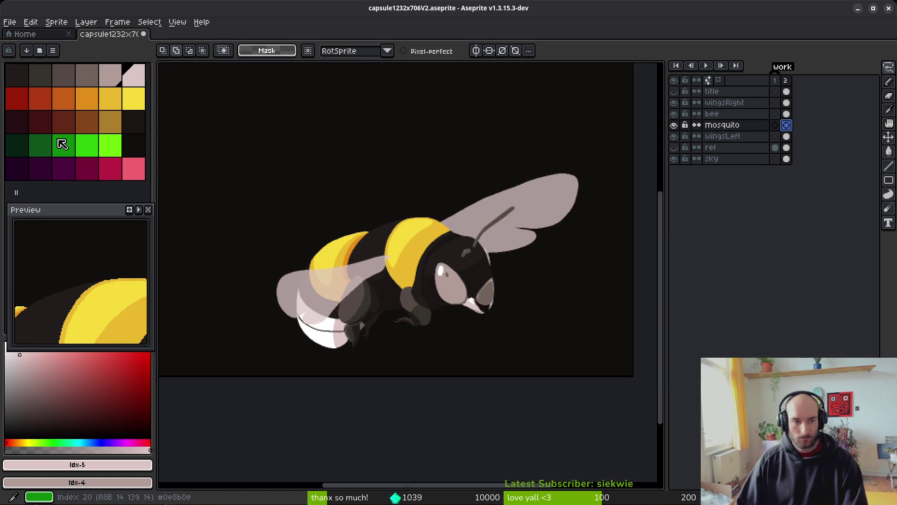
left_click(68, 123)
Set the secondary colour to brown and switch to the pixel pencil
right_click(91, 128)
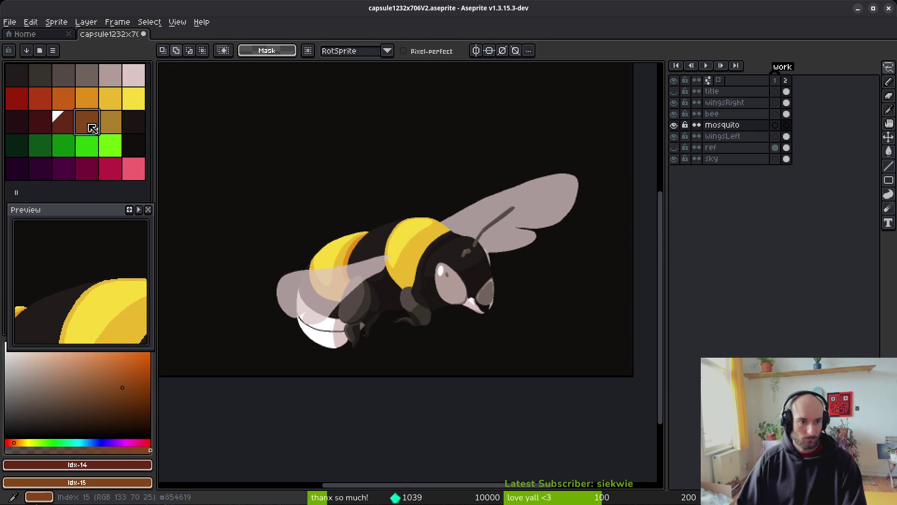
key("b")
scroll(495, 248, "up", 3)
scroll(474, 254, "down", 3)
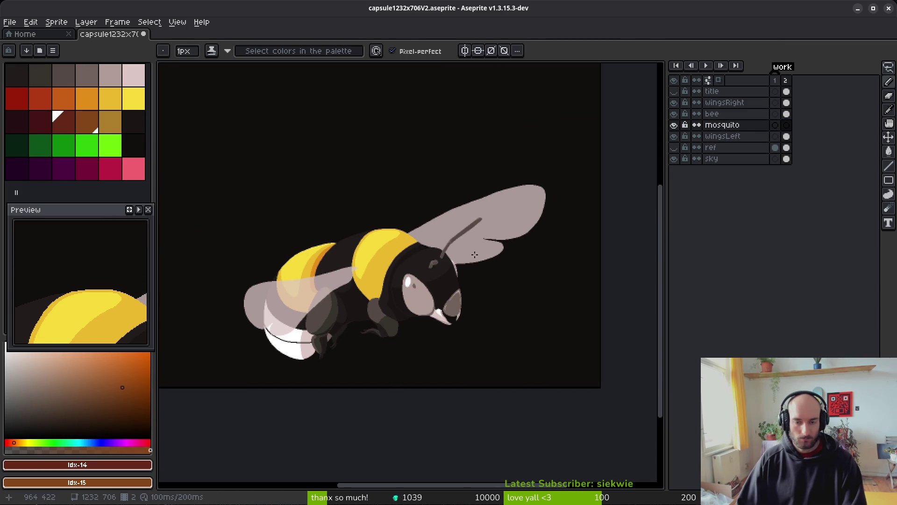
scroll(509, 248, "down", 2)
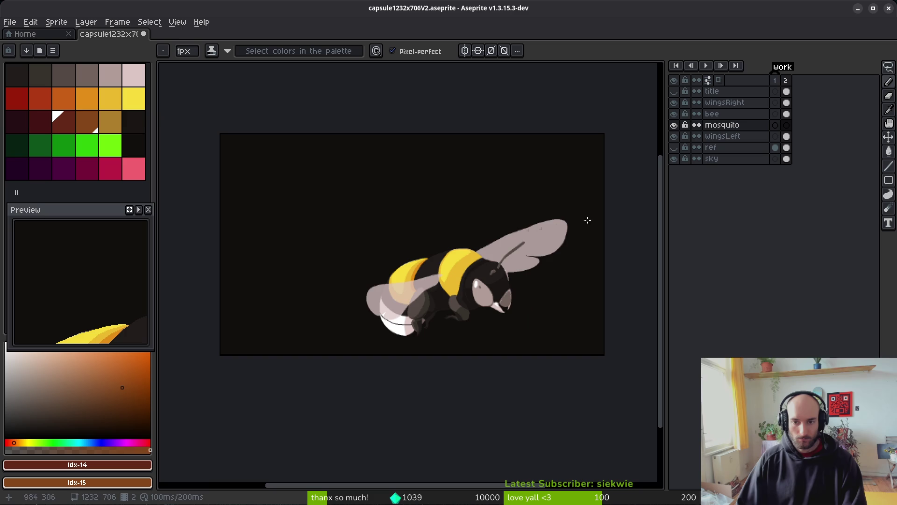
scroll(484, 264, "up", 3)
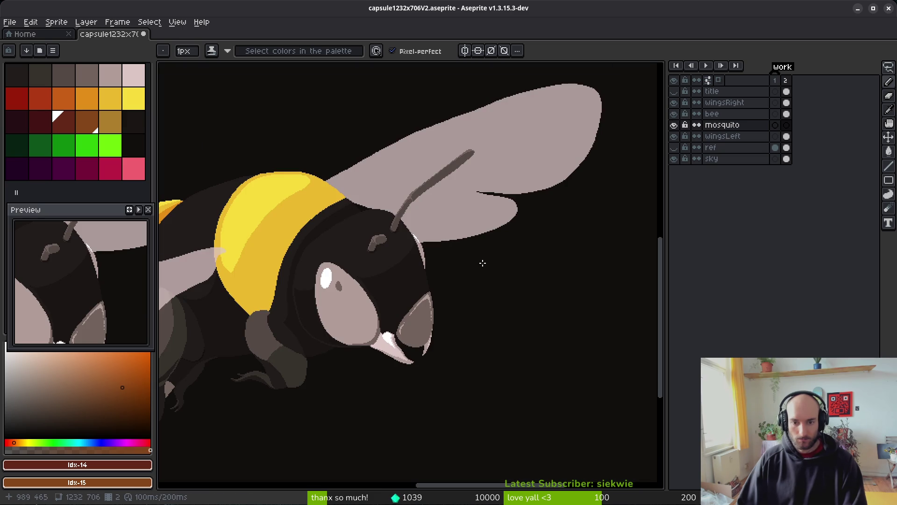
scroll(542, 256, "down", 3)
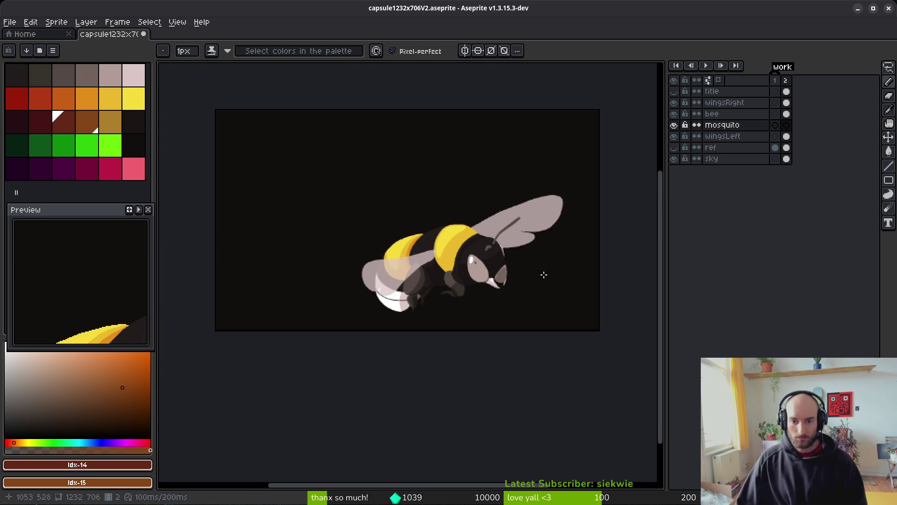
scroll(540, 272, "up", 3)
scroll(537, 272, "down", 3)
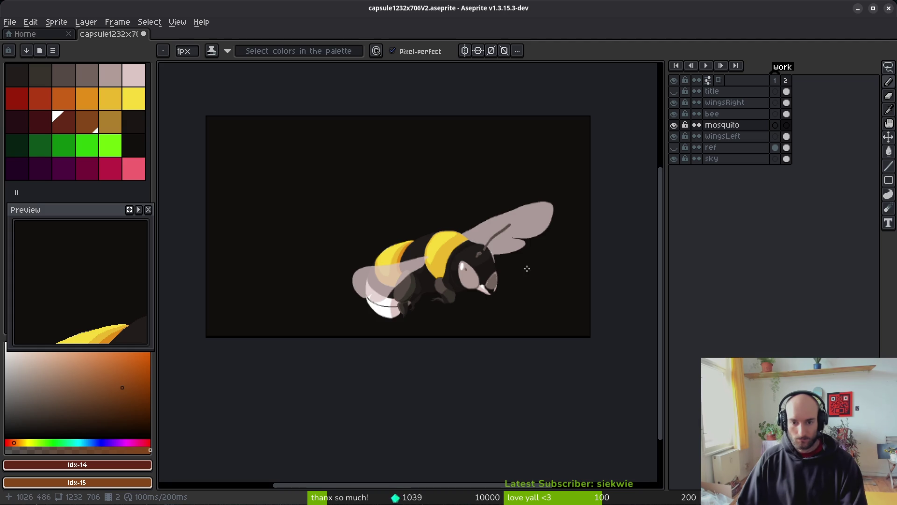
mouse_move(524, 236)
left_mouse_down()
mouse_move(547, 182)
mouse_move(318, 336)
mouse_move(519, 137)
left_mouse_up()
Lasso-select the bee across its wing and body layers and shift it left
key("q")
left_click_drag(786, 102, 786, 136)
left_click_drag(458, 264, 425, 264)
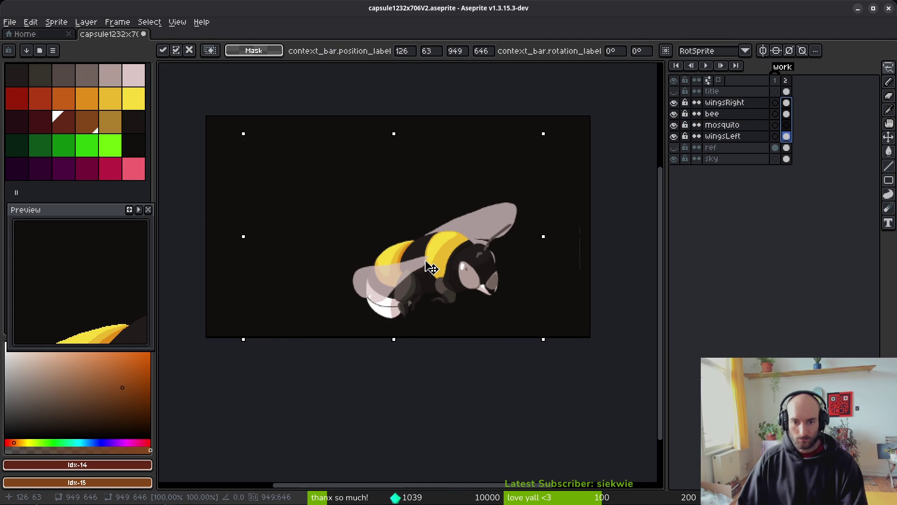
key("ctrl+d")
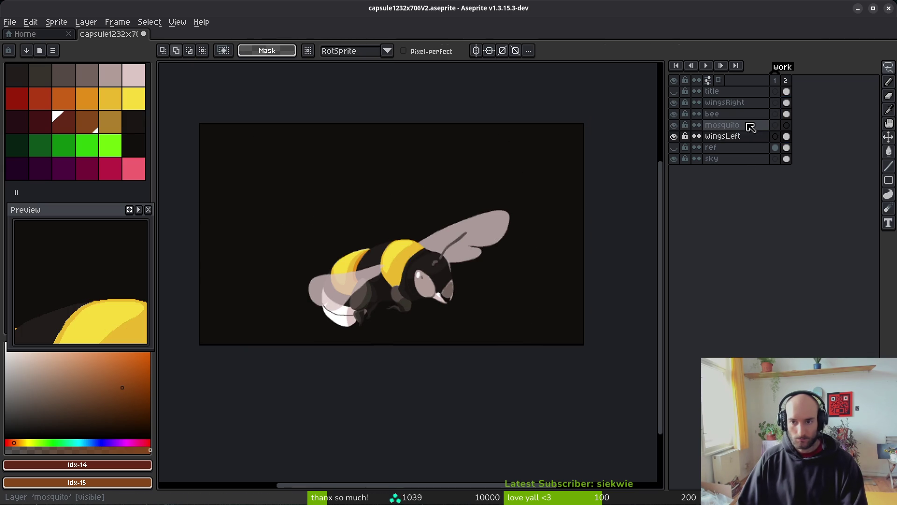
Make the mosquito layer active with the pencil, then go to the start page
left_click(787, 125)
scroll(483, 253, "up", 3)
key("b")
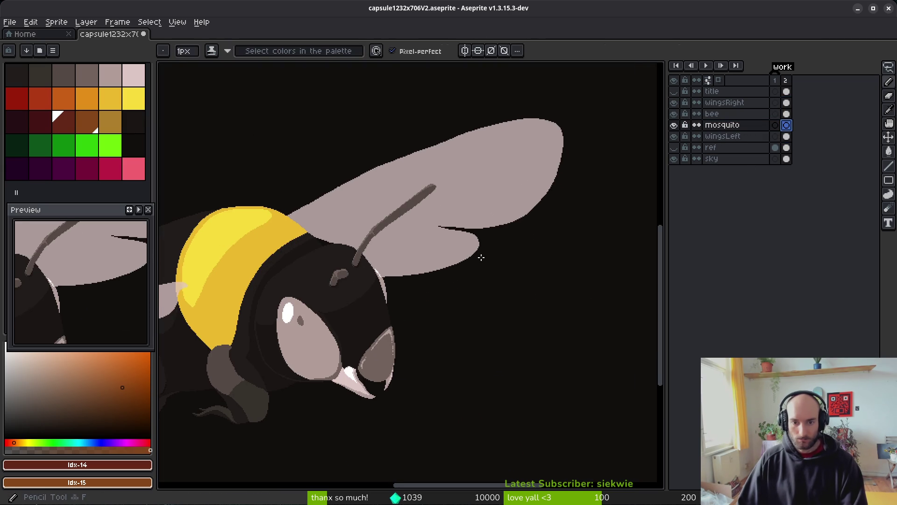
scroll(481, 257, "down", 3)
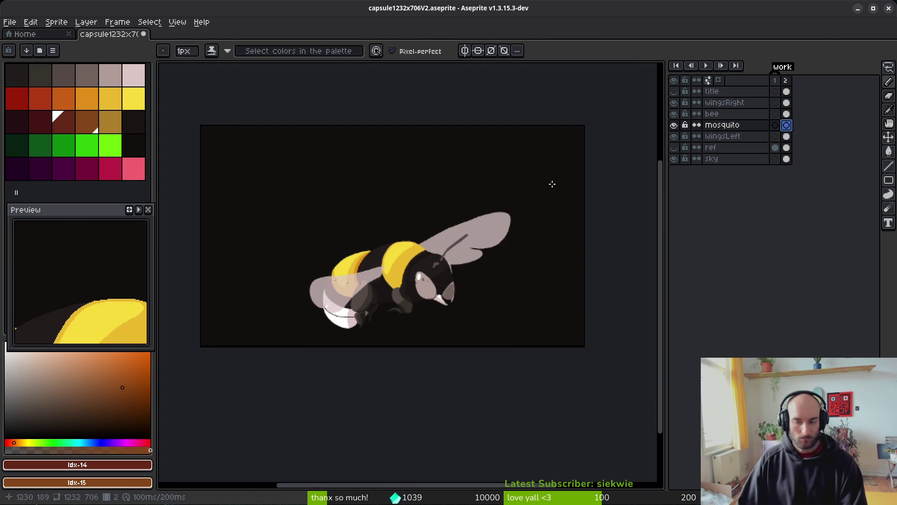
left_click(25, 34)
Open mosquito.aseprite from the file browser
left_click(50, 64)
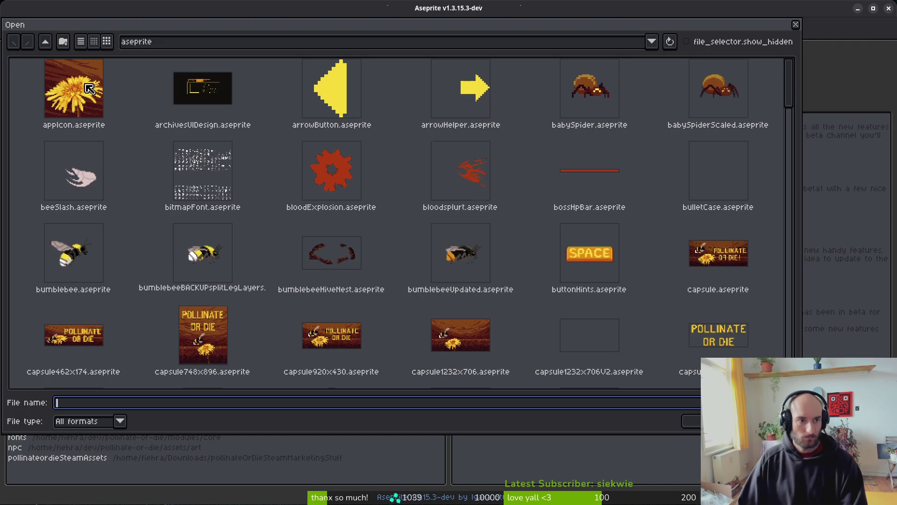
scroll(601, 235, "down", 3)
scroll(601, 235, "down", 8)
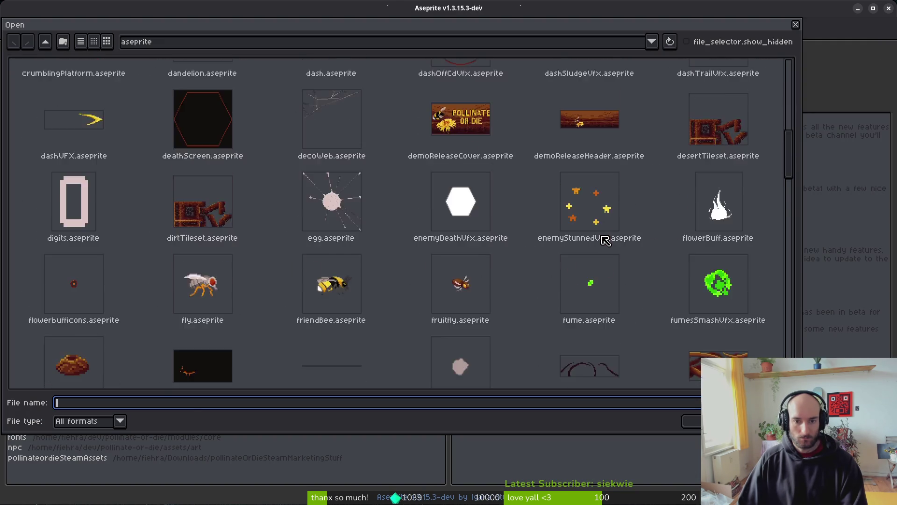
scroll(601, 247, "down", 7)
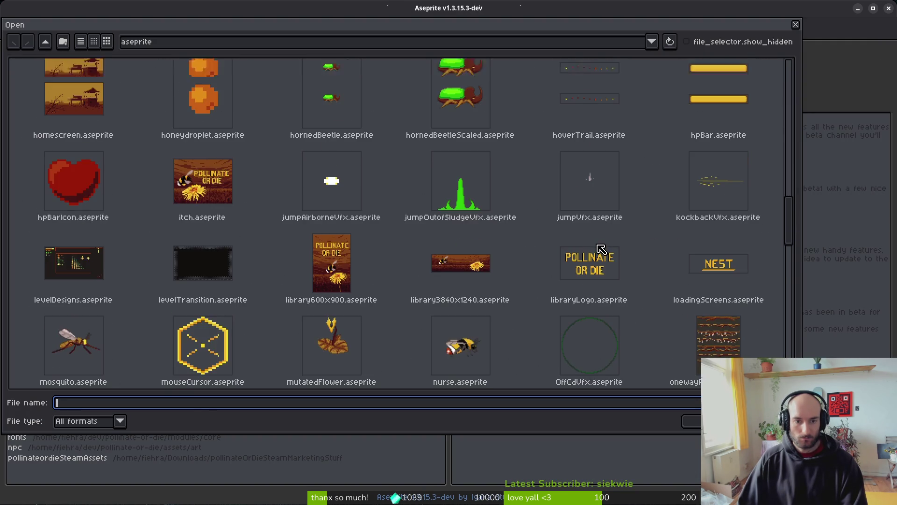
scroll(590, 257, "down", 2)
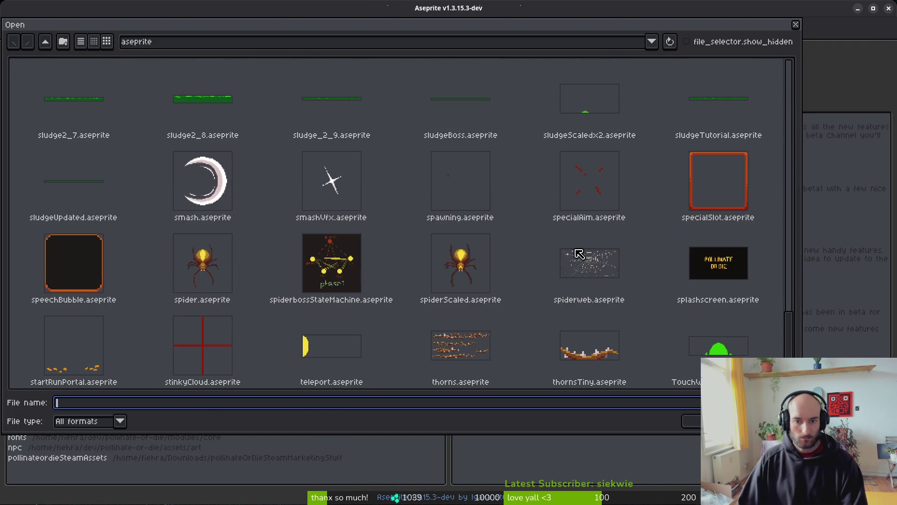
scroll(548, 268, "up", 2)
scroll(553, 280, "up", 8)
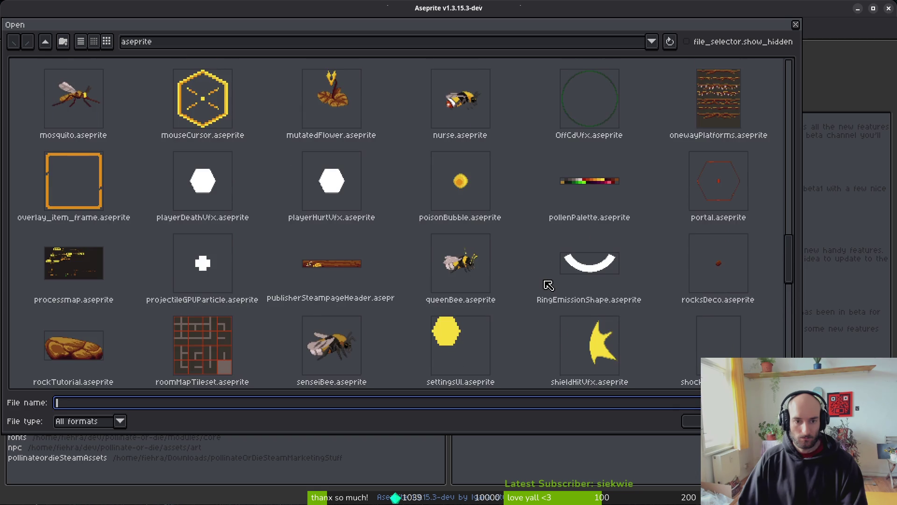
left_click(82, 285)
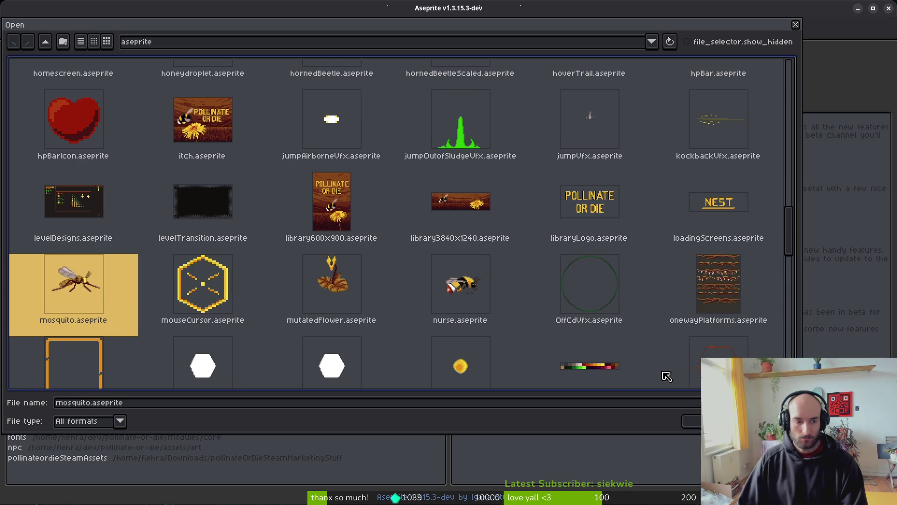
left_click(692, 423)
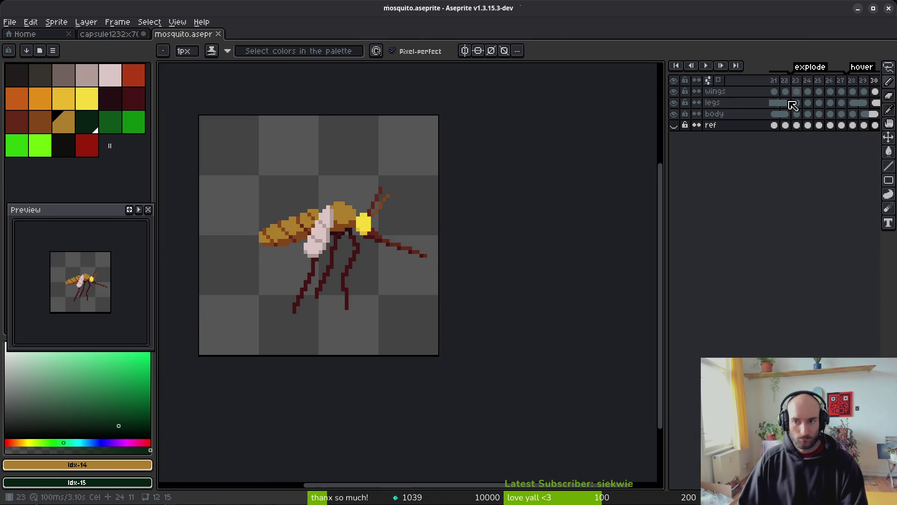
Go to frame 1 and eyedrop the body's gold as primary and dark brown as secondary colour
left_click(805, 92)
key("Left")
key("Left")
key("Left")
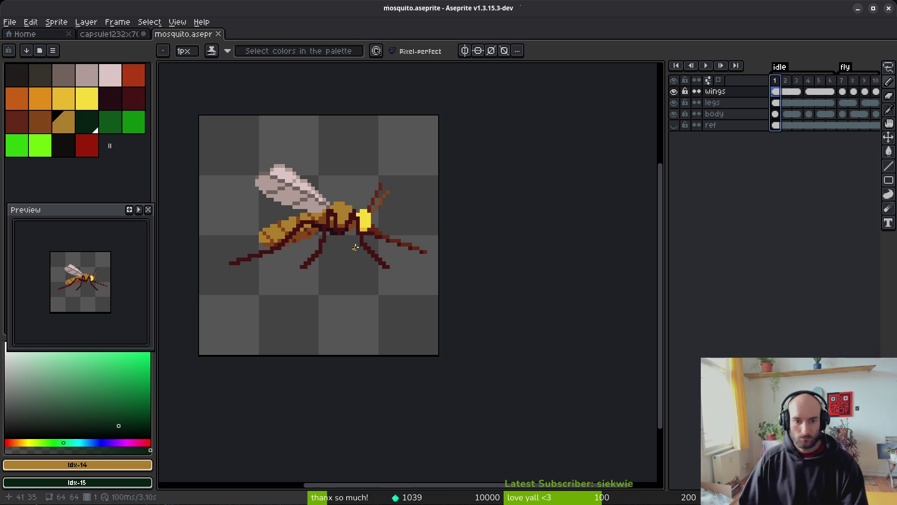
scroll(314, 204, "up", 1)
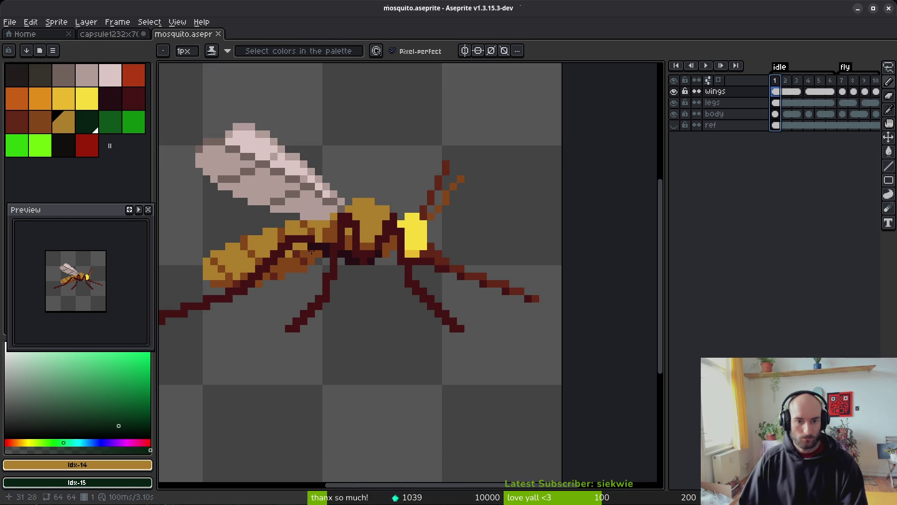
left_click(269, 239, "alt")
right_click(299, 257, "alt")
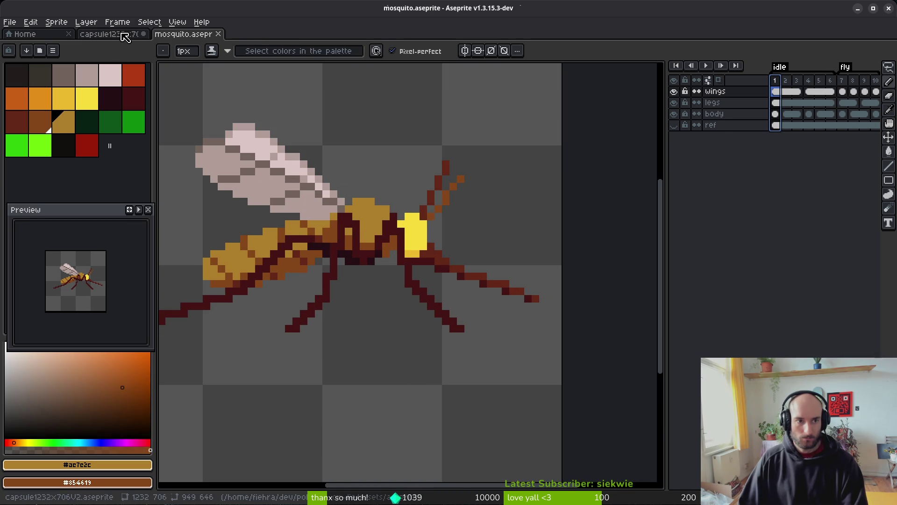
Back in the capsule scene, pencil an oval abdomen outline over the bee's upper wing
left_click(114, 34)
scroll(471, 255, "down", 1)
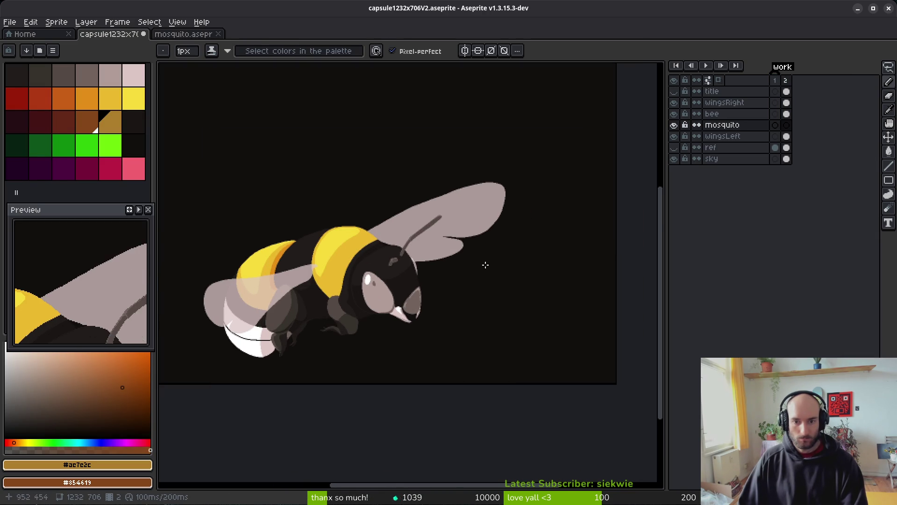
scroll(485, 262, "up", 4)
scroll(483, 254, "down", 4)
scroll(471, 254, "up", 4)
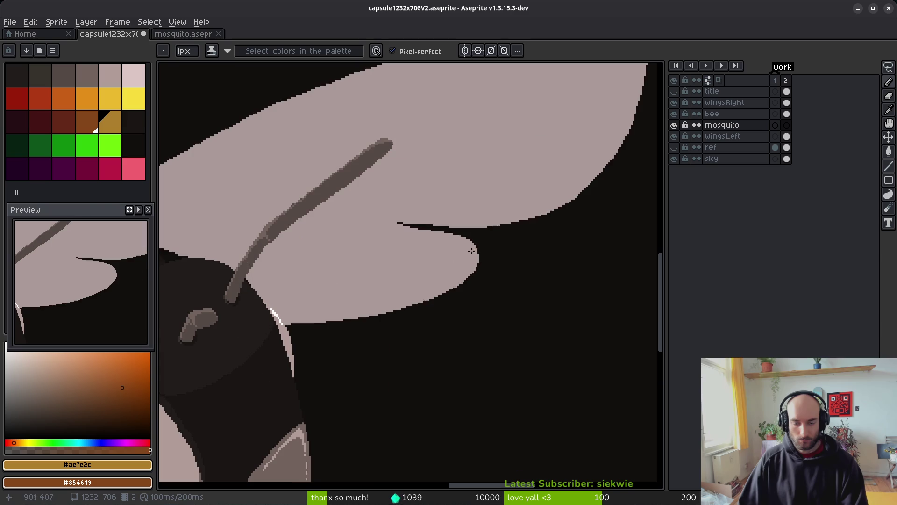
left_click_drag(551, 260, 390, 210)
left_click_drag(471, 302, 537, 241)
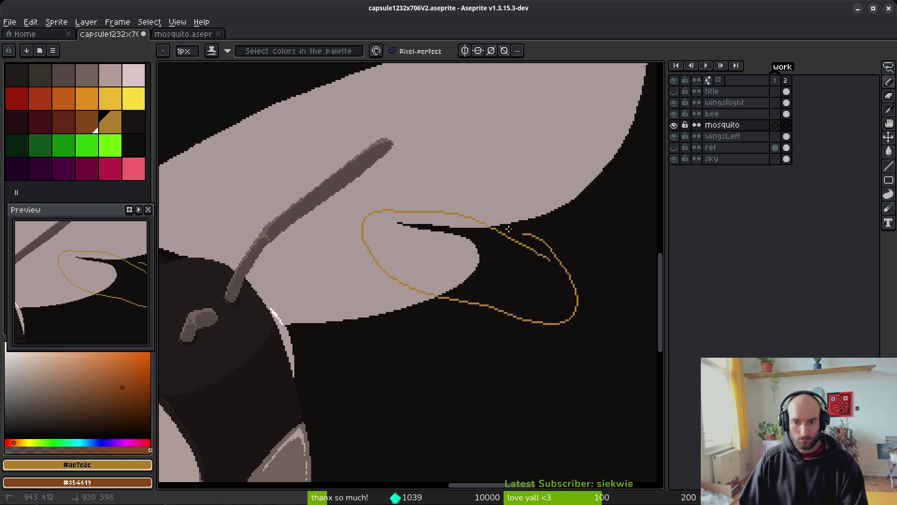
scroll(517, 267, "down", 4)
scroll(525, 295, "up", 4)
key("ctrl+z")
key("ctrl+z")
left_click_drag(588, 259, 442, 182)
left_click_drag(555, 304, 577, 256)
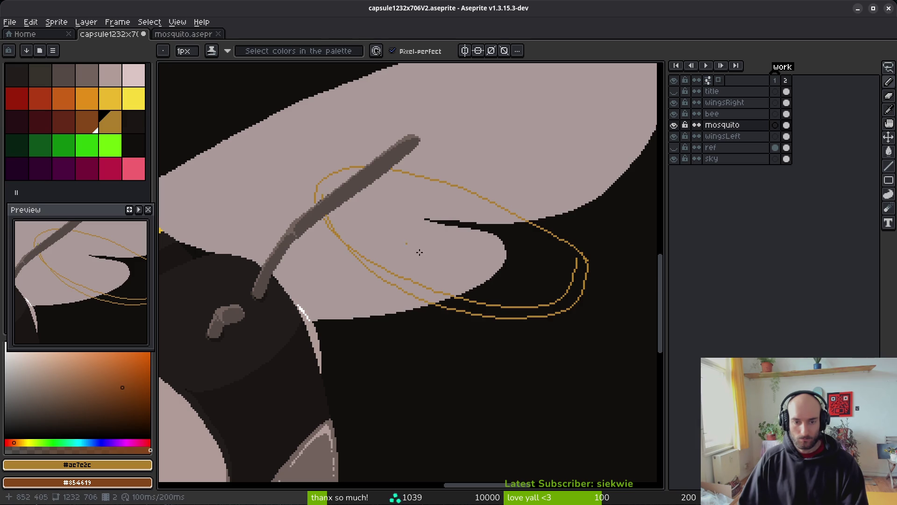
Bucket-fill the oval abdomen outline with gold
key("g")
left_click(400, 240)
key("b")
scroll(466, 269, "up", 3)
left_click_drag(465, 269, 608, 420)
scroll(401, 282, "up", 2)
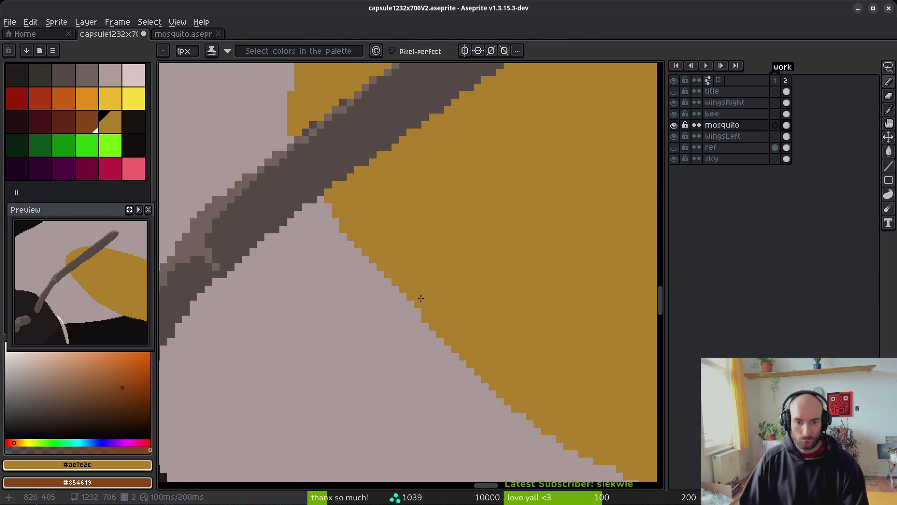
scroll(418, 298, "down", 5)
scroll(450, 296, "up", 4)
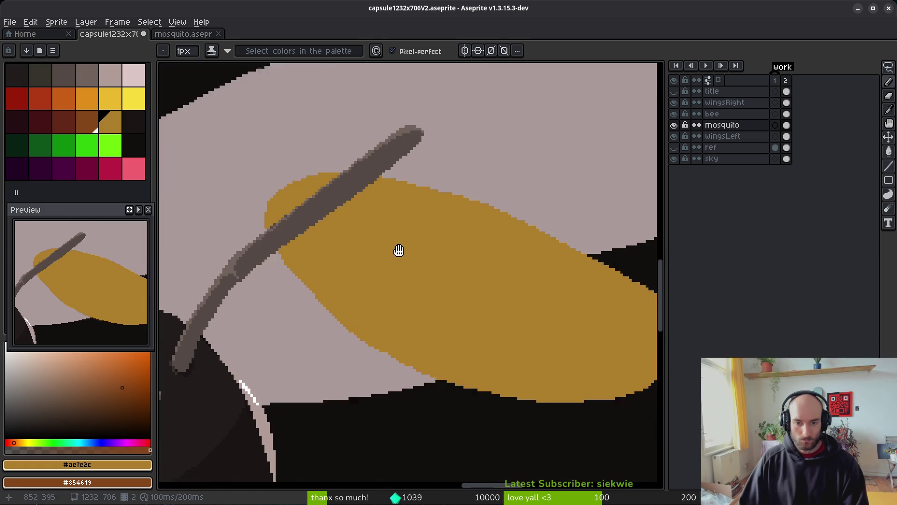
Draw a brown dividing line along the abdomen and fill its lower half brown
left_click_drag(269, 190, 330, 252)
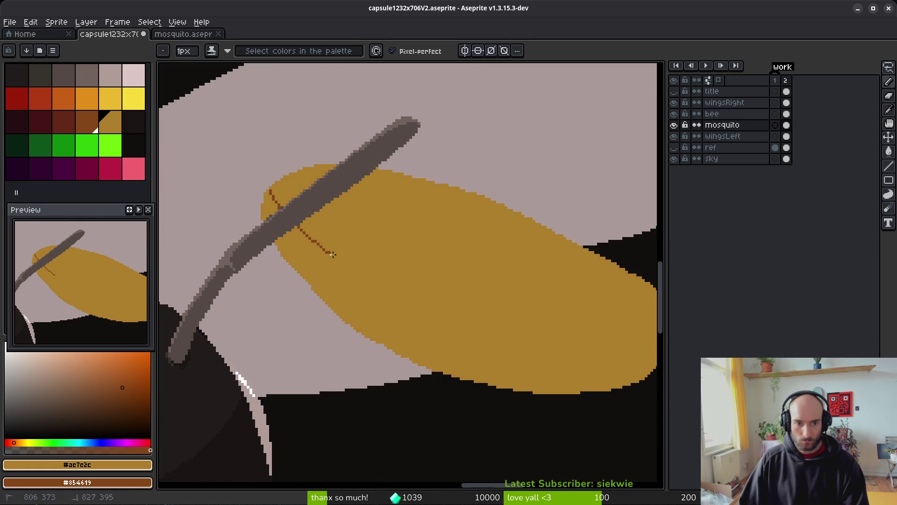
left_click_drag(596, 346, 456, 296)
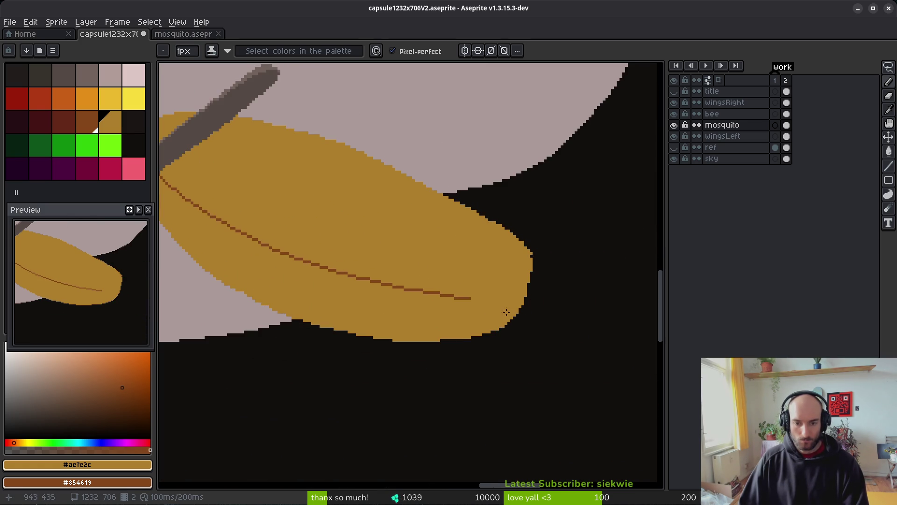
key("g")
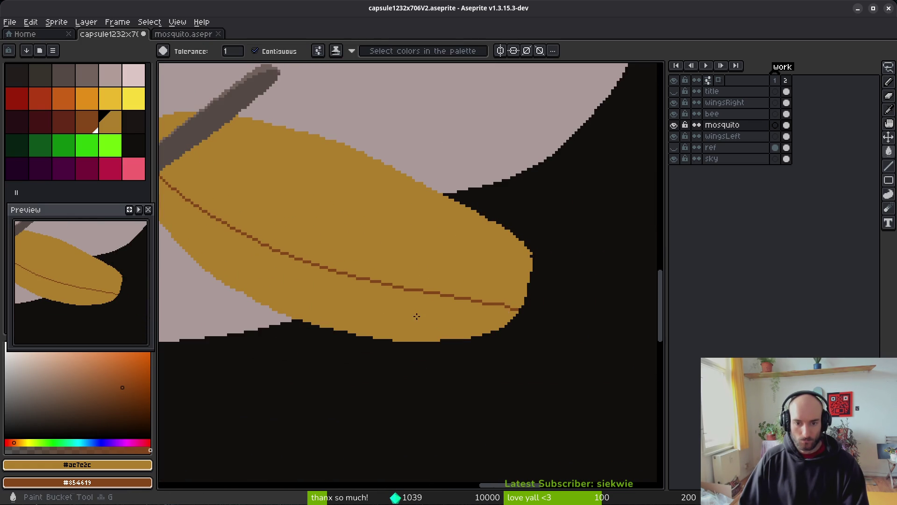
left_click(420, 320)
scroll(421, 313, "down", 4)
scroll(409, 293, "up", 3)
key("b")
Outline a curved shape hanging from the abdomen's tip
scroll(409, 293, "down", 3)
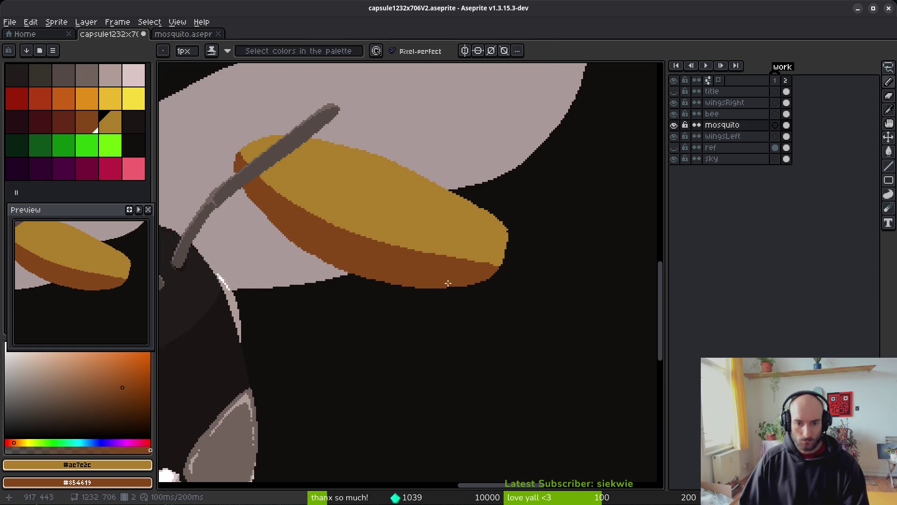
scroll(416, 220, "up", 3)
left_click_drag(414, 204, 448, 333)
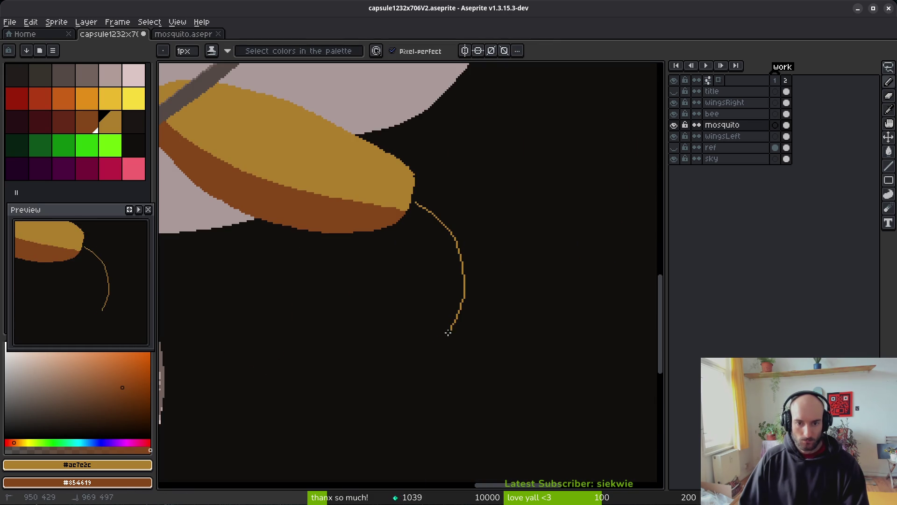
Draw a brown inner edge down from the tip and fill the gap between outlines brown
scroll(407, 218, "up", 2)
left_click_drag(393, 192, 405, 341)
key("g")
left_click(421, 433)
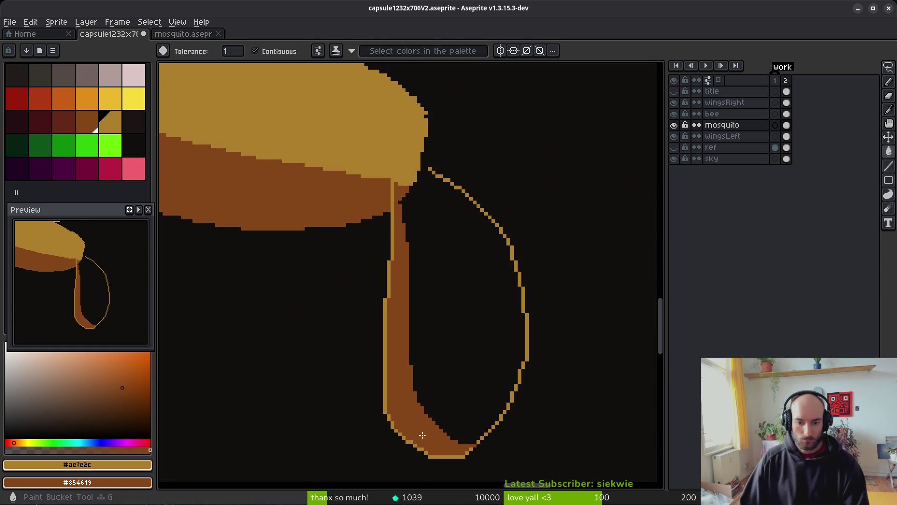
left_click(406, 232)
key("ctrl+z")
Lasso the stalk and replace its gold #ae7e2c pixels with brown #854619
key("q")
mouse_move(411, 239)
left_mouse_down()
mouse_move(392, 181)
mouse_move(365, 402)
mouse_move(496, 459)
left_mouse_up()
key("i")
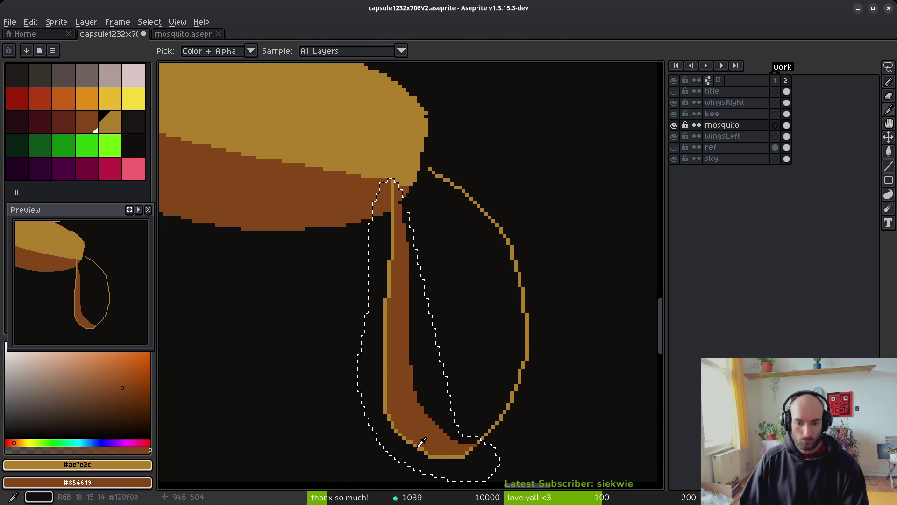
key("shift+r")
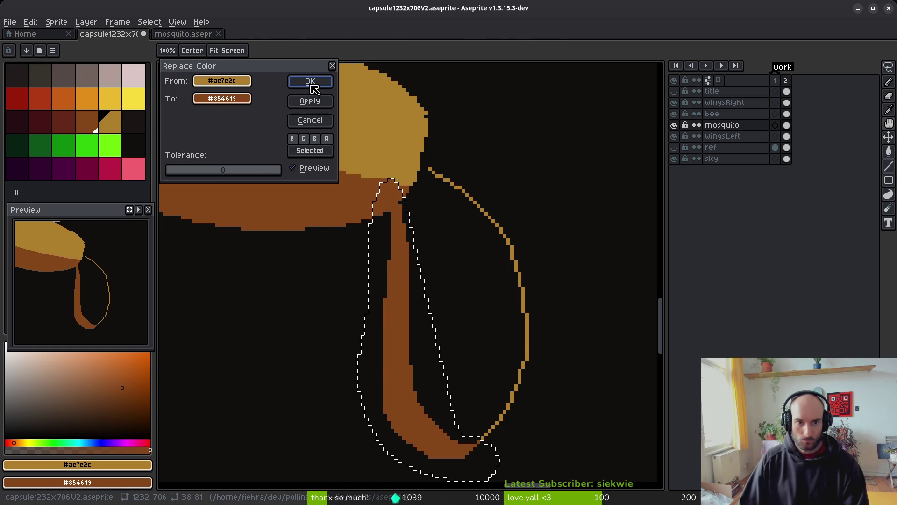
left_click(309, 81)
key("ctrl+d")
key("q")
Bucket-fill the outlined teardrop shape with solid gold
key("w")
scroll(444, 175, "up", 1)
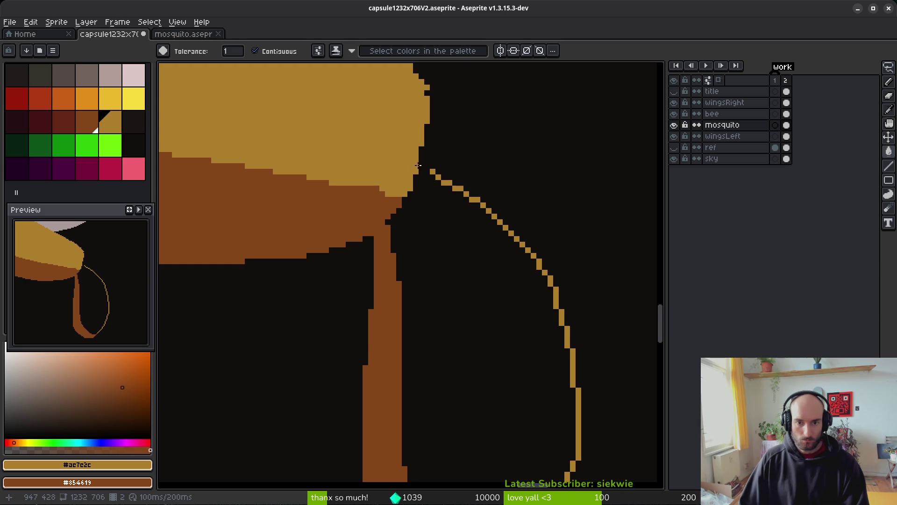
key("f")
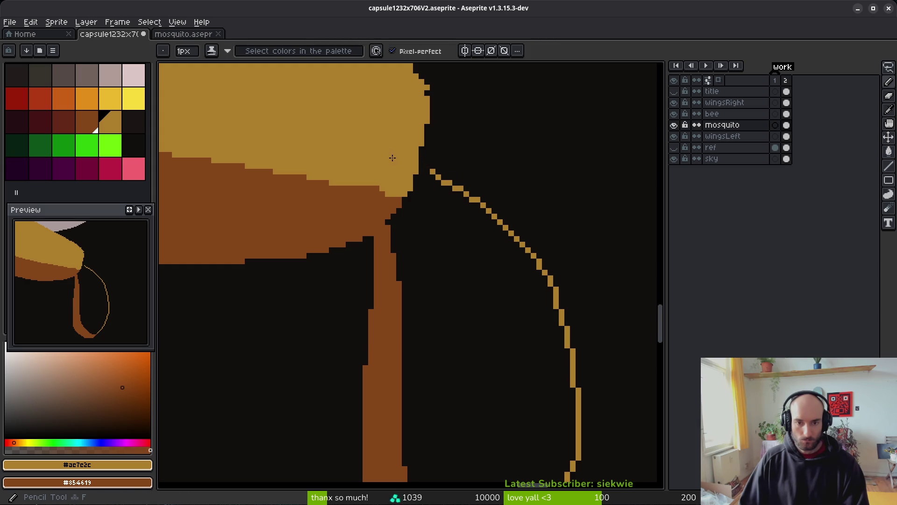
key("g")
left_click(476, 315)
scroll(412, 208, "down", 2)
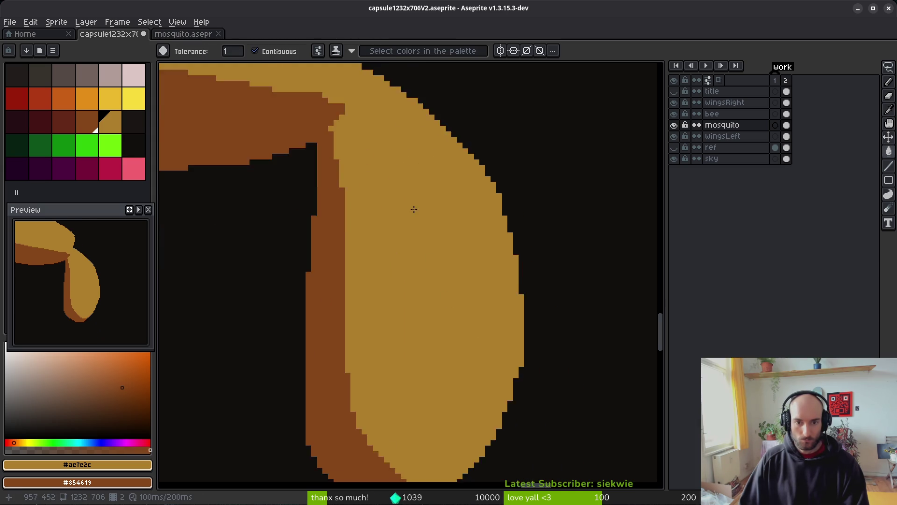
Eyedrop gold and brown, then repaint the staircase pixels where the stalk meets the teardrop
scroll(400, 222, "up", 3)
scroll(455, 239, "down", 1)
key("bracketleft")
key("bracketleft")
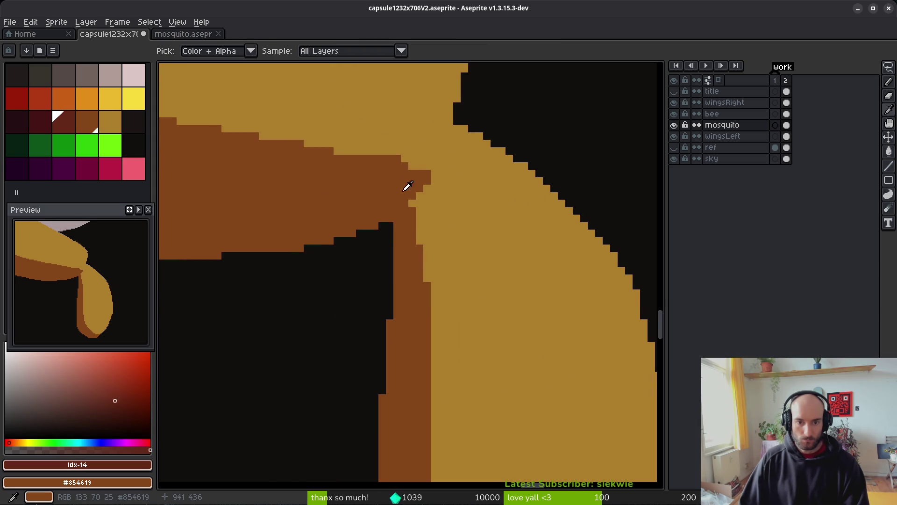
left_click(496, 240, "alt")
right_click(479, 249, "alt")
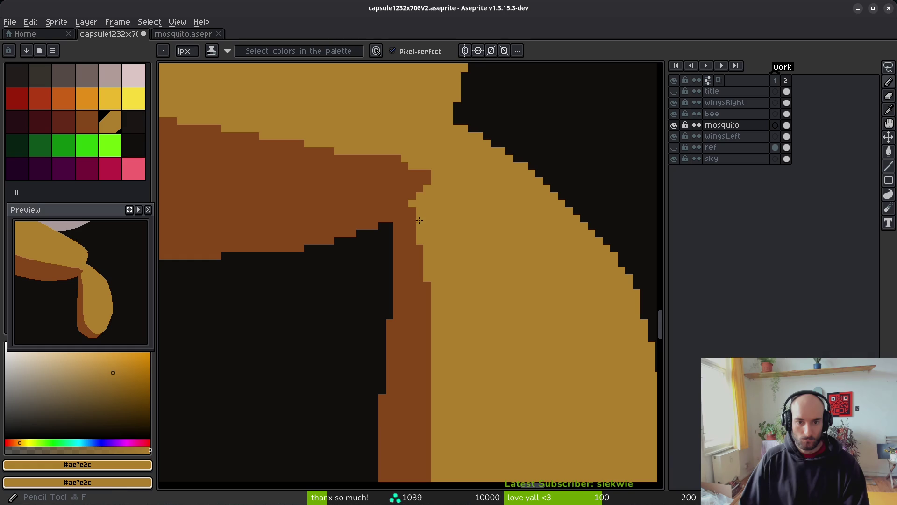
left_click_drag(412, 197, 426, 187)
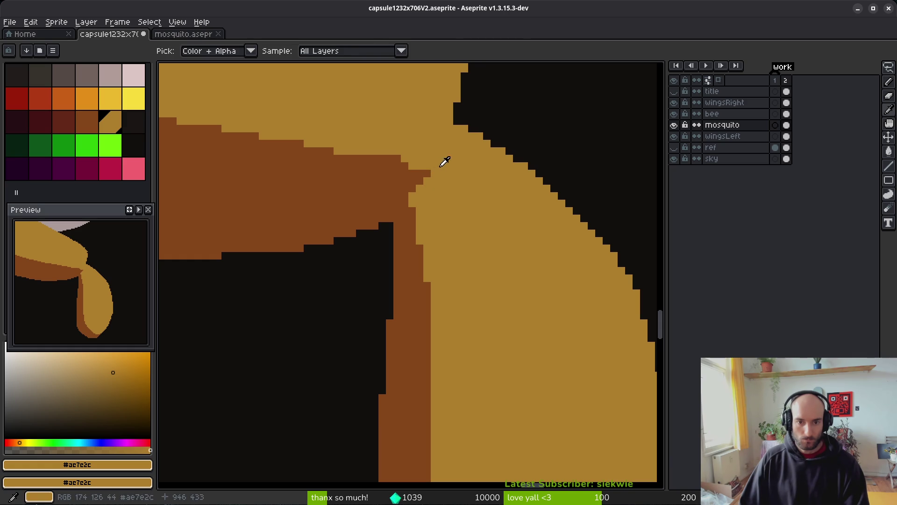
right_click(398, 229, "alt")
right_click(441, 166)
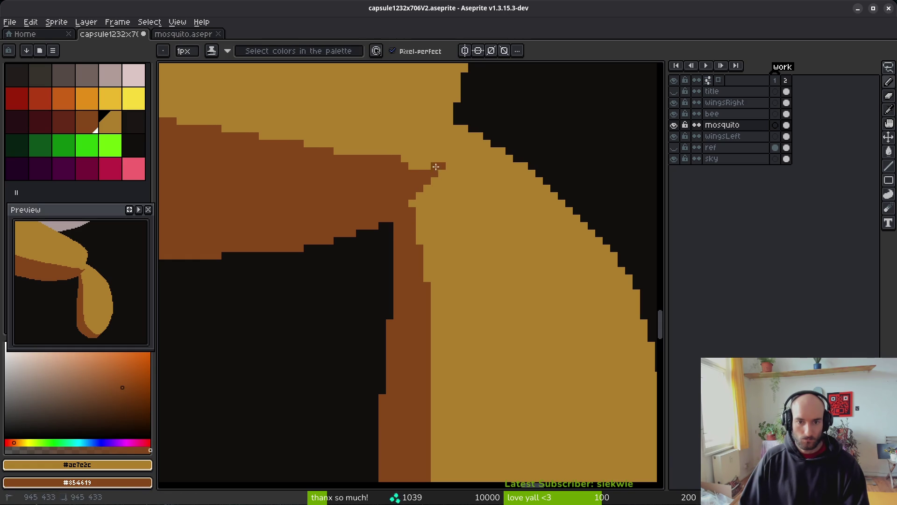
left_click_drag(431, 179, 413, 197)
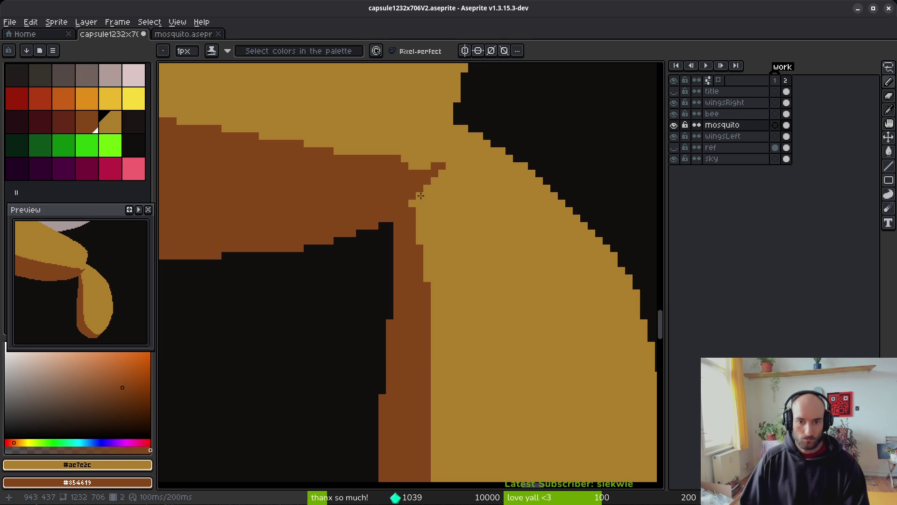
left_click(412, 211)
Smooth the diagonal brown edge and repaint the brown bump gold
scroll(461, 245, "down", 3)
scroll(456, 250, "up", 5)
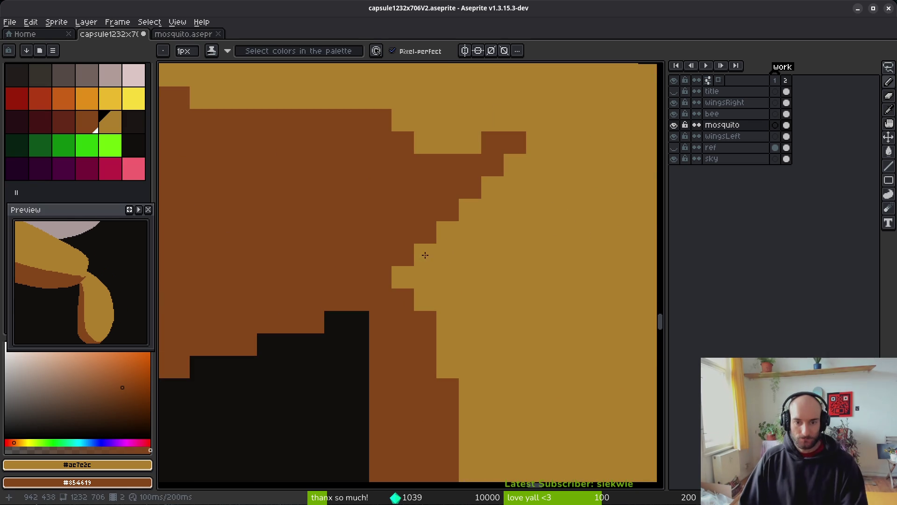
left_click_drag(461, 222, 531, 150)
scroll(517, 236, "up", 2)
left_click(443, 273)
mouse_move(443, 272)
left_mouse_down()
mouse_move(502, 220)
mouse_move(451, 244)
left_mouse_up()
scroll(507, 231, "up", 2)
scroll(385, 216, "down", 3)
scroll(350, 200, "up", 2)
left_click_drag(349, 200, 425, 192)
Push the teardrop's right outline outward in gold
scroll(502, 255, "down", 3)
scroll(540, 253, "up", 2)
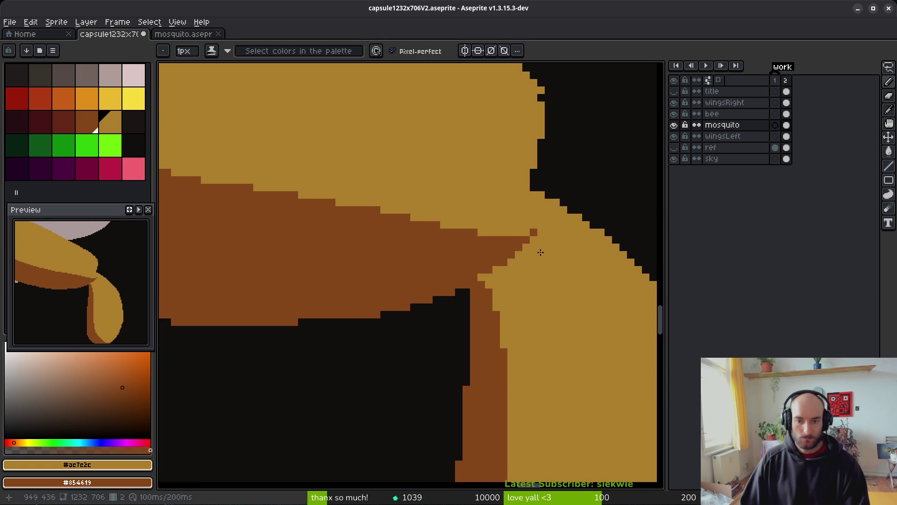
scroll(546, 271, "down", 3)
scroll(556, 281, "up", 4)
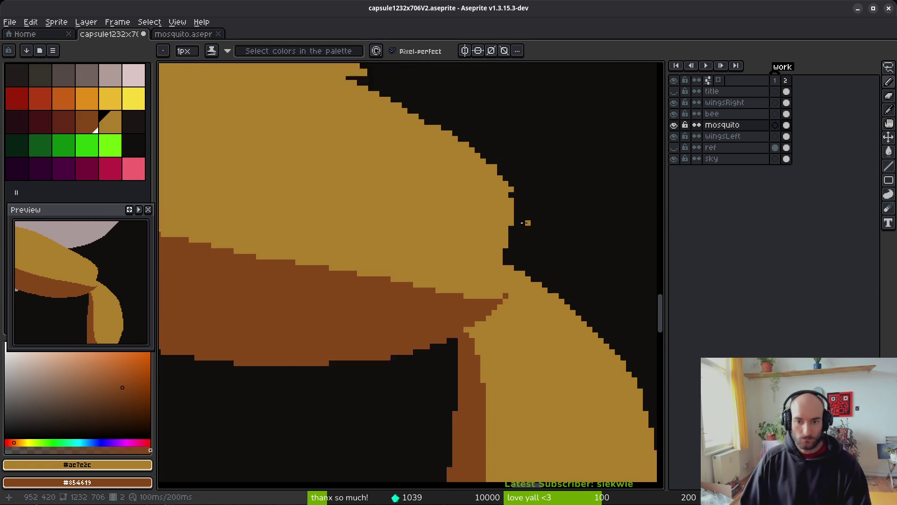
mouse_move(472, 147)
left_mouse_down()
mouse_move(500, 177)
mouse_move(506, 336)
mouse_move(498, 302)
mouse_move(486, 302)
left_mouse_up()
scroll(468, 200, "down", 2)
scroll(497, 287, "up", 2)
Erase stray gold pixels and patch gaps along the teardrop's right outline
key("e")
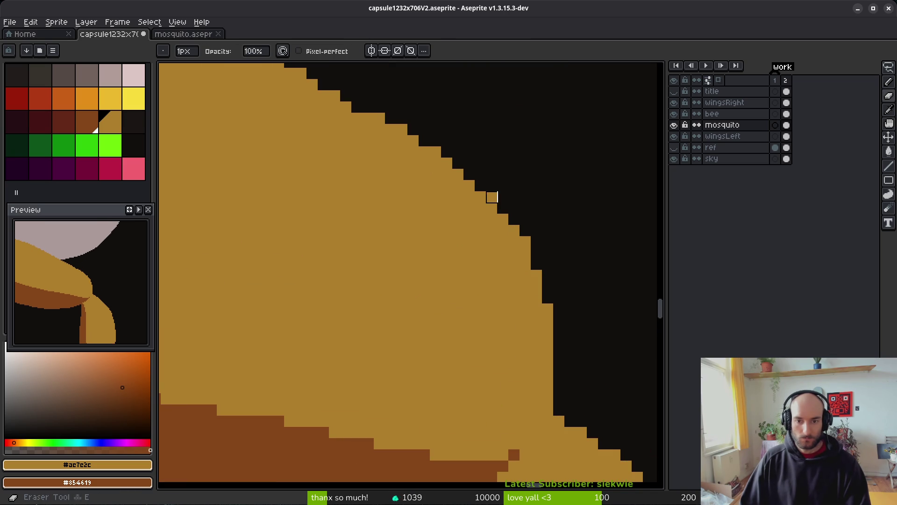
left_click(525, 242)
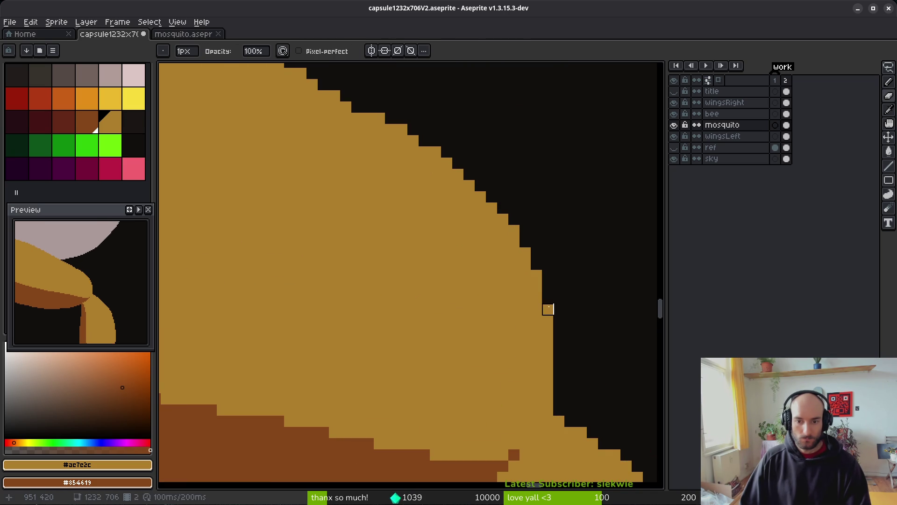
left_click(536, 276)
scroll(565, 310, "down", 2)
scroll(509, 271, "up", 2)
key("b")
left_click(466, 290)
key("e")
left_click(464, 299)
key("b")
left_click(509, 293)
scroll(413, 234, "down", 1)
key("e")
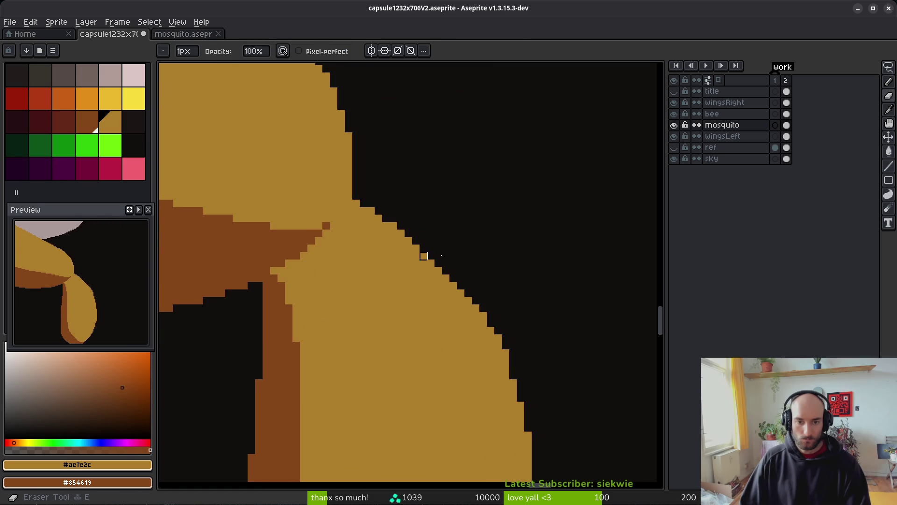
scroll(401, 256, "up", 1)
Erase the gold pixel at the staircase corner on the teardrop's upper edge
left_click_drag(515, 277, 375, 185)
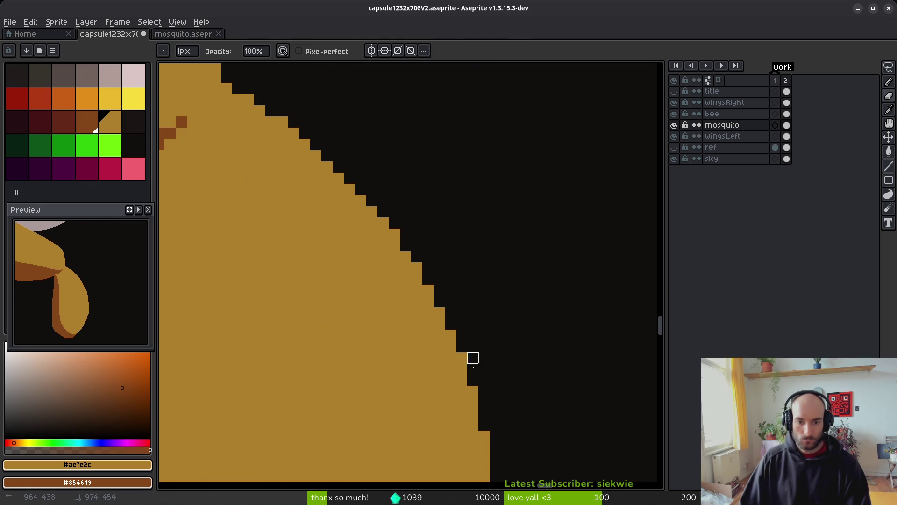
left_click_drag(473, 347, 440, 189)
scroll(425, 266, "down", 2)
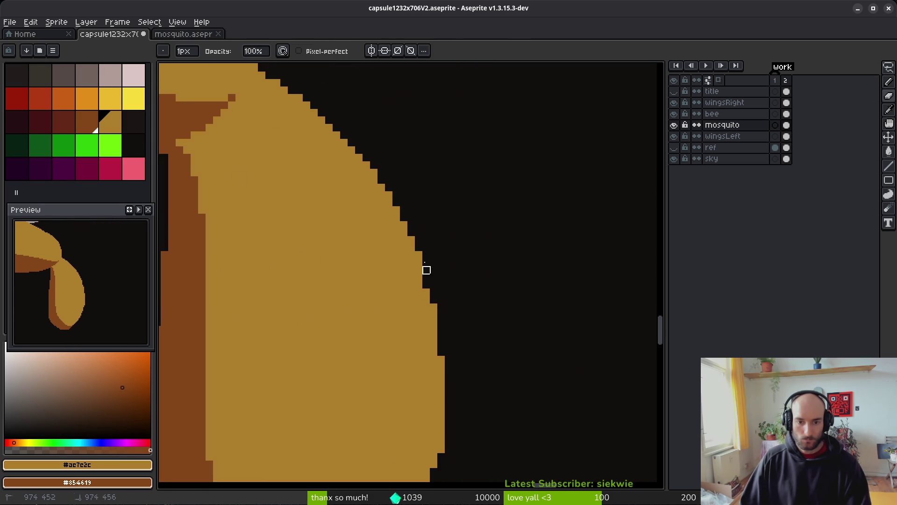
scroll(419, 307, "up", 3)
key("e")
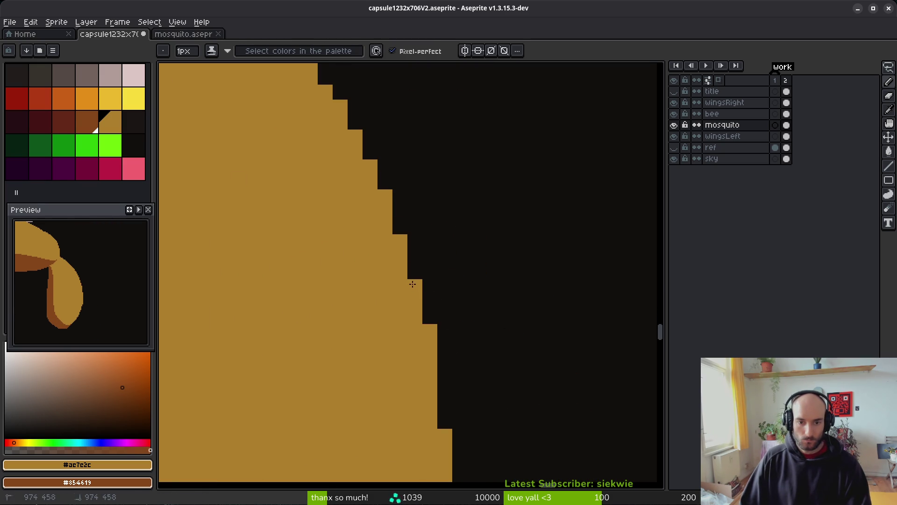
key("ctrl+z")
key("e")
left_click(404, 273)
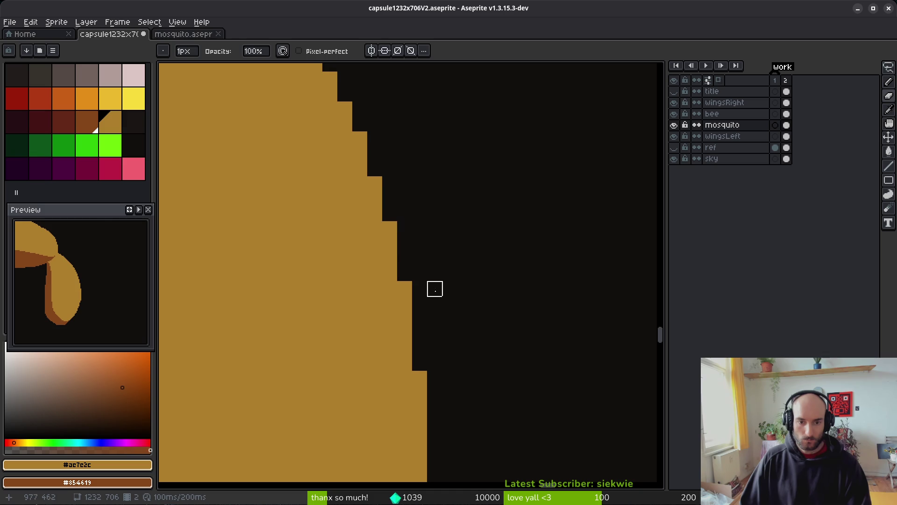
scroll(476, 332, "down", 3)
scroll(443, 378, "up", 3)
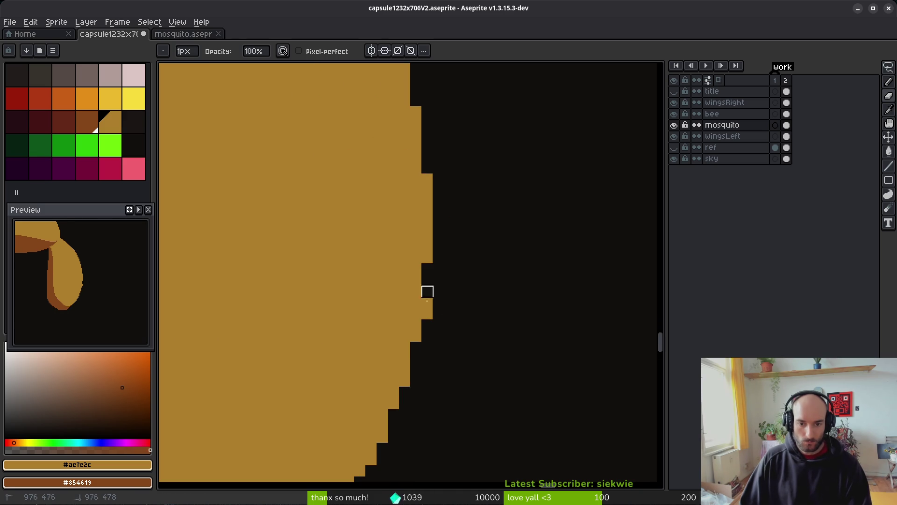
scroll(467, 247, "down", 3)
Erase stray brown pixels along the teardrop's bottom rim
key("b")
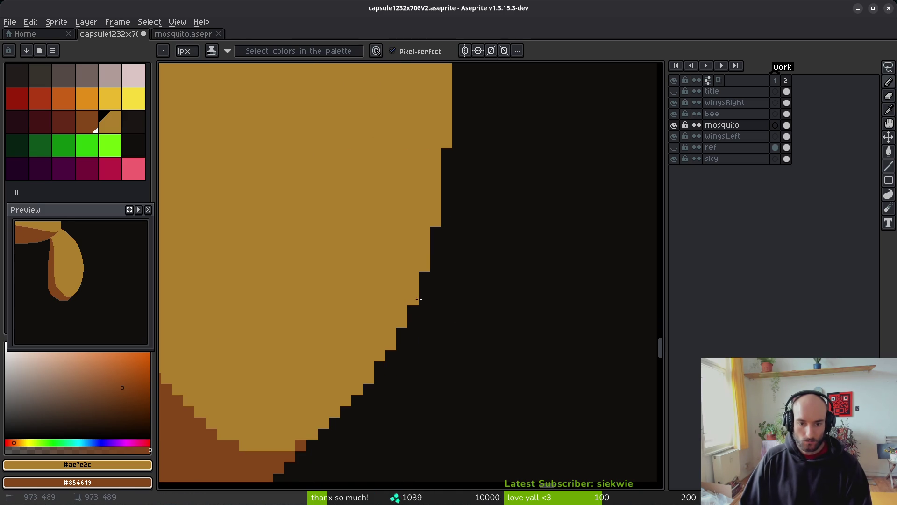
scroll(460, 250, "down", 3)
scroll(491, 301, "left", 3)
scroll(491, 301, "up", 2)
scroll(563, 266, "up", 1)
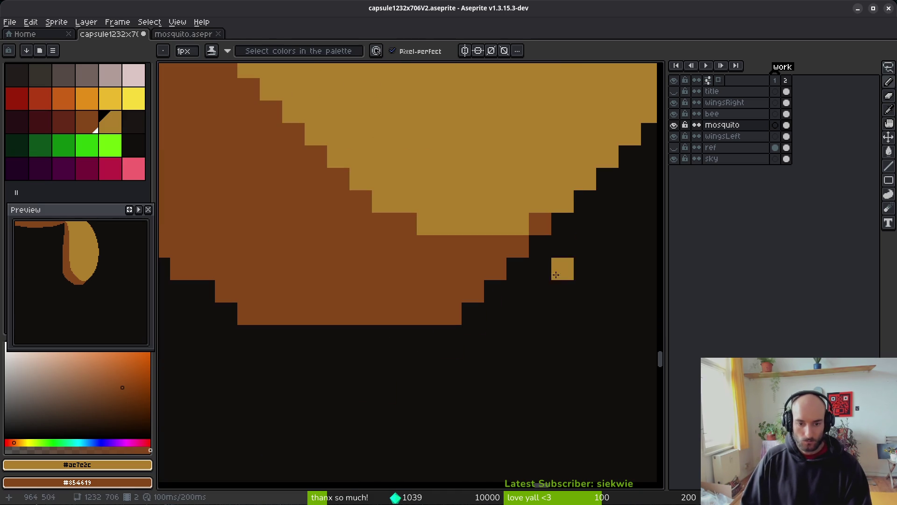
key("e")
left_click_drag(404, 314, 451, 314)
left_click_drag(272, 313, 249, 313)
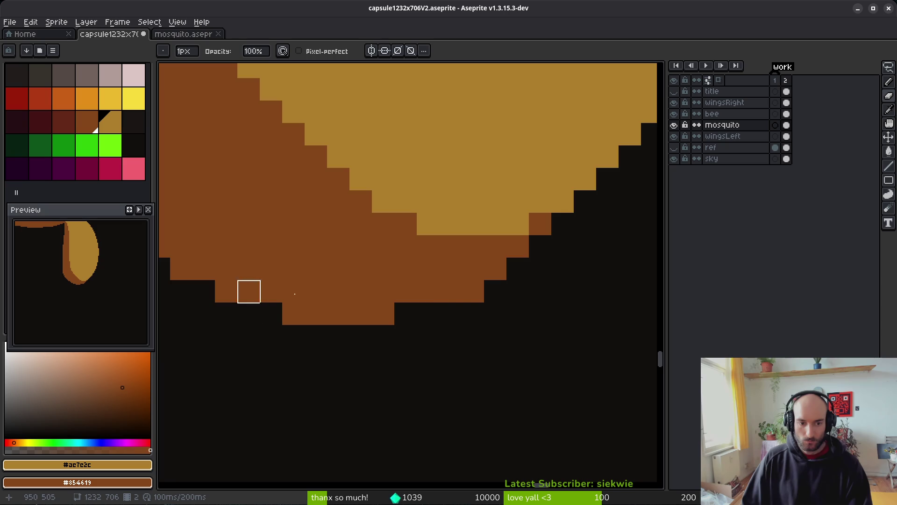
scroll(374, 312, "down", 3)
scroll(291, 297, "up", 2)
Grow the gold fill one step along the bottom edge and add a brown rim pixel
key("b")
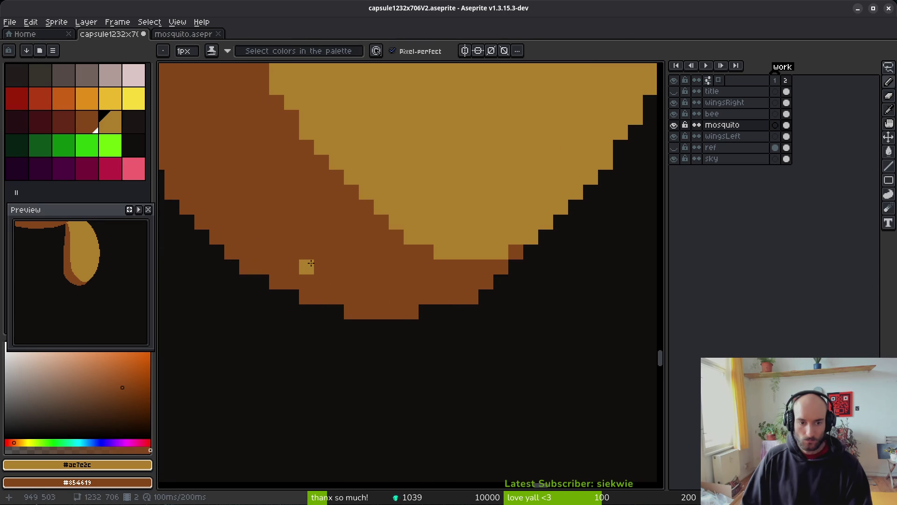
scroll(304, 264, "down", 2)
scroll(345, 284, "up", 2)
left_click_drag(345, 283, 436, 318)
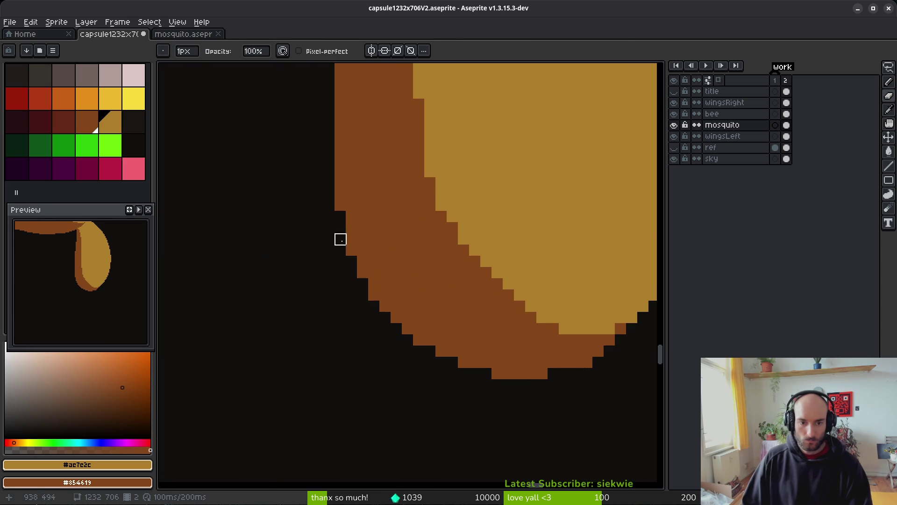
scroll(443, 309, "down", 3)
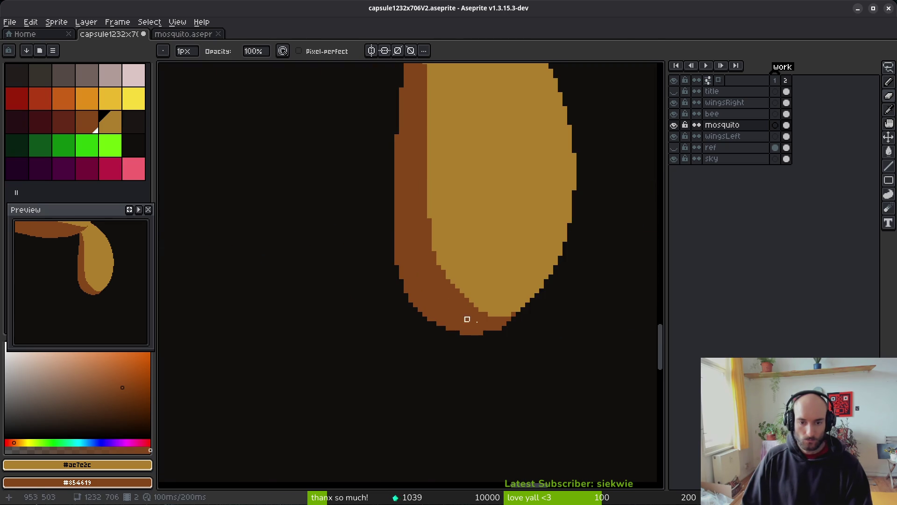
scroll(463, 319, "up", 3)
mouse_move(316, 226)
left_mouse_down()
mouse_move(366, 271)
mouse_move(436, 298)
left_mouse_up()
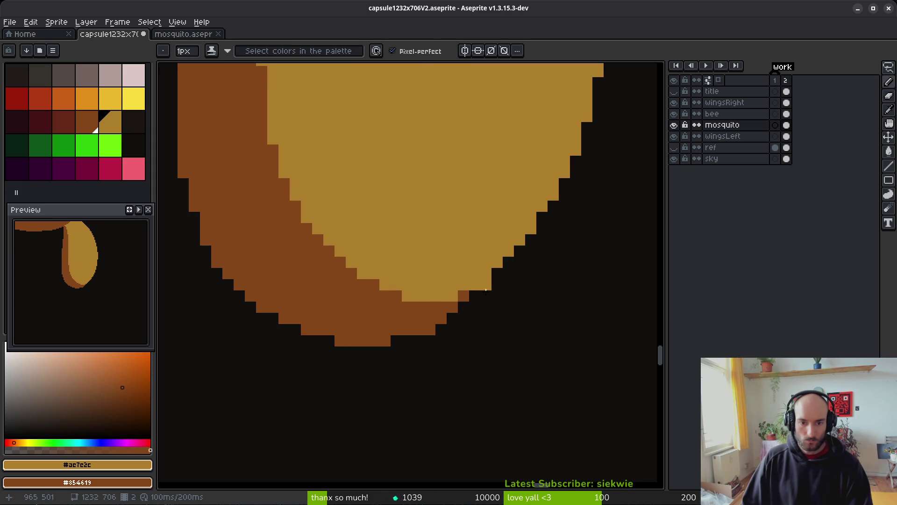
right_click(456, 295)
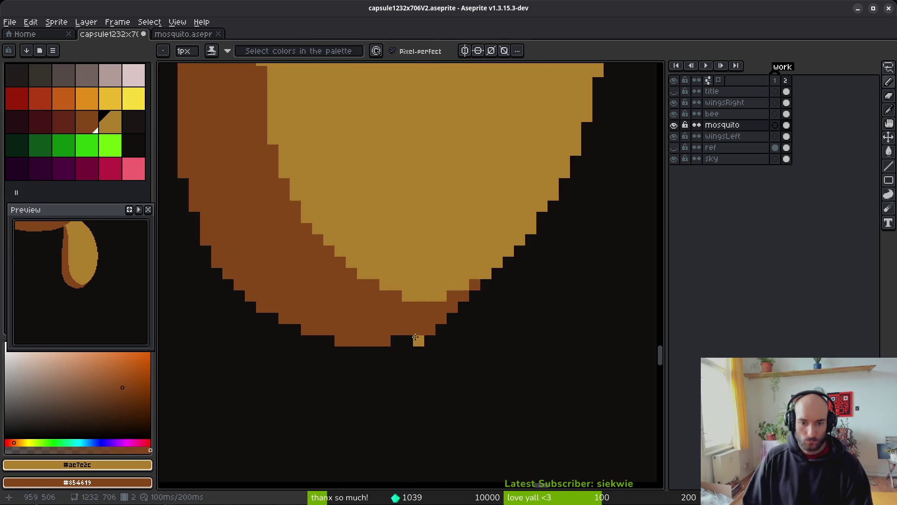
Save the drawing as capsule1232x706V2.aseprite
key("e")
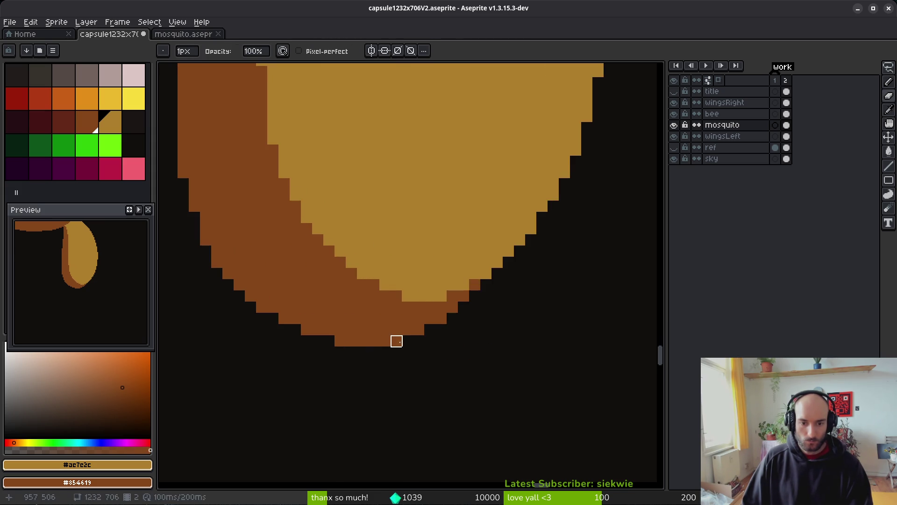
scroll(503, 324, "down", 5)
key("ctrl+s")
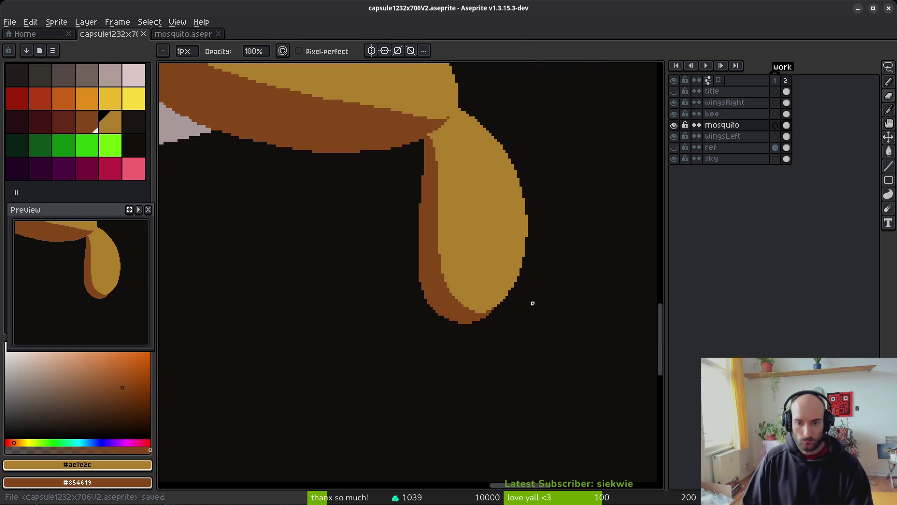
Erase the brown strip running along the teardrop shape's edge
scroll(523, 296, "up", 3)
key("b")
scroll(467, 257, "up", 2)
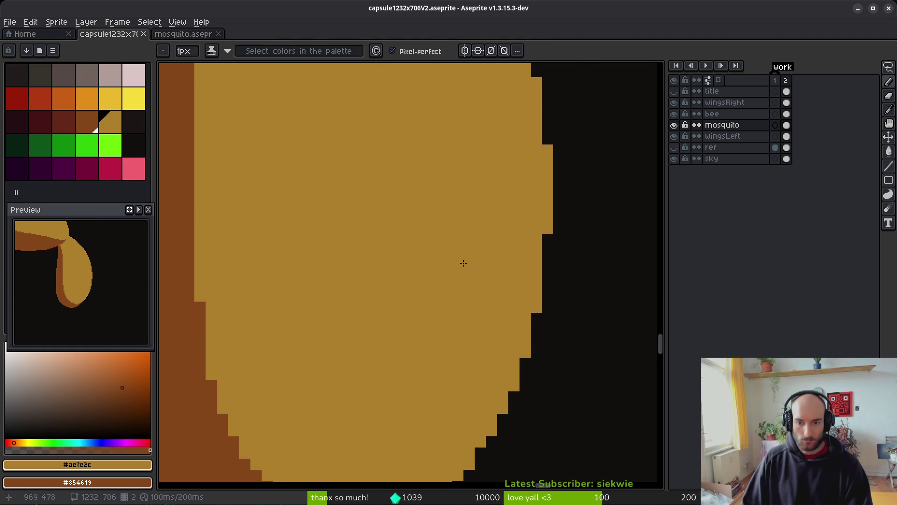
scroll(463, 261, "down", 2)
scroll(510, 306, "up", 2)
scroll(440, 264, "down", 3)
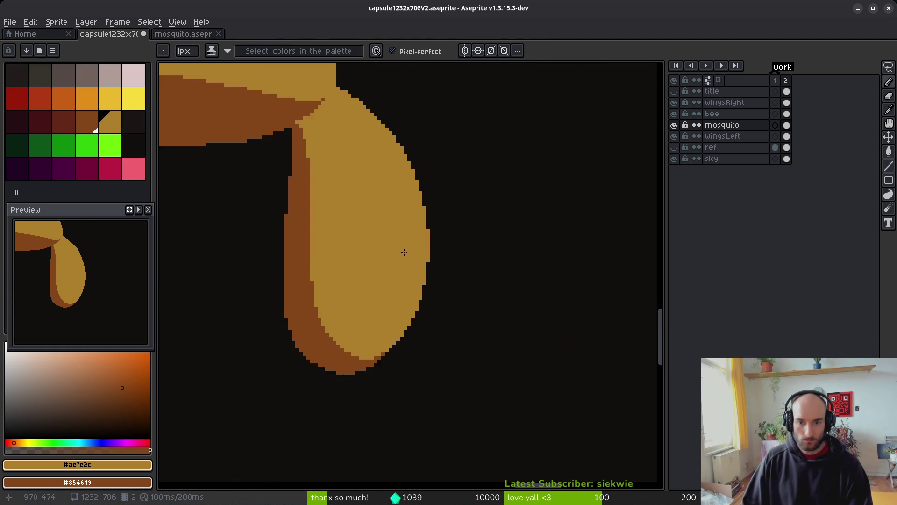
scroll(429, 298, "up", 2)
scroll(439, 220, "up", 5)
key("e")
mouse_move(430, 161)
left_mouse_down()
mouse_move(429, 227)
mouse_move(452, 316)
mouse_move(423, 300)
left_mouse_up()
Redraw single brown pixels along the teardrop's left edge with the Pencil
scroll(457, 222, "down", 1)
scroll(479, 291, "down", 2)
scroll(502, 352, "up", 1)
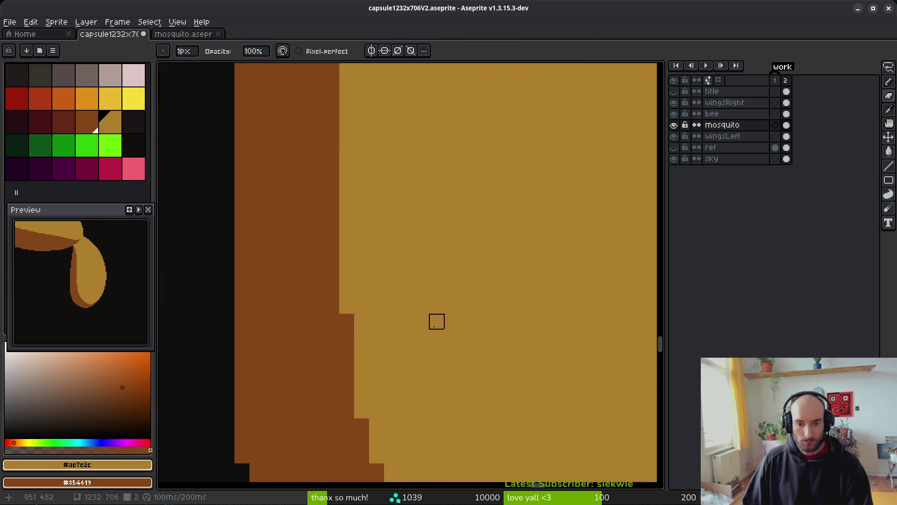
key("b")
scroll(425, 323, "down", 2)
scroll(424, 323, "up", 2)
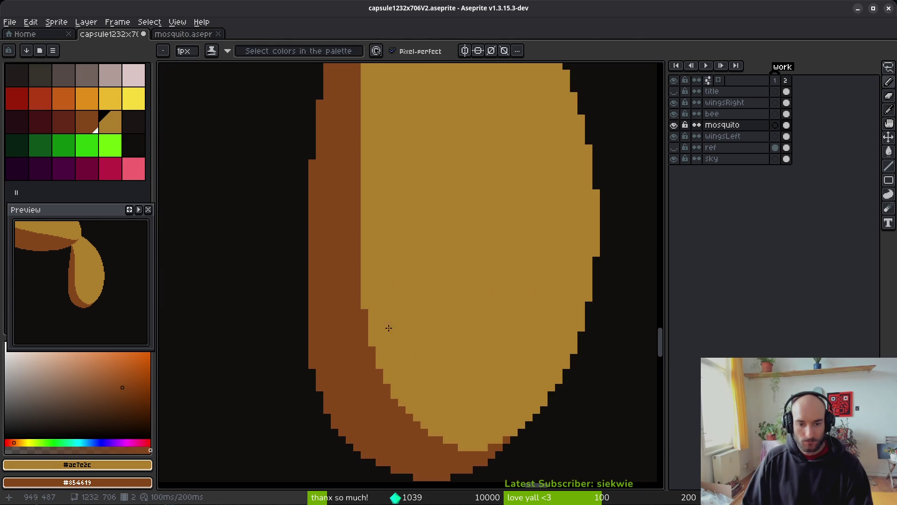
scroll(356, 298, "up", 2)
left_click_drag(360, 302, 361, 311)
scroll(436, 210, "down", 3)
left_click(371, 273)
left_click(386, 318)
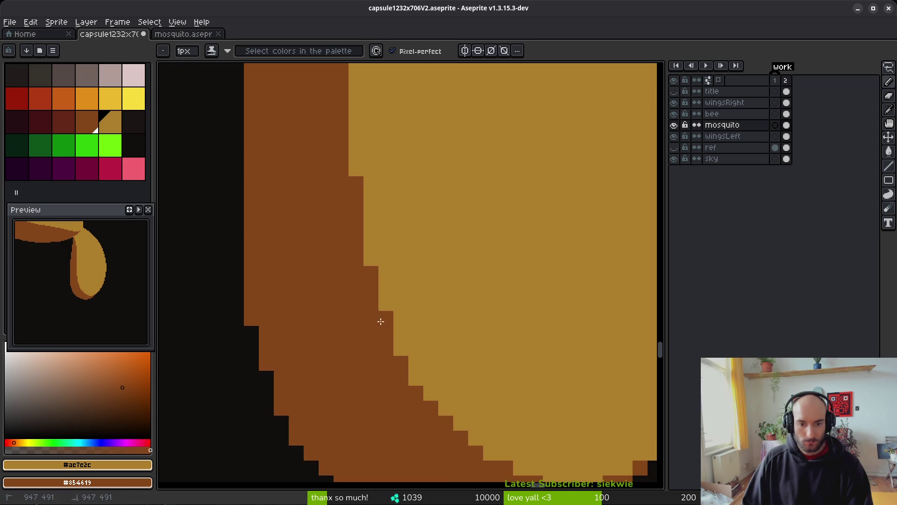
left_click(371, 258)
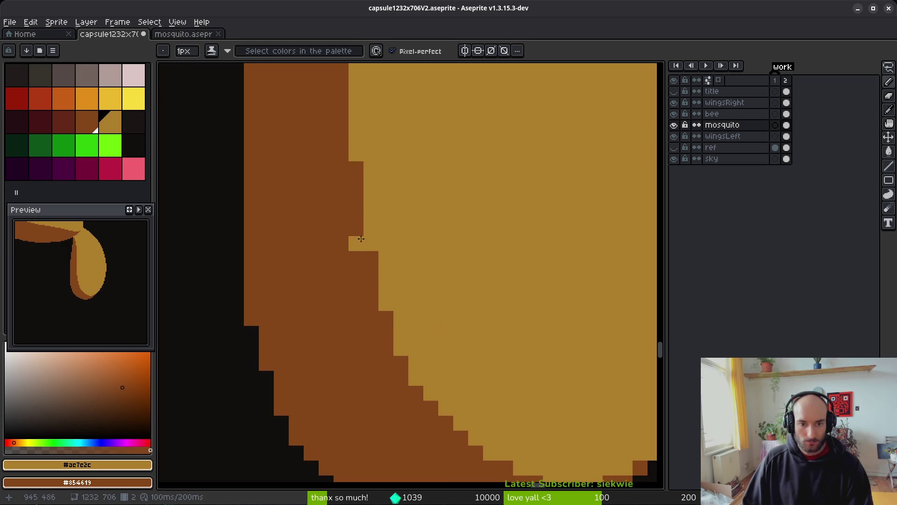
Save, paint a brown diagonal at the teardrop-limb joint, and check the mosquito.aseprite tab
scroll(481, 239, "down", 5)
key("ctrl+s")
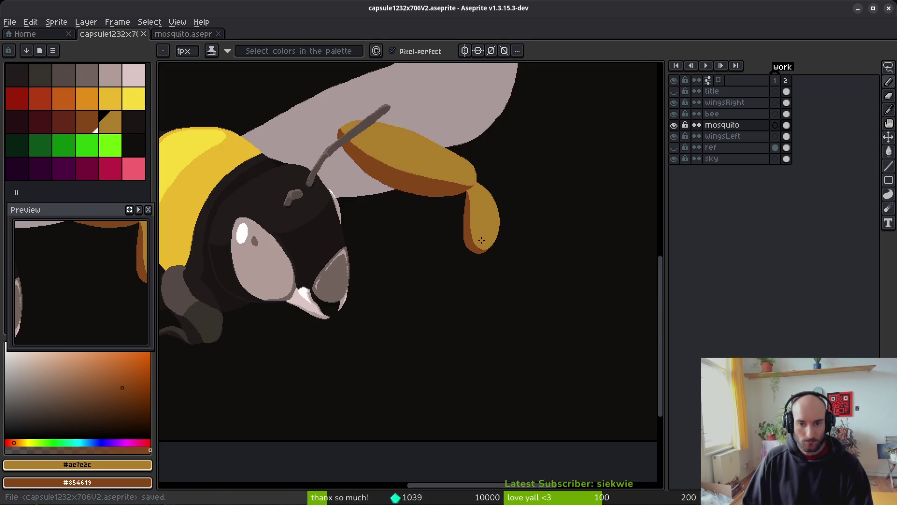
scroll(483, 255, "up", 5)
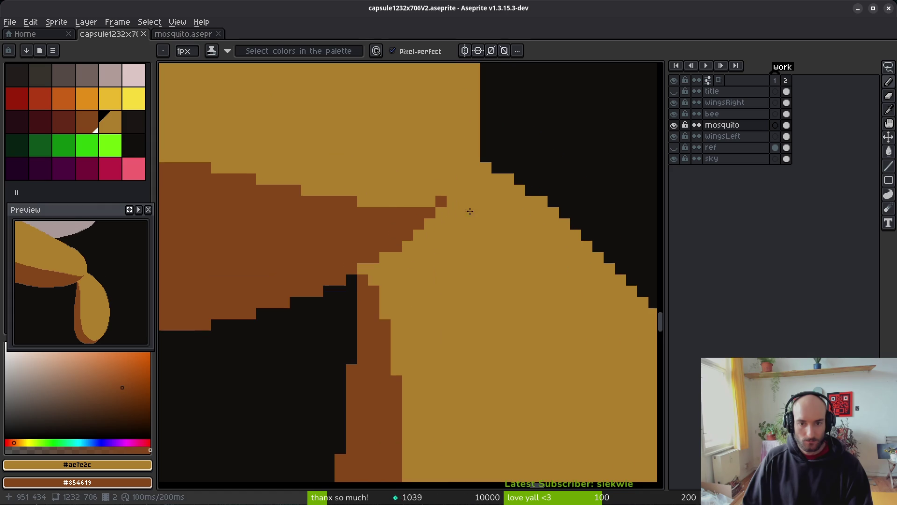
left_click_drag(429, 227, 392, 304)
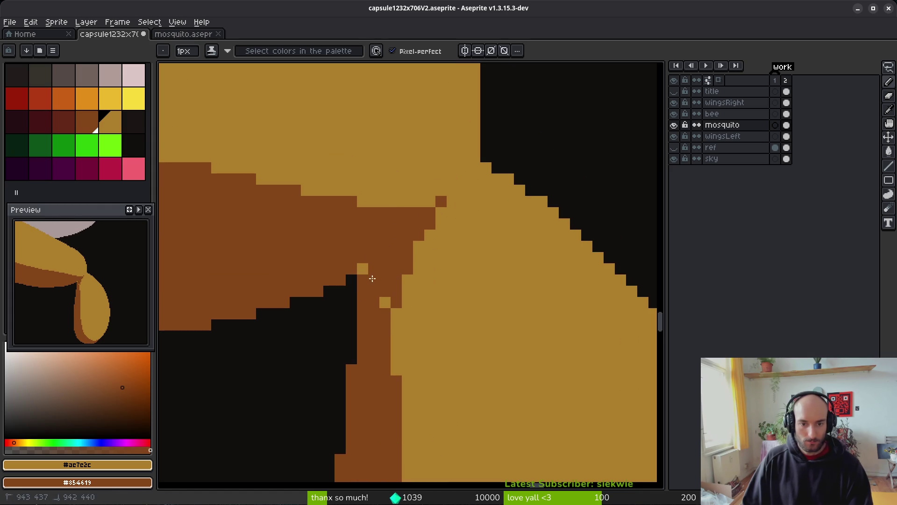
scroll(457, 315, "down", 4)
scroll(449, 312, "down", 3)
scroll(455, 289, "down", 3)
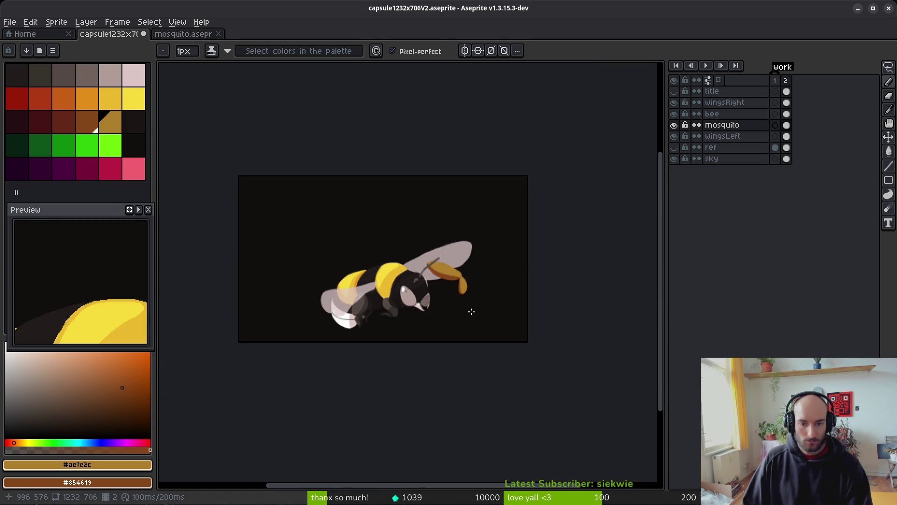
scroll(455, 294, "up", 5)
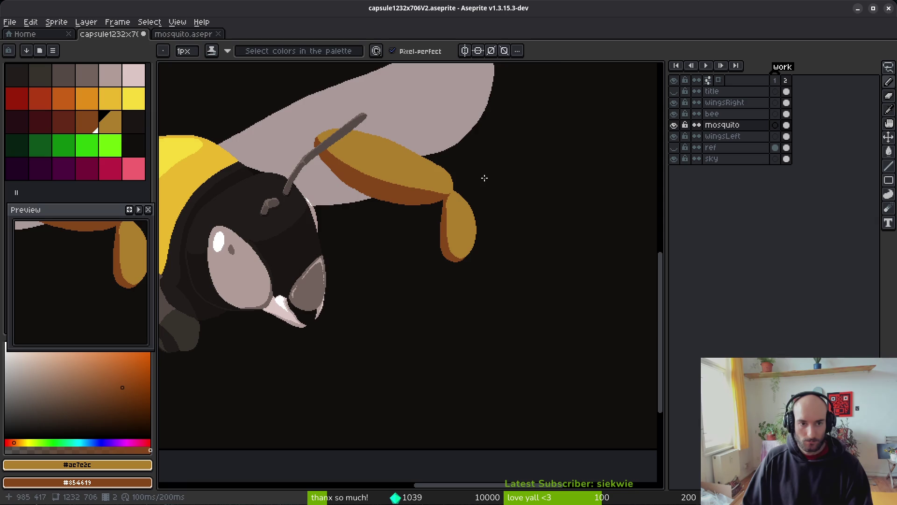
left_click(185, 34)
left_click(112, 34)
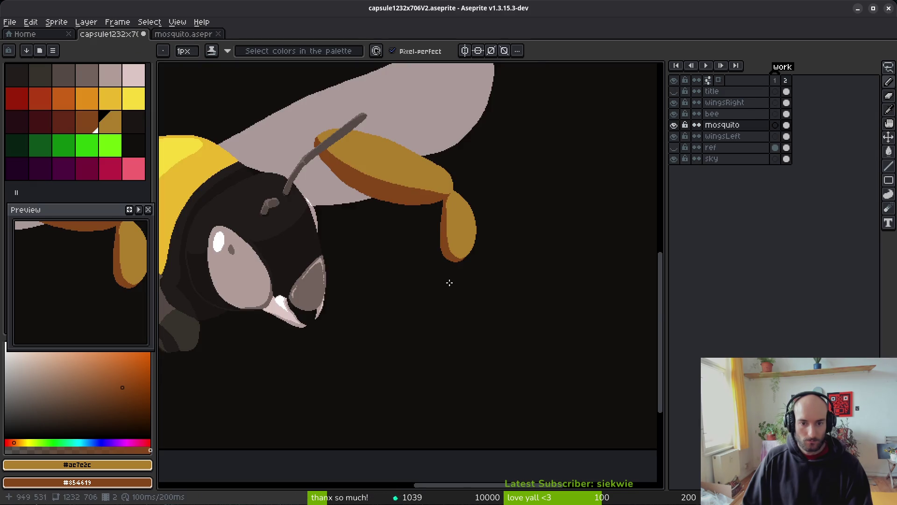
Draw a short brown strand and a yellow ring below the teardrop, then fill it yellow
scroll(449, 282, "up", 5)
left_click_drag(422, 216, 405, 228)
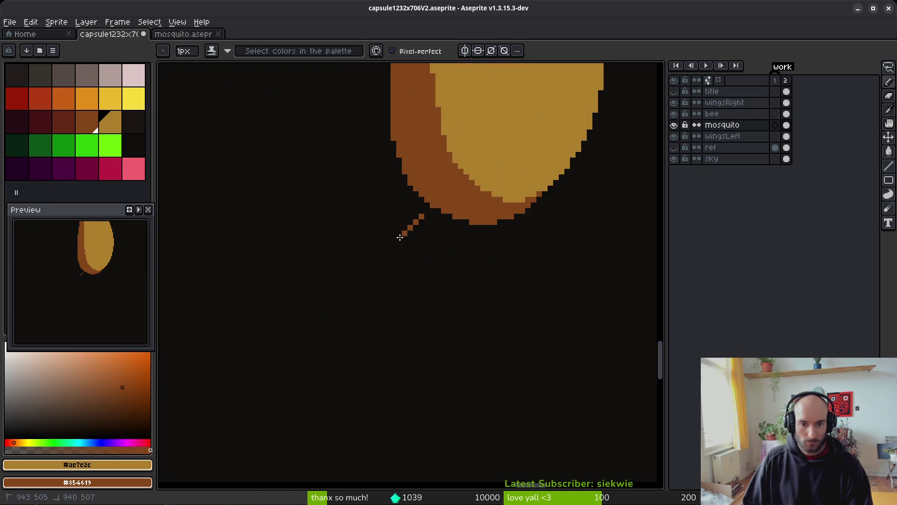
left_click(134, 98)
left_click_drag(457, 243, 414, 263)
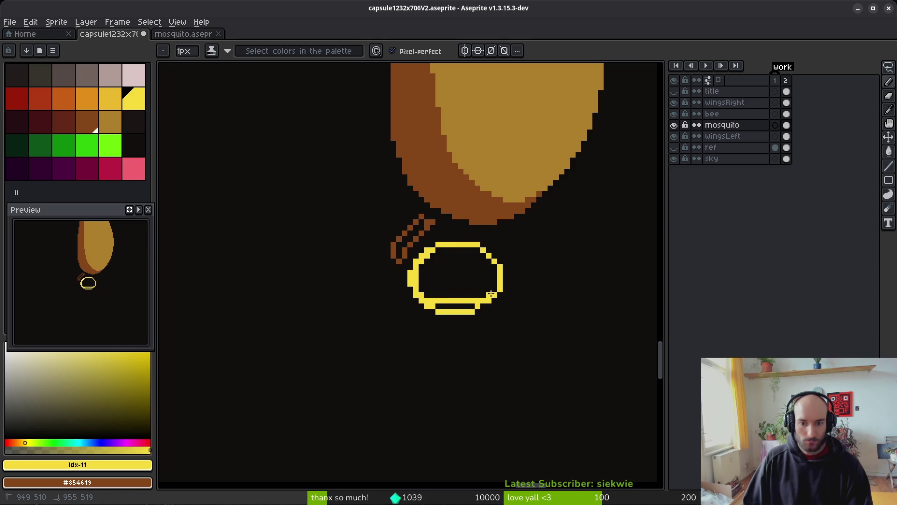
key("g")
left_click(468, 284)
left_click(461, 306)
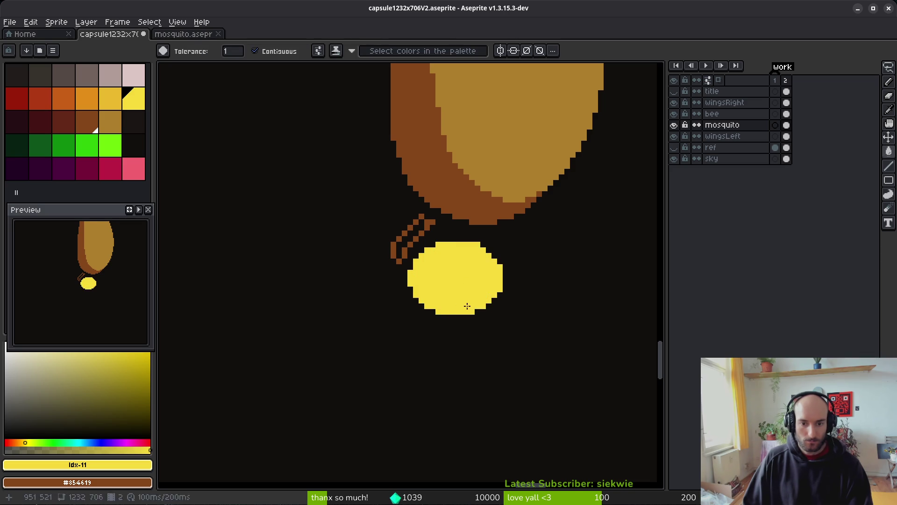
key("b")
Sample the dark brown from the strands and add a brown pixel beside them
scroll(483, 303, "down", 2)
scroll(466, 292, "up", 2)
key("q")
mouse_move(533, 278)
left_mouse_down()
mouse_move(577, 321)
mouse_move(532, 278)
left_mouse_up()
key("ctrl+d")
key("b")
key("alt")
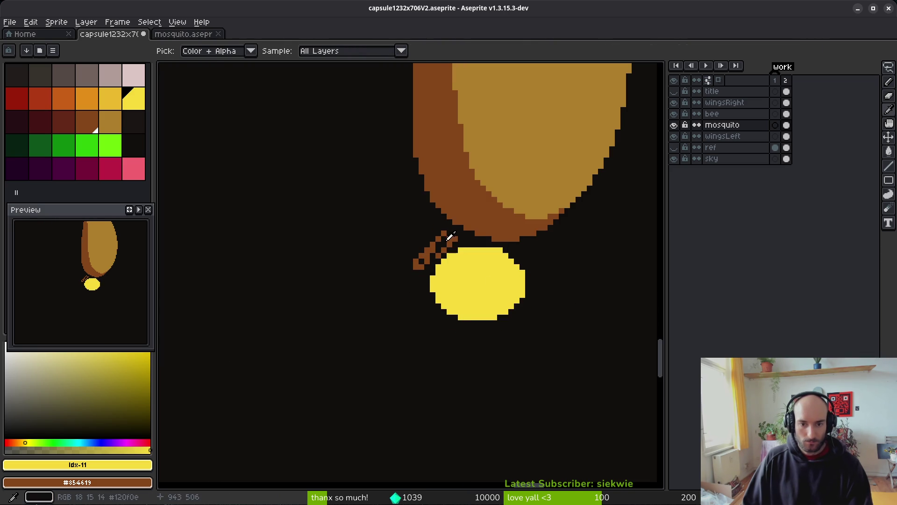
left_click(481, 201)
scroll(478, 261, "up", 2)
left_click(402, 200)
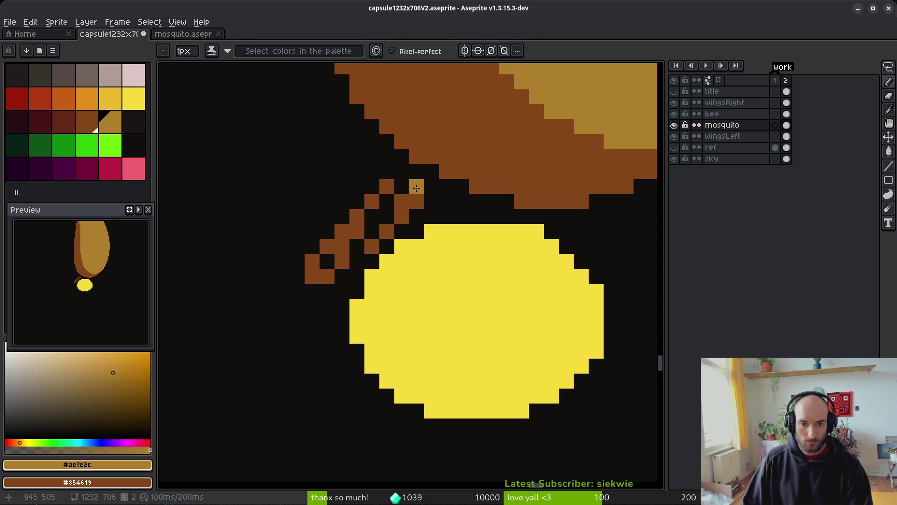
Lasso the yellow blob and nudge it up-left, then one pixel right
key("q")
mouse_move(570, 230)
left_mouse_down()
mouse_move(467, 417)
mouse_move(530, 260)
left_mouse_up()
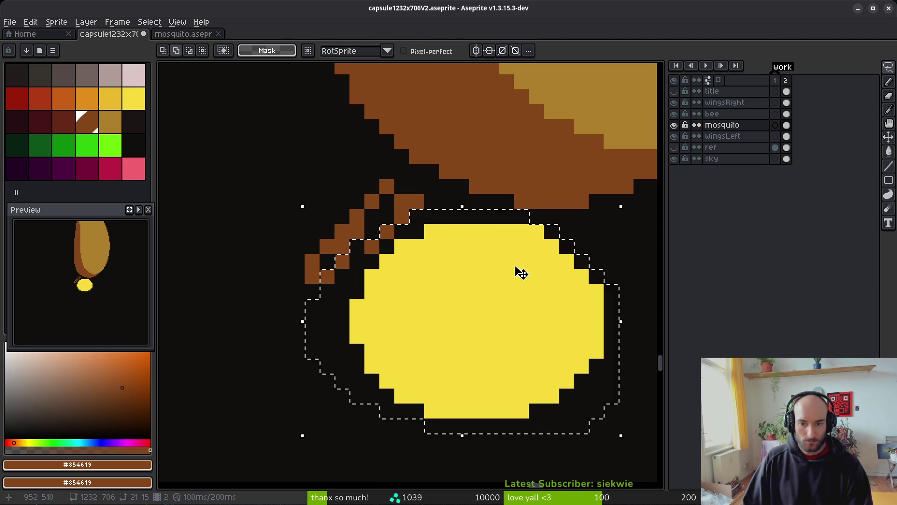
left_click_drag(514, 311, 500, 296)
key("Right")
key("ctrl+d")
key("b")
Fix the brown strand pixels and extend the brown outline around the blob's left side
mouse_move(431, 187)
left_mouse_down()
mouse_move(396, 192)
mouse_move(401, 186)
left_mouse_up()
key("e")
left_click(387, 201, "alt")
left_click(411, 195, "alt")
left_click(387, 202)
left_click_drag(323, 313, 357, 353)
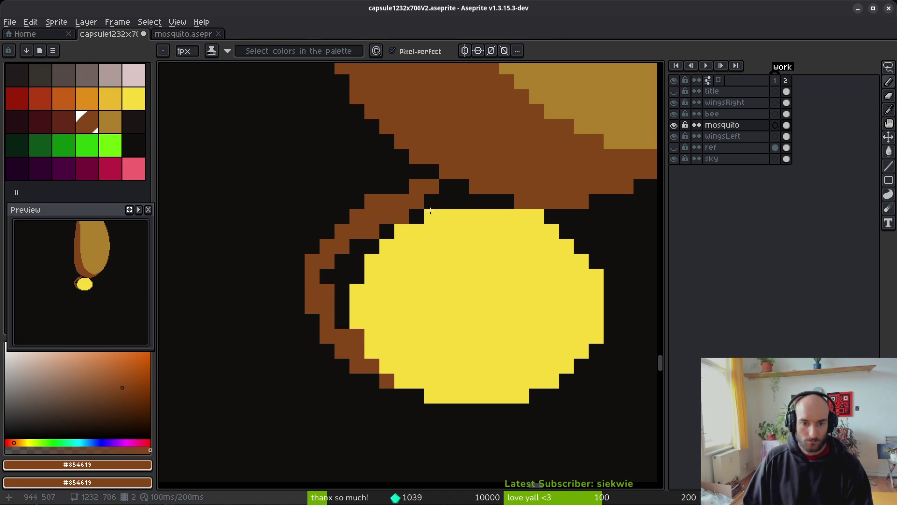
Bucket-fill the black gaps in the outline brown and tidy stray outline pixels
key("g")
left_click(453, 199)
left_click(349, 277)
left_click(394, 228)
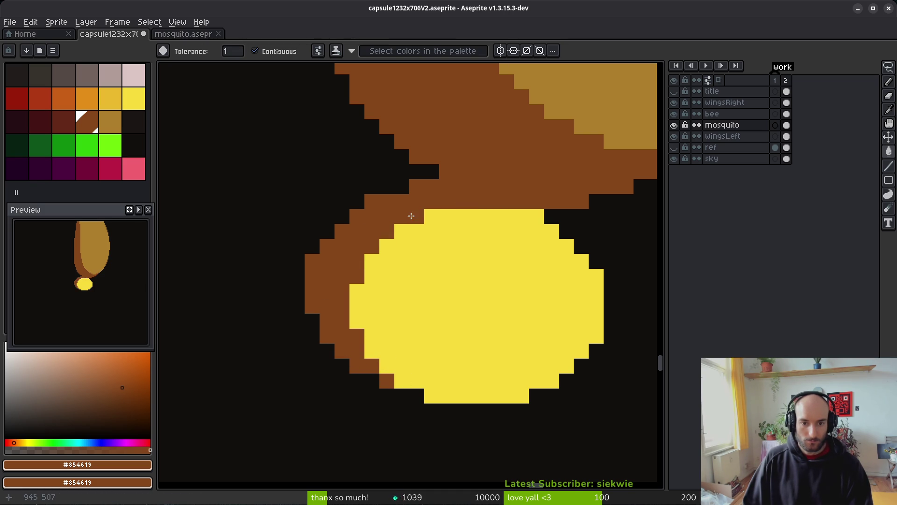
key("e")
left_click(371, 201)
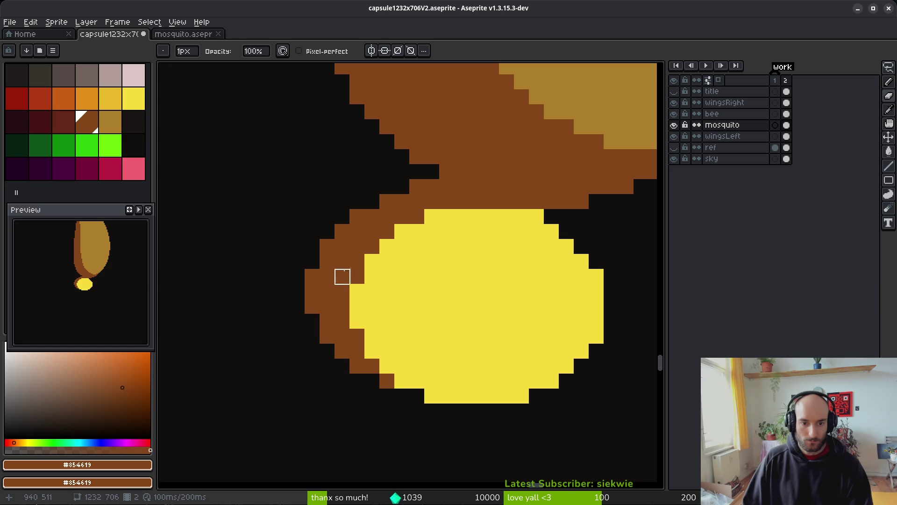
key("f")
left_click(399, 186)
left_click(432, 171)
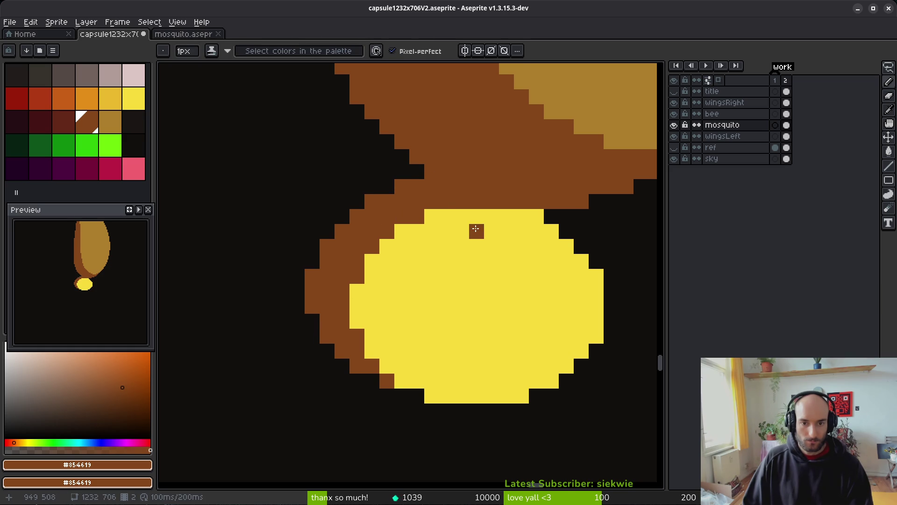
Paint the notches at the blob's upper right and a brown column along its right side
scroll(534, 256, "down", 2)
scroll(503, 196, "up", 2)
left_click(490, 169)
left_click_drag(493, 180, 465, 165)
left_click(508, 150)
left_click(508, 196)
left_click(509, 211)
left_click_drag(523, 226, 524, 271)
scroll(563, 273, "down", 6)
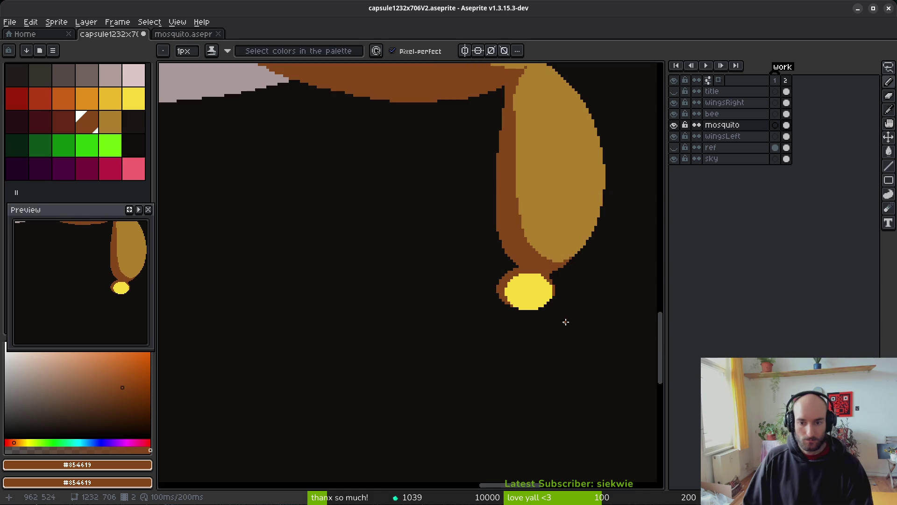
Using the dark red swatch, draw a thin diagonal proboscis down-left from the yellow blob
scroll(570, 294, "up", 3)
scroll(557, 297, "down", 1)
scroll(431, 275, "right", 3)
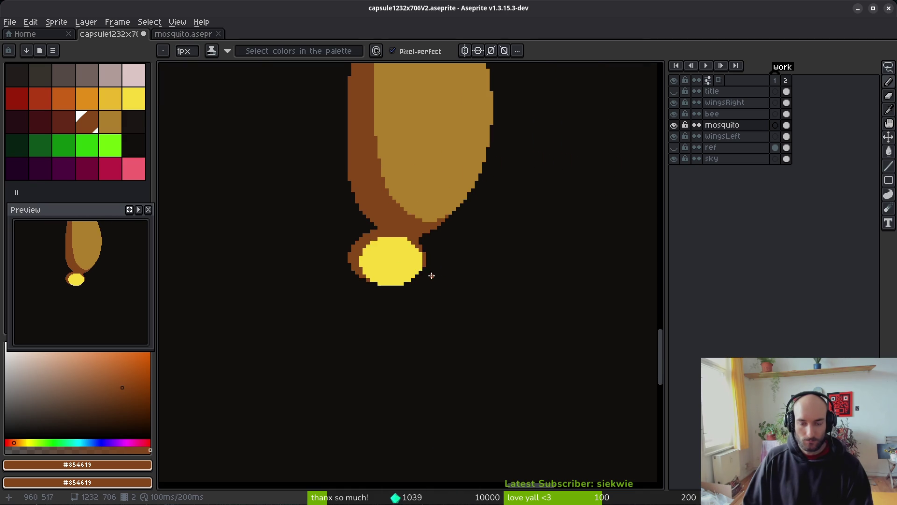
scroll(361, 282, "down", 3)
left_click(64, 129)
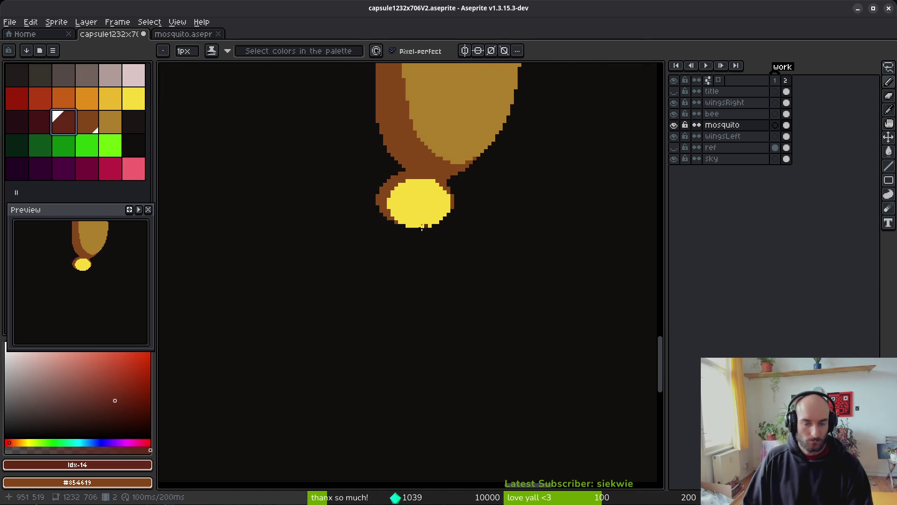
scroll(376, 228, "up", 1)
scroll(347, 229, "left", 3)
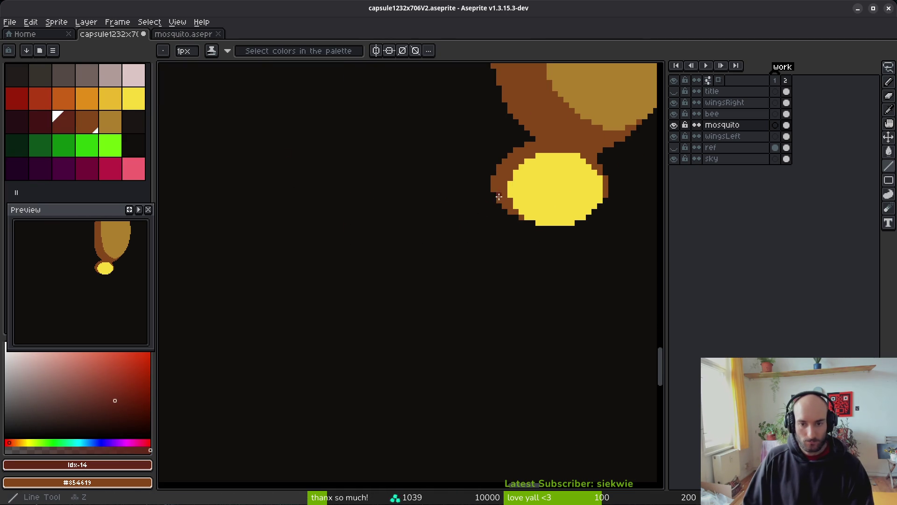
mouse_move(492, 198)
left_mouse_down()
mouse_move(307, 291)
mouse_move(324, 295)
mouse_move(297, 295)
mouse_move(502, 214)
left_mouse_up()
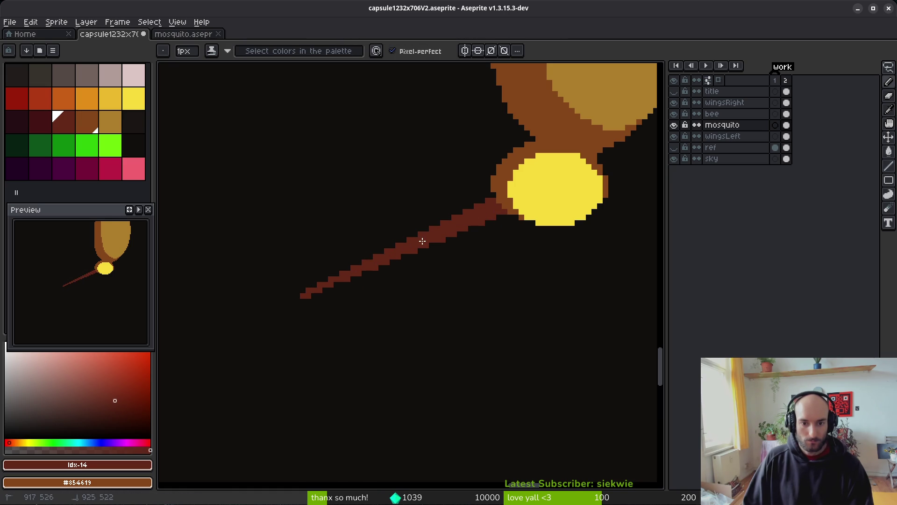
scroll(514, 282, "down", 10)
scroll(505, 304, "down", 2)
scroll(514, 305, "right", 2)
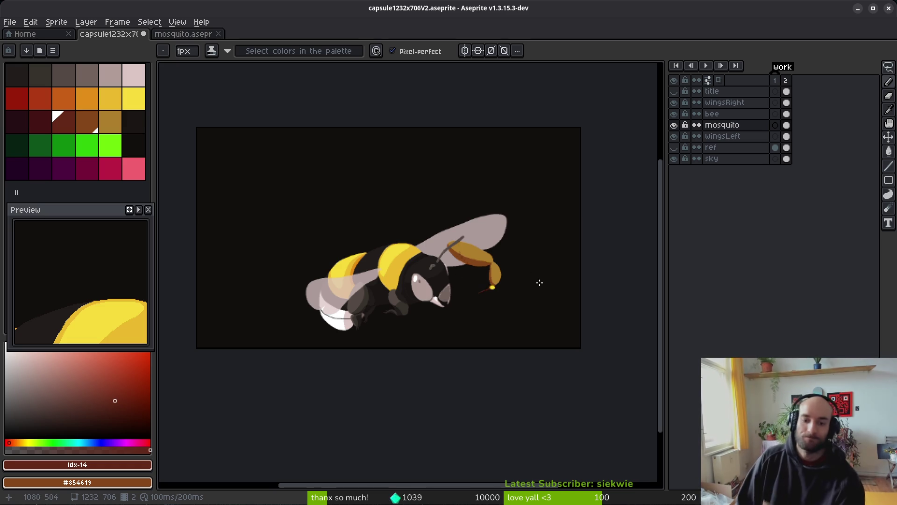
scroll(483, 291, "up", 5)
scroll(484, 290, "down", 1)
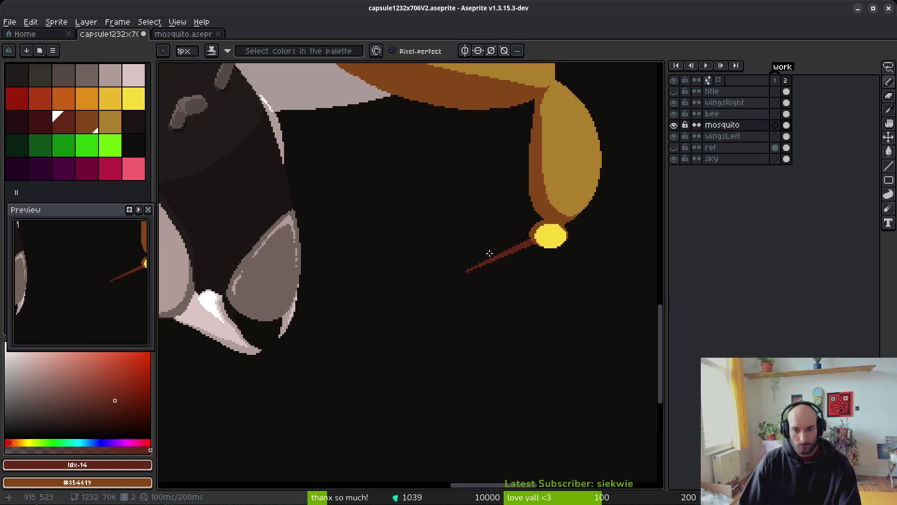
scroll(486, 254, "up", 3)
key("l")
mouse_move(468, 268)
left_mouse_down()
mouse_move(520, 212)
mouse_move(286, 331)
mouse_move(220, 347)
left_mouse_up()
key("ctrl+t")
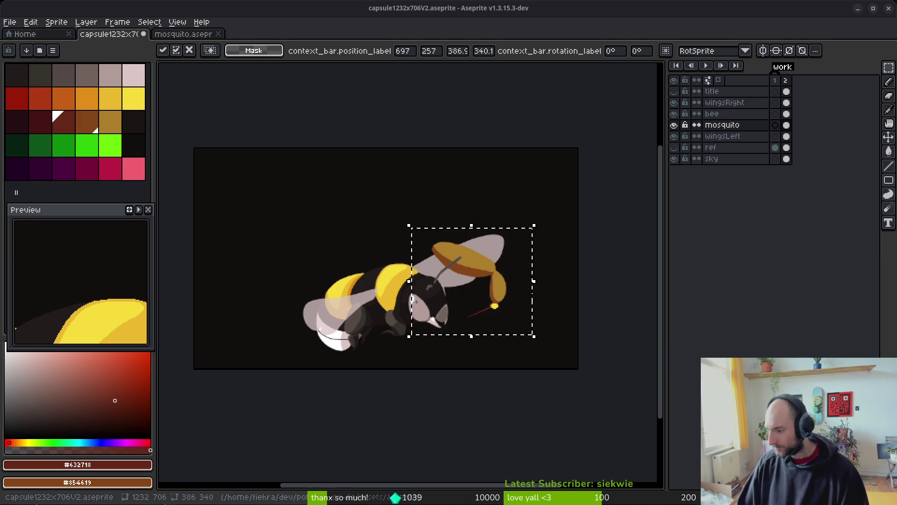
key("XF86AudioLowerVolume")
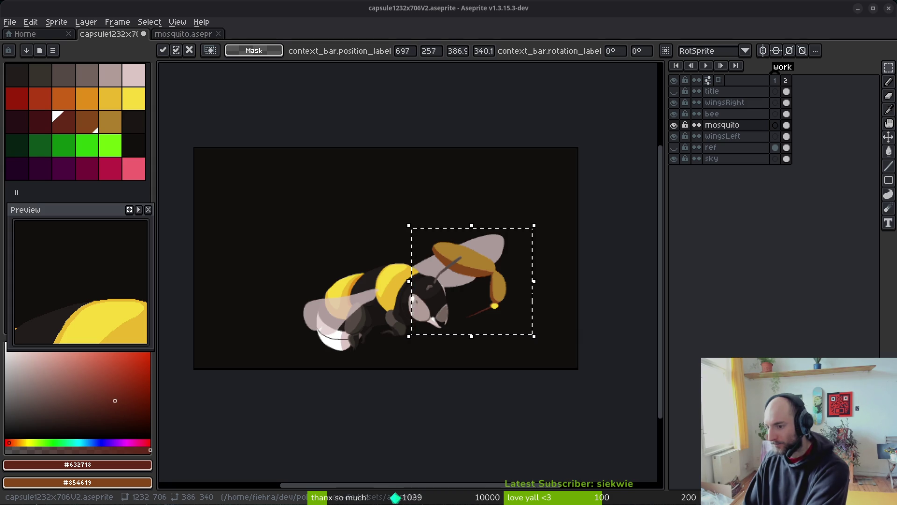
scroll(511, 355, "down", 1)
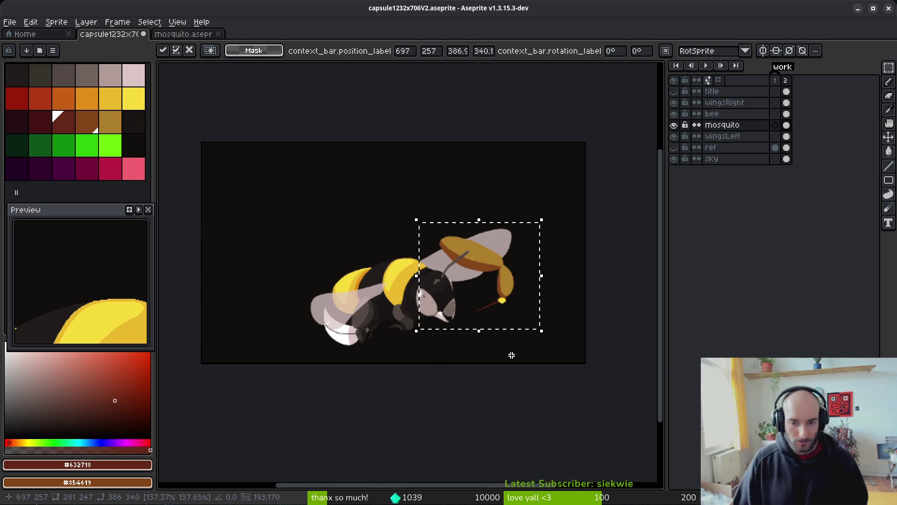
Retrace the rim's lower edge and corner in dark brown #854619 with the Pencil
scroll(489, 299, "up", 5)
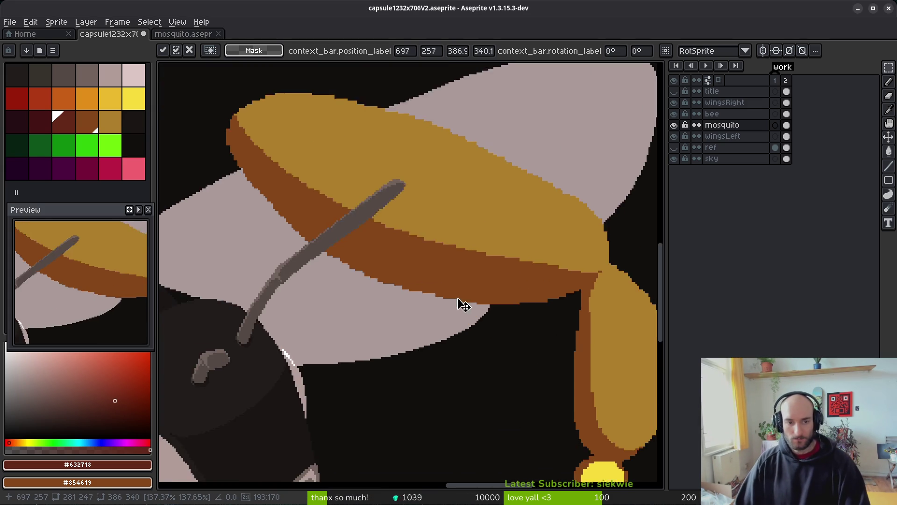
left_click(87, 122)
key("b")
scroll(269, 148, "up", 2)
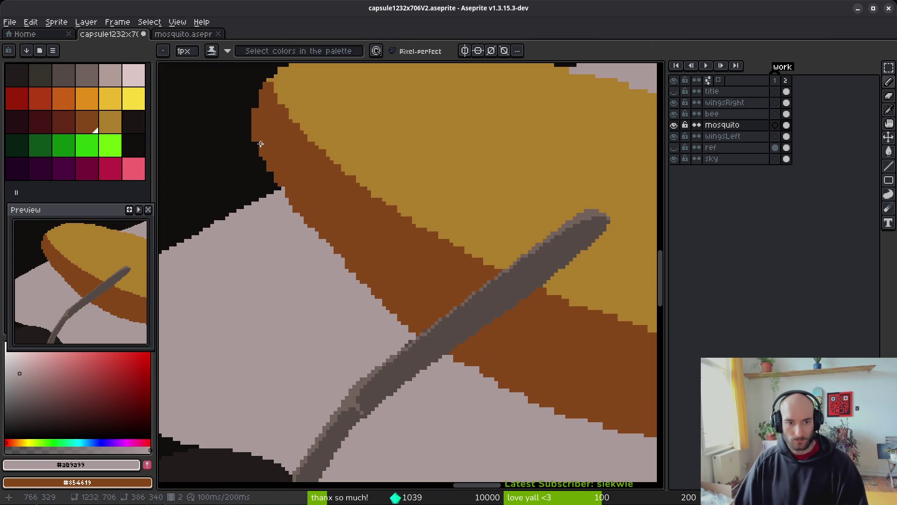
mouse_move(256, 140)
left_mouse_down()
mouse_move(268, 174)
mouse_move(319, 239)
mouse_move(397, 318)
left_mouse_up()
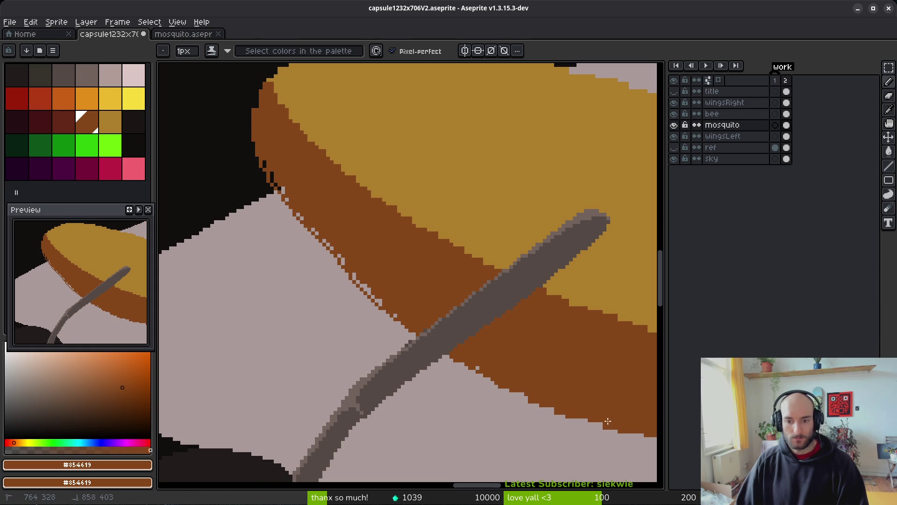
left_click(266, 164)
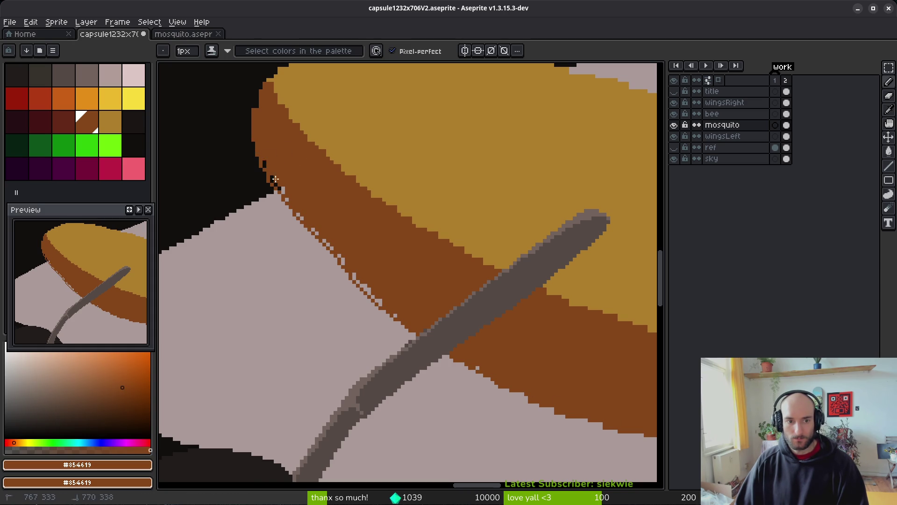
mouse_move(263, 172)
left_mouse_down()
mouse_move(264, 165)
mouse_move(328, 258)
mouse_move(415, 336)
mouse_move(484, 382)
mouse_move(545, 407)
left_mouse_up()
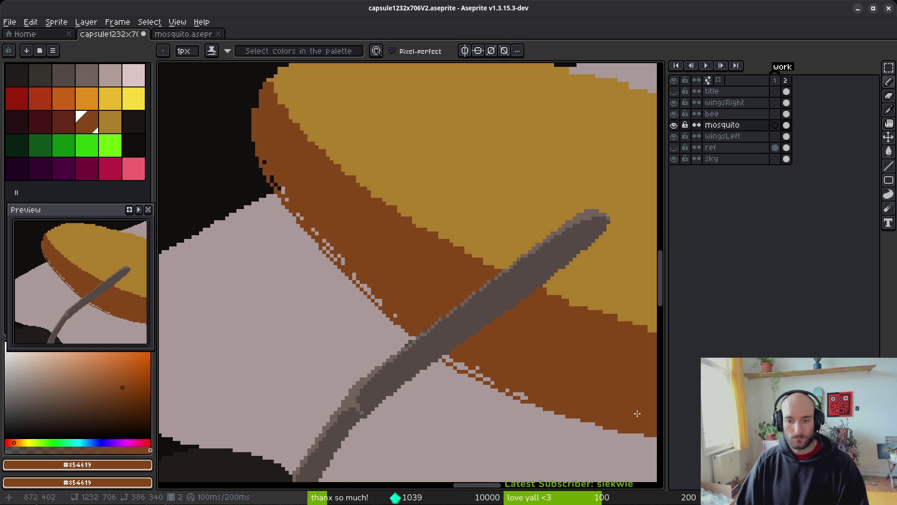
scroll(402, 296, "up", 3)
mouse_move(322, 324)
left_mouse_down()
mouse_move(590, 370)
mouse_move(495, 332)
left_mouse_up()
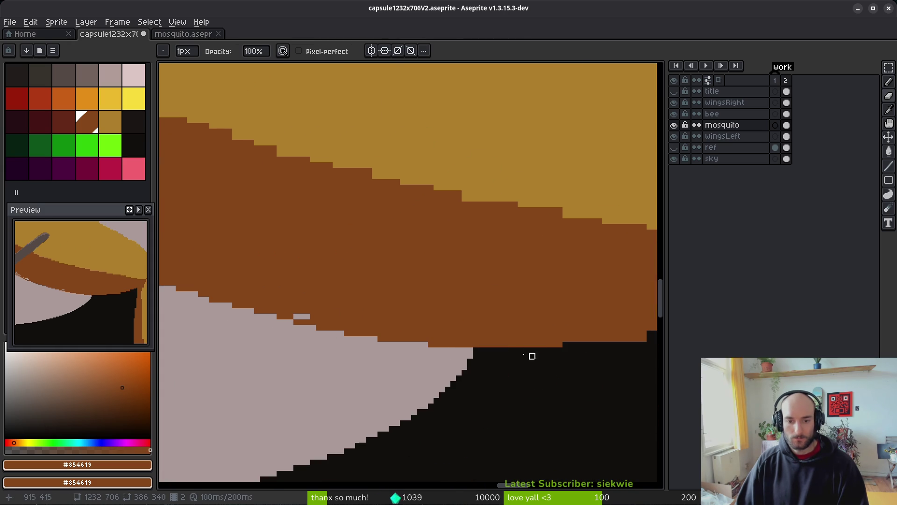
Flood-fill stray light pixels along the middle of the brown rim
left_click(302, 316)
scroll(501, 330, "down", 3)
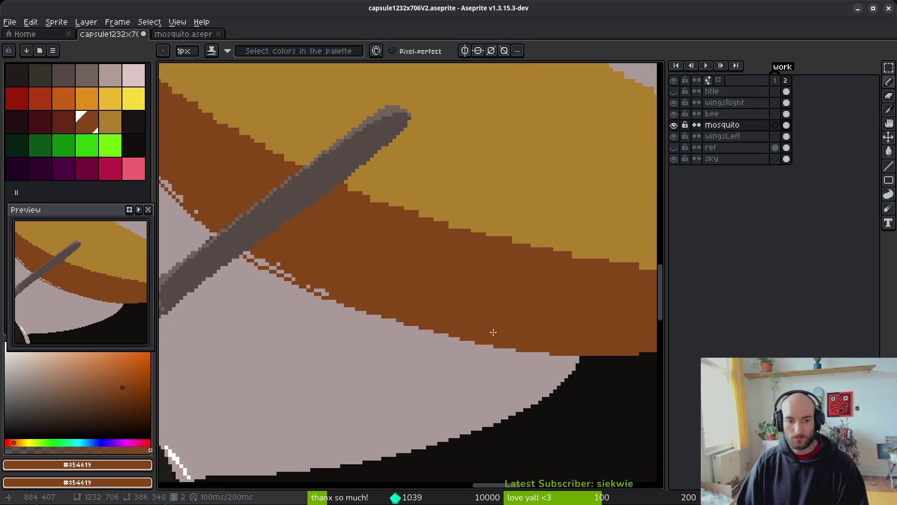
scroll(427, 301, "up", 3)
key("g")
left_click(426, 303)
left_click(334, 257)
left_click(362, 270)
left_click(351, 266)
left_click(359, 260)
left_click(376, 277)
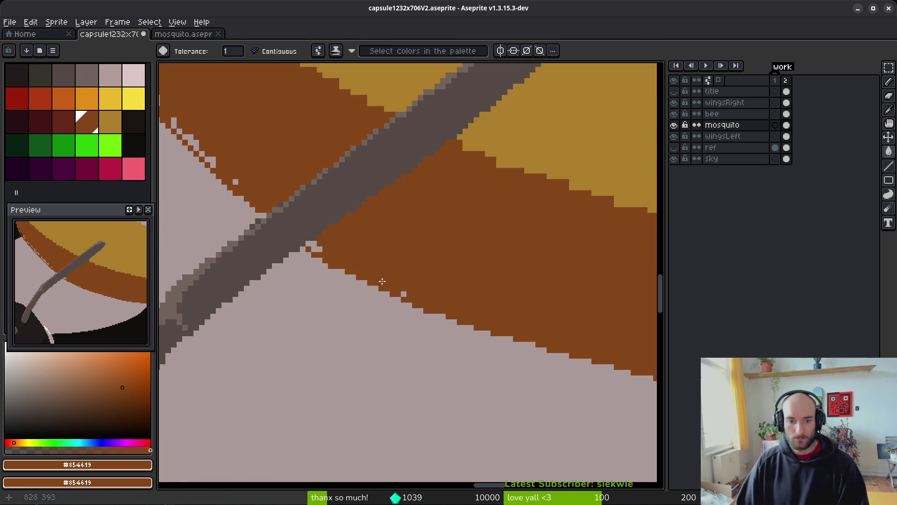
Fill stray light pixels along the rim's upper-left and lower-left edges
left_click_drag(339, 259, 439, 299)
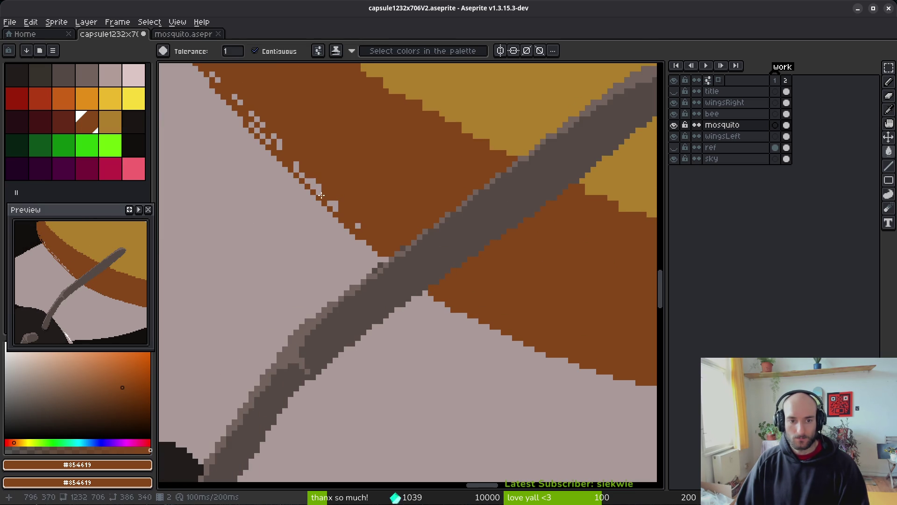
left_click(335, 206)
left_click(324, 200)
left_click(357, 226)
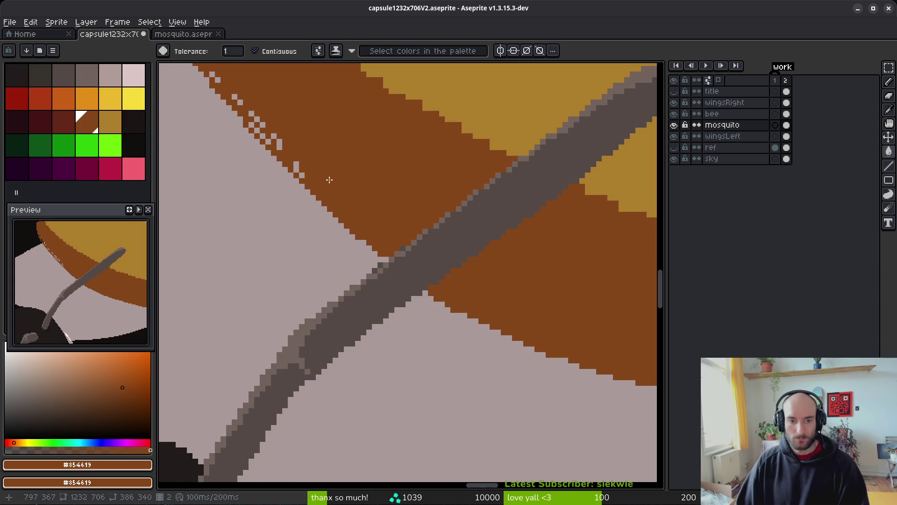
left_click_drag(332, 180, 519, 329)
left_click(424, 240)
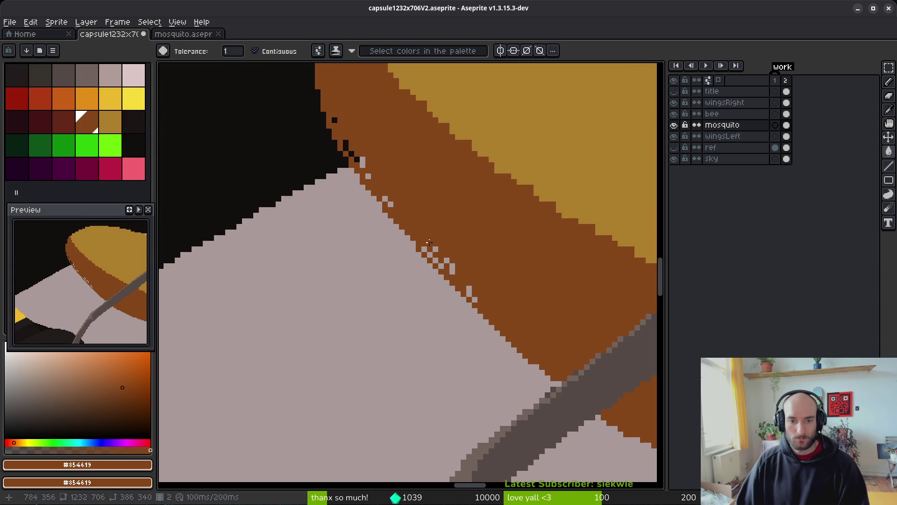
left_click(450, 266)
left_click(424, 249)
left_click(430, 255)
left_click(436, 260)
left_click(469, 291)
left_click(473, 298)
Fill the remaining stray pixels at the rim's outer edge, undoing an accidental background fill
left_click(390, 204)
left_click(385, 198)
left_click(362, 162)
left_click(368, 176)
left_click(352, 153)
left_click(346, 142)
left_click(347, 146)
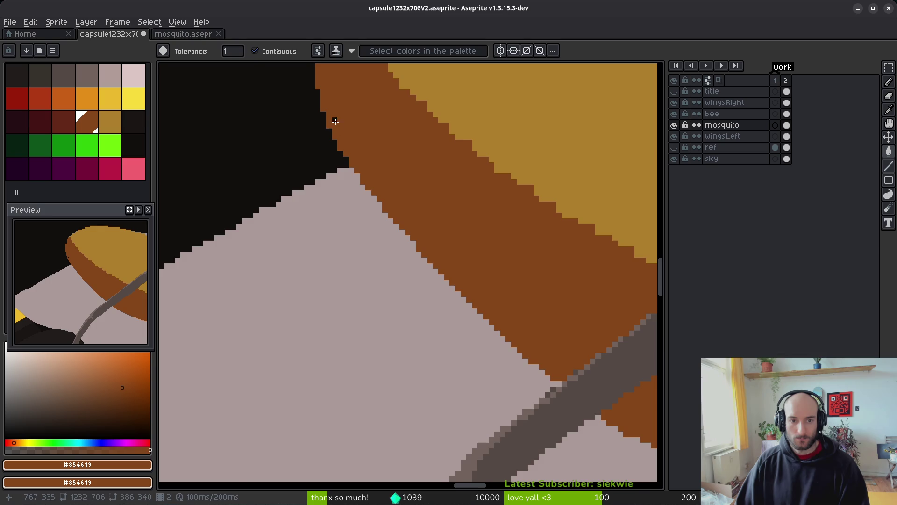
scroll(401, 187, "down", 2)
scroll(386, 137, "up", 2)
key("g")
left_click(375, 118)
left_click(378, 213)
key("ctrl+z")
Eyedrop the mosquito's tan body colour and paint a tan pixel on the body's edge
key("b")
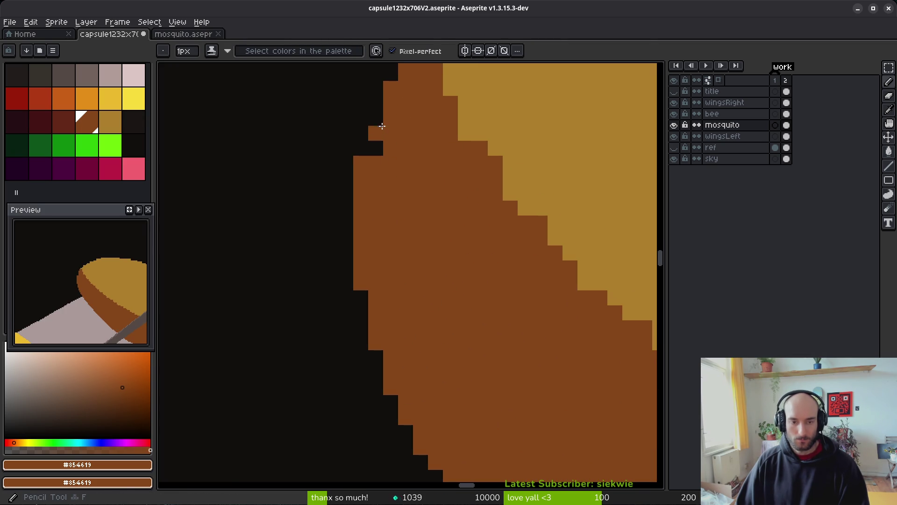
scroll(393, 191, "down", 3)
scroll(397, 180, "up", 2)
key("e")
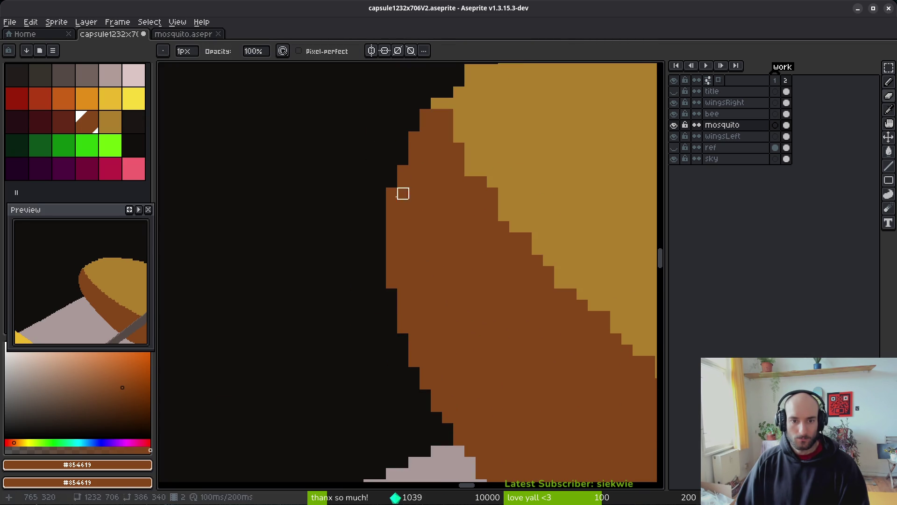
left_click_drag(391, 156, 421, 252)
key("b")
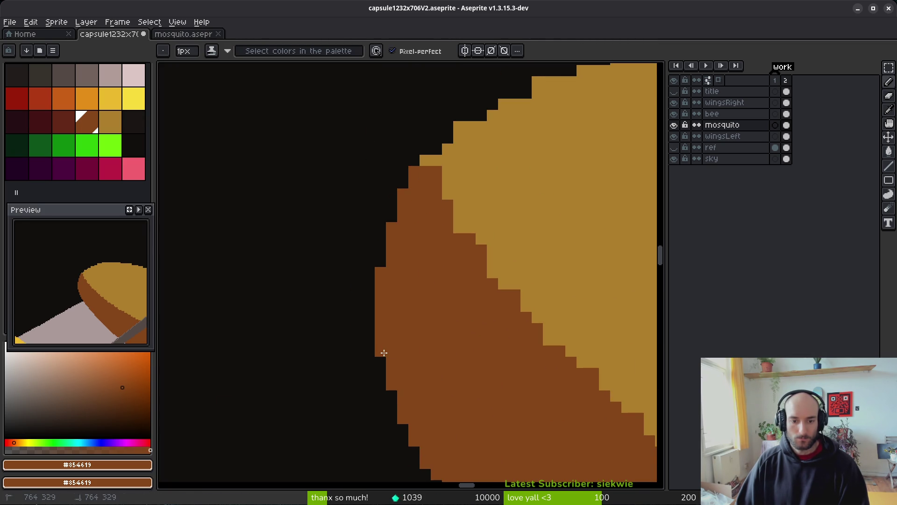
scroll(425, 321, "up", 2)
left_click(444, 248, "alt")
left_click(426, 206)
Smooth the tan edge by filling a black step and erasing a stray pixel
scroll(423, 174, "right", 1)
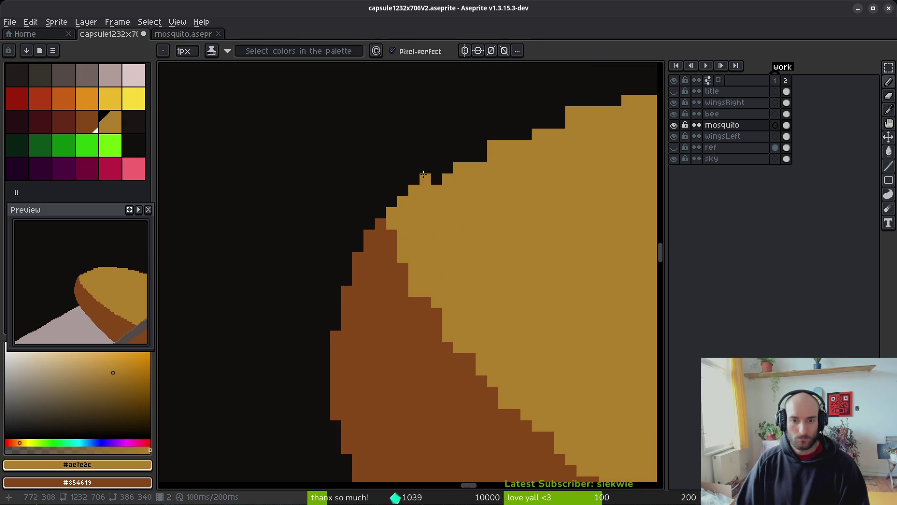
scroll(476, 157, "up", 2)
scroll(476, 157, "right", 1)
left_click(478, 177)
left_click(512, 166)
scroll(502, 224, "right", 2)
scroll(503, 225, "up", 1)
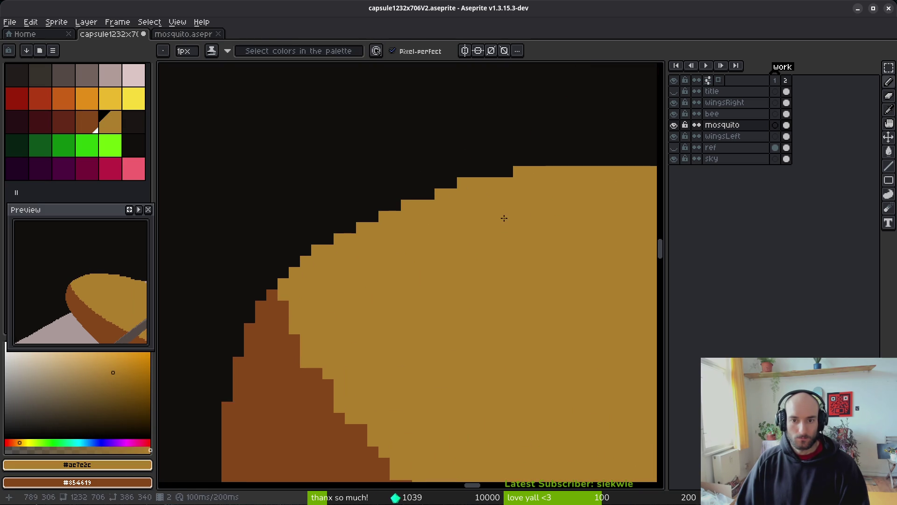
key("e")
left_click(463, 183)
Deselect and save capsule1232x706V2.aseprite
scroll(531, 264, "down", 4)
key("f")
scroll(467, 266, "down", 4)
key("ctrl+d")
key("ctrl+s")
left_click_drag(507, 313, 524, 325)
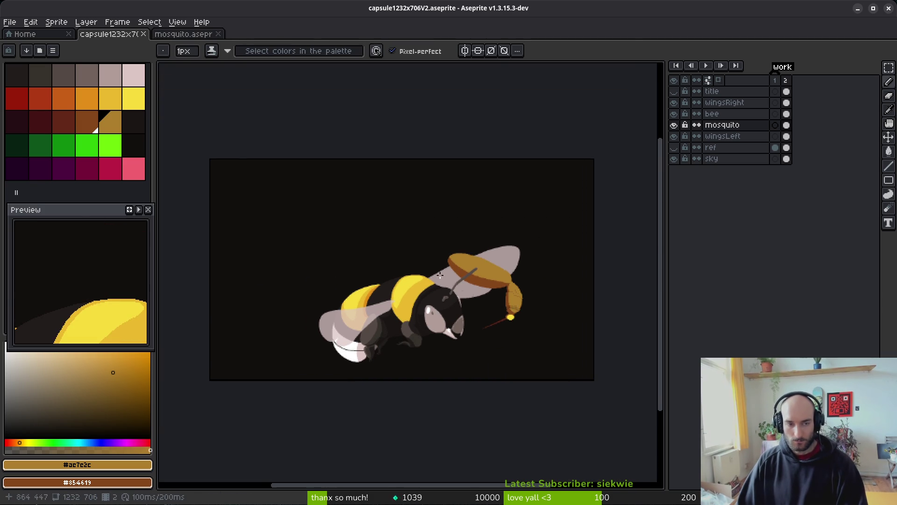
Add a new layer above mosquito and name it vfx
key("shift+n")
double_click(716, 129)
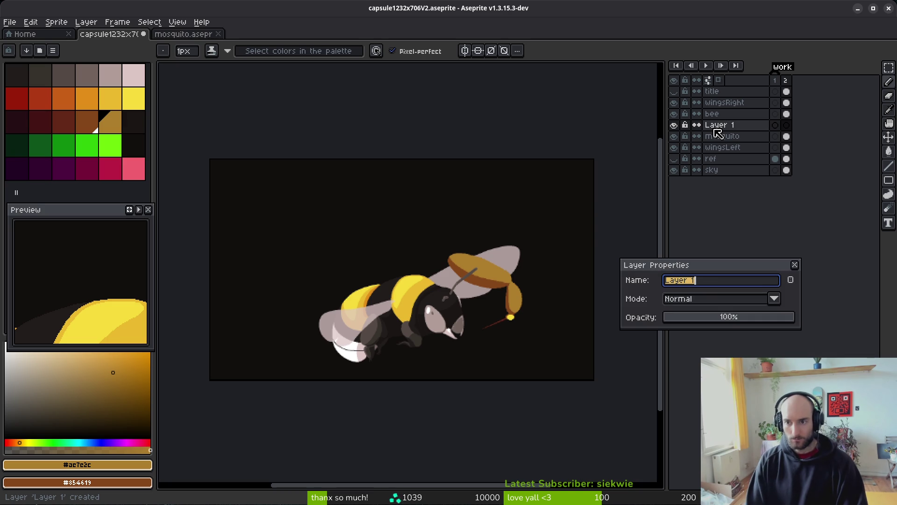
type("vfx")
key("Return")
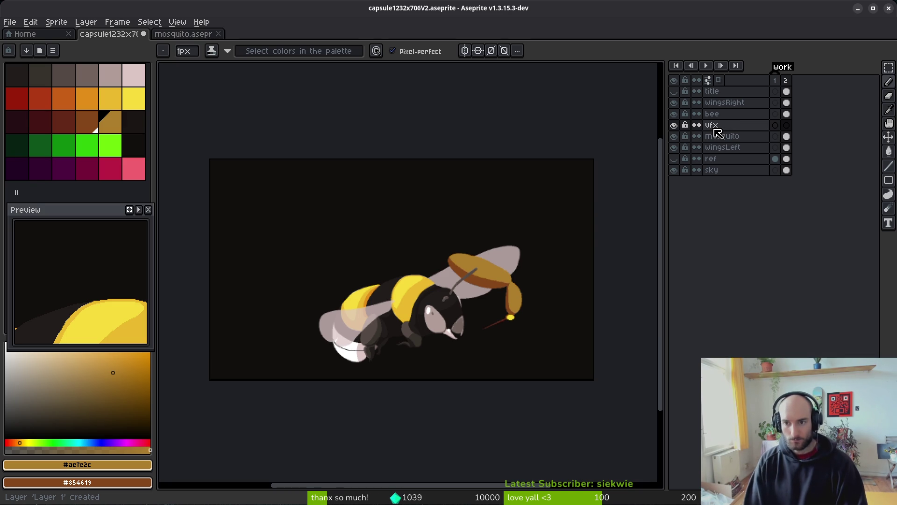
Sketch and then undo dark red strokes over the right wing, and go to the Home screen
left_click(17, 98)
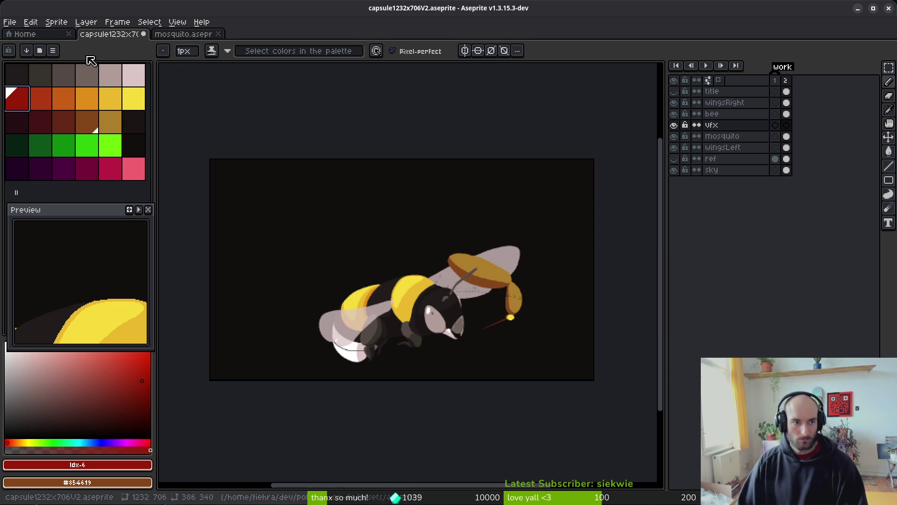
left_click(52, 50)
left_click(143, 212)
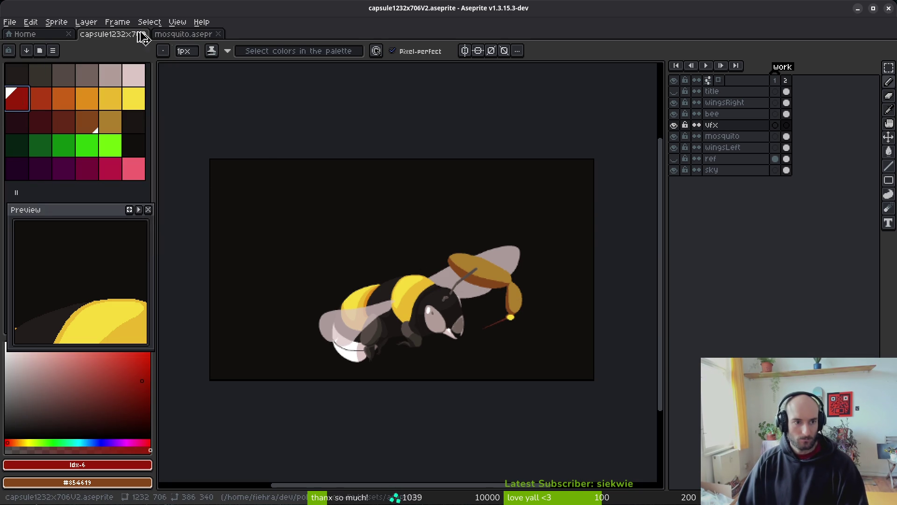
scroll(491, 275, "up", 3)
mouse_move(547, 283)
left_mouse_down()
mouse_move(486, 320)
mouse_move(514, 154)
left_mouse_up()
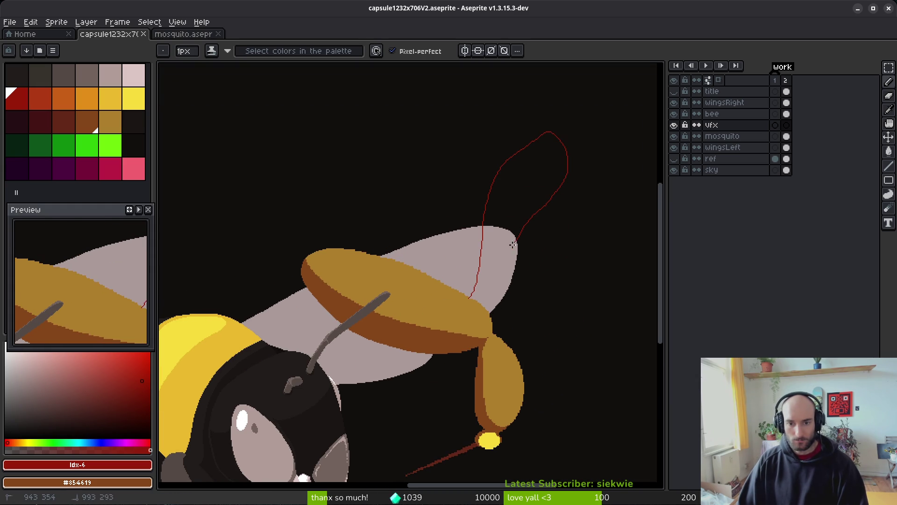
left_click_drag(477, 296, 476, 296)
scroll(507, 247, "right", 2)
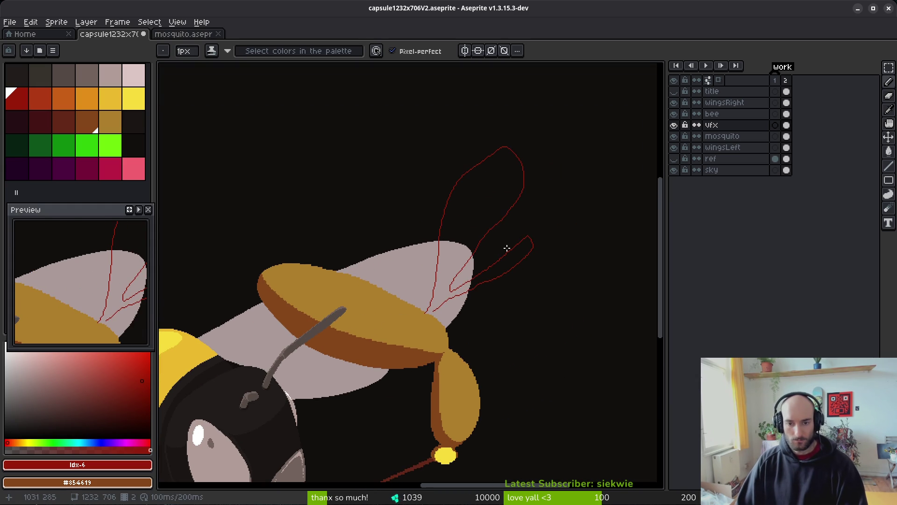
key("ctrl+z")
key("ctrl+y")
key("ctrl+z")
left_click(35, 35)
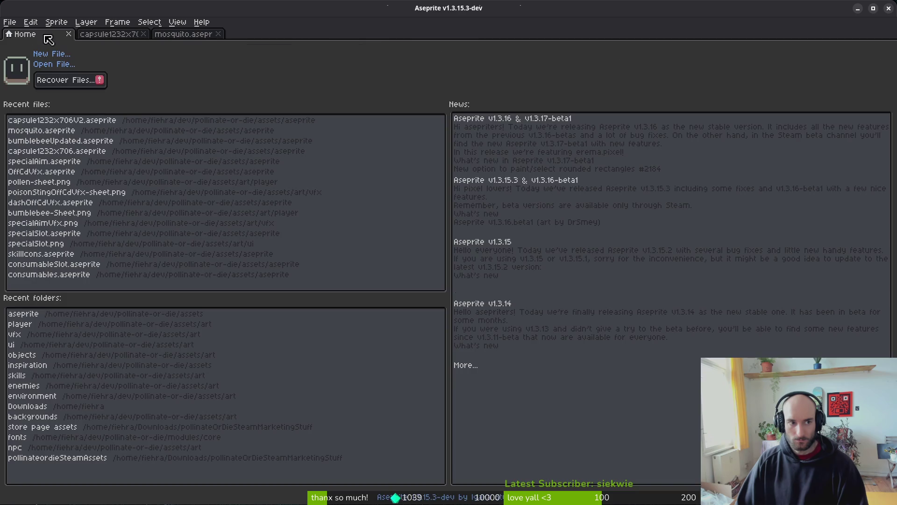
Open bloodsplurt.aseprite and lasso the area around its red splatter
left_click(51, 68)
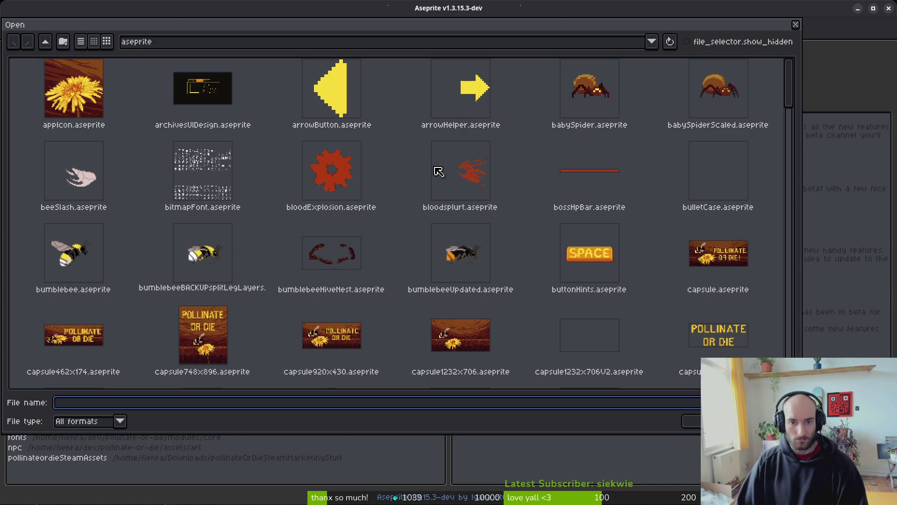
left_click(460, 183)
key("Return")
key("Return")
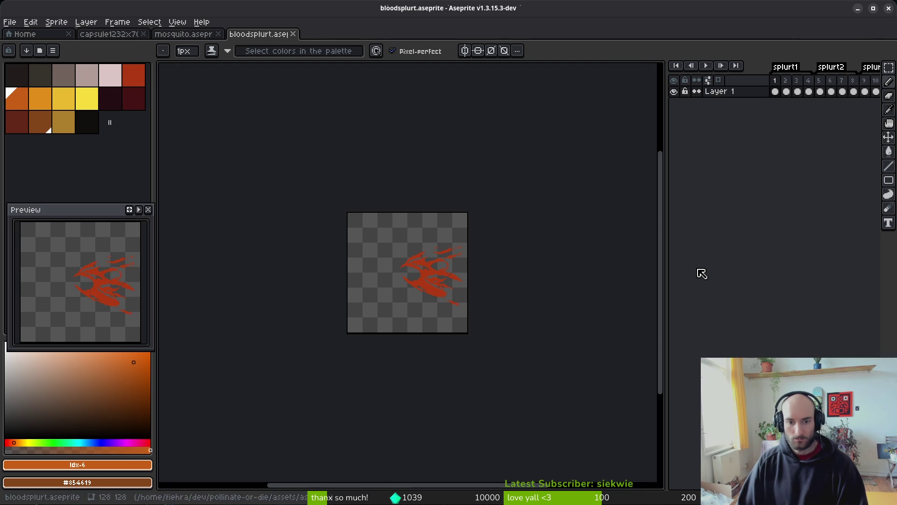
key("q")
mouse_move(471, 229)
left_mouse_down()
mouse_move(321, 310)
mouse_move(487, 245)
left_mouse_up()
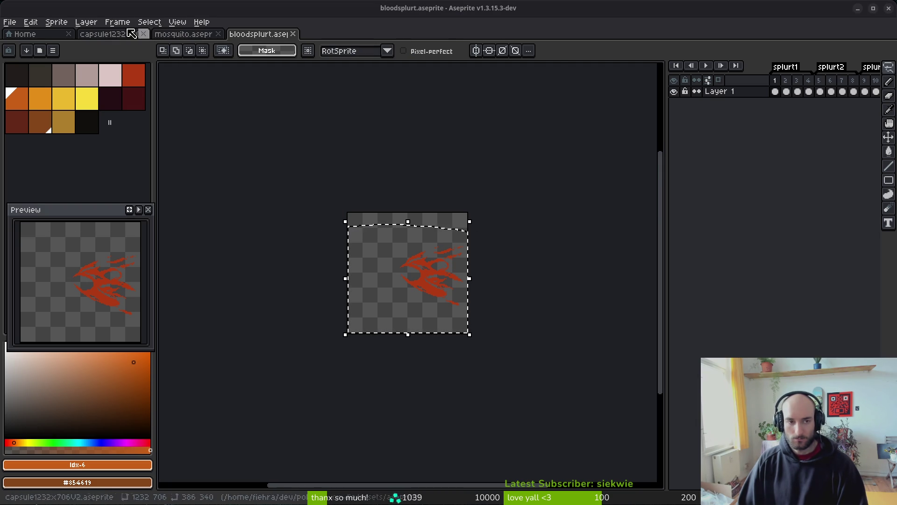
Paste the splatter into the bee scene, rotate it about 26 degrees and size it to roughly 356×322
left_click(196, 34)
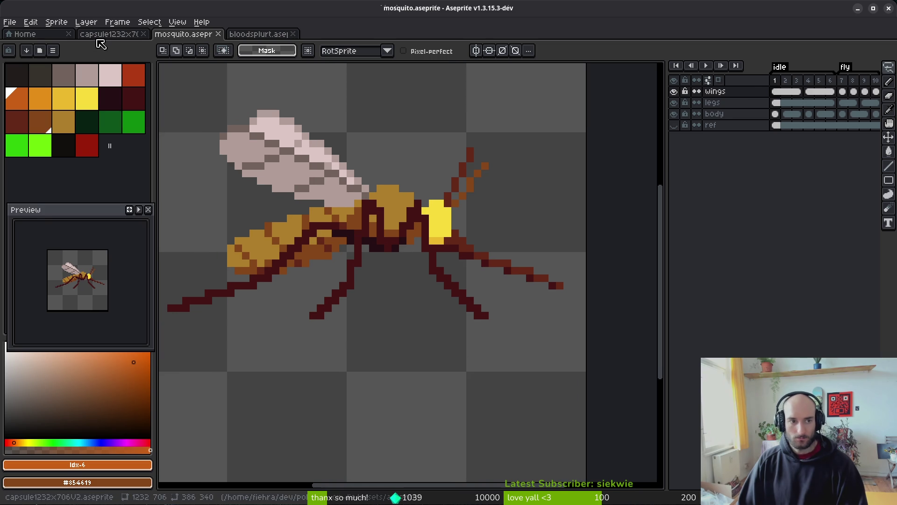
key("ctrl+shift+Tab")
key("ctrl+v")
left_click_drag(436, 288, 481, 314)
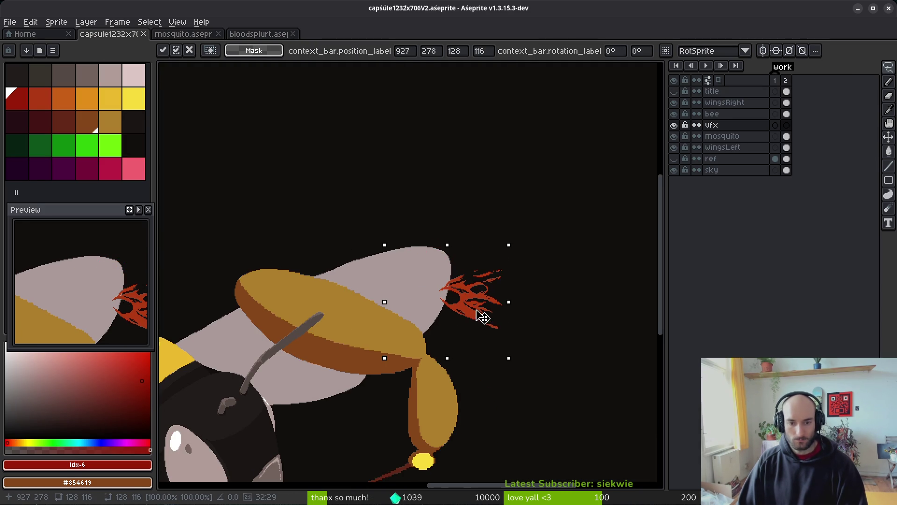
left_click_drag(517, 242, 491, 224)
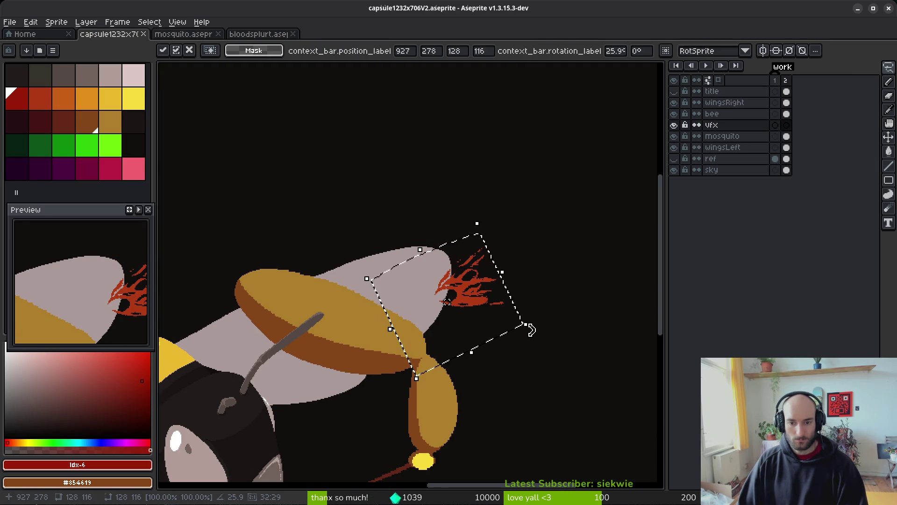
mouse_move(365, 278)
left_mouse_down()
mouse_move(256, 257)
mouse_move(181, 226)
mouse_move(252, 214)
left_mouse_up()
mouse_move(625, 295)
left_mouse_down()
mouse_move(313, 254)
mouse_move(230, 203)
left_mouse_up()
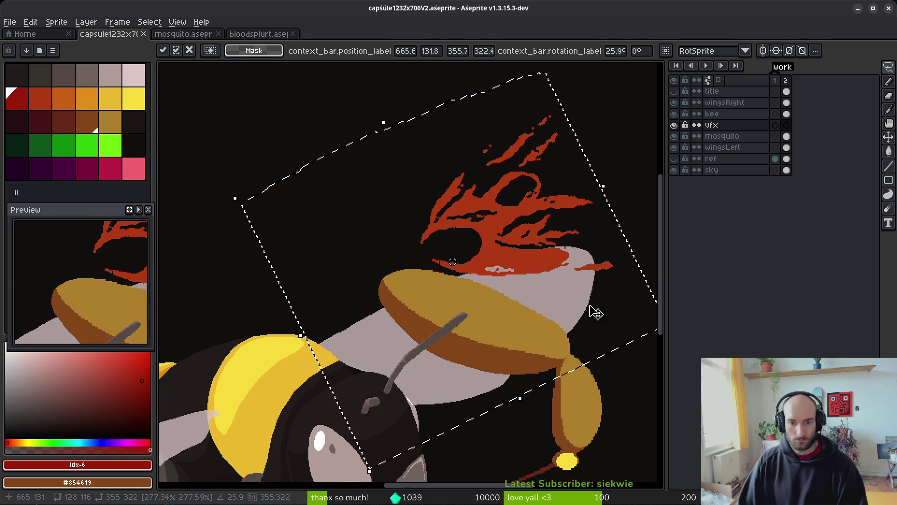
Move the splatter right and down over the mosquito and commit it
scroll(470, 280, "right", 5)
mouse_move(360, 186)
left_mouse_down()
mouse_move(485, 256)
mouse_move(520, 305)
mouse_move(502, 294)
left_mouse_up()
scroll(521, 304, "right", 2)
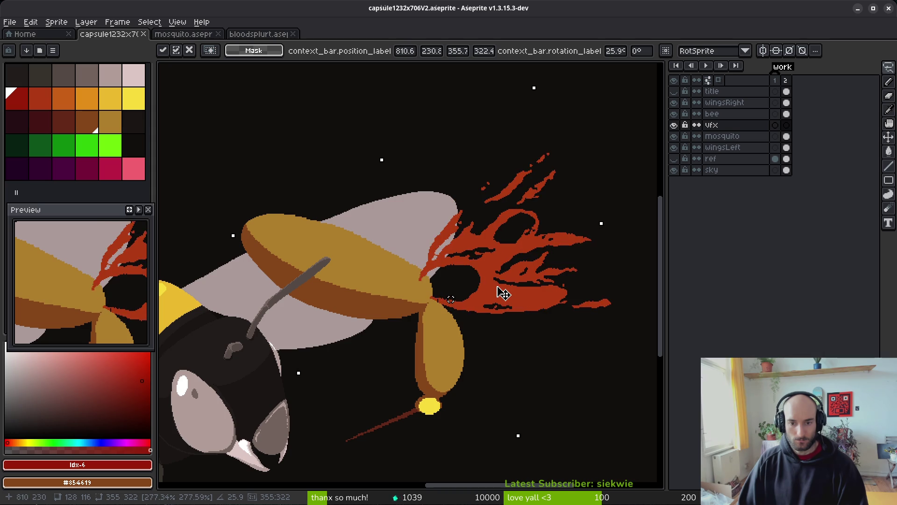
scroll(500, 290, "down", 8)
scroll(493, 306, "up", 2)
scroll(493, 306, "up", 1)
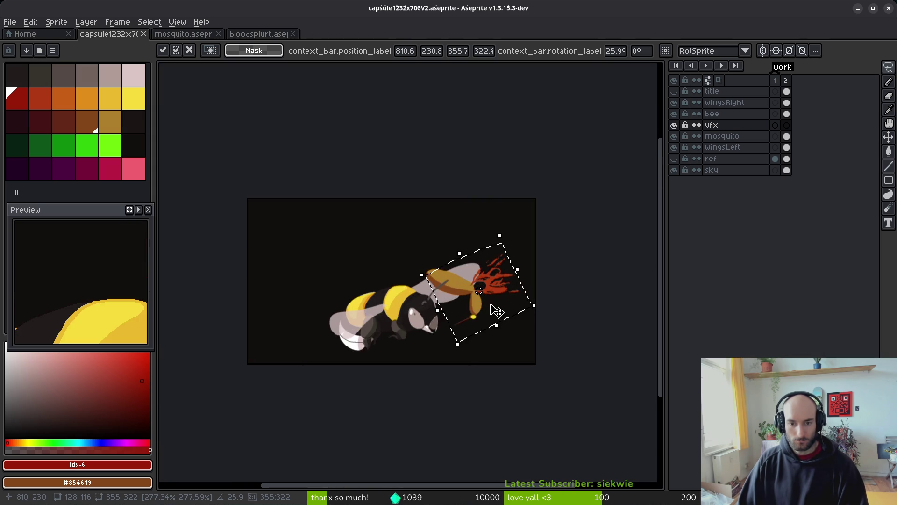
key("Return")
Lasso the mosquito on its layer, shift it left and down, and deselect
scroll(502, 282, "up", 1)
mouse_move(522, 230)
left_mouse_down()
mouse_move(369, 224)
mouse_move(440, 364)
mouse_move(526, 186)
left_mouse_up()
left_click(738, 138)
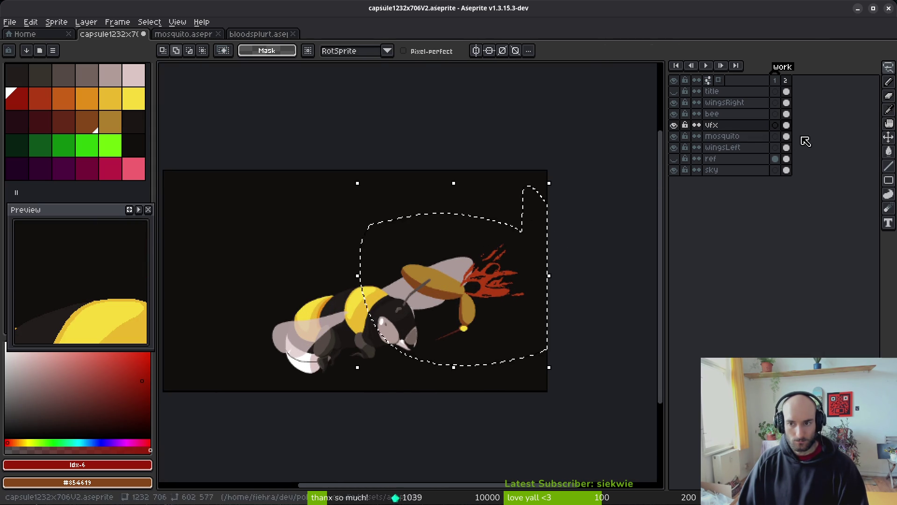
mouse_move(512, 287)
left_mouse_down()
mouse_move(481, 290)
mouse_move(485, 299)
mouse_move(490, 278)
left_mouse_up()
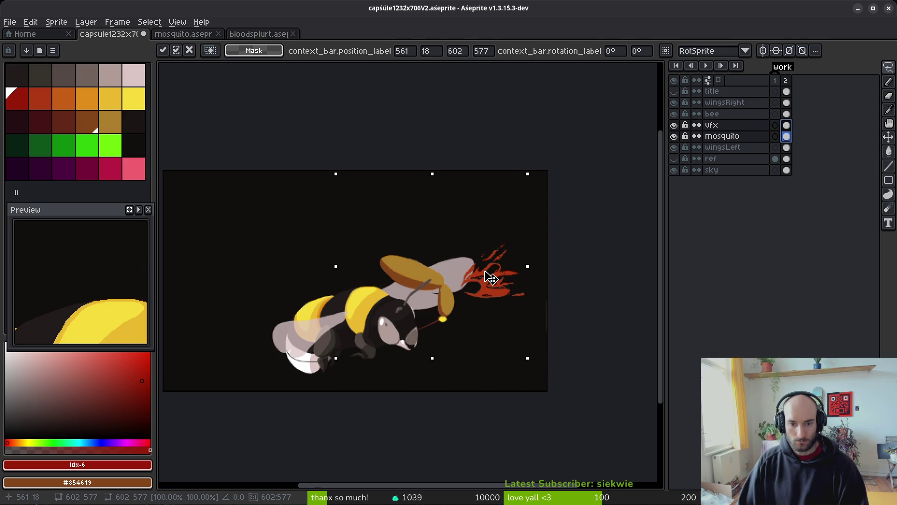
key("Return")
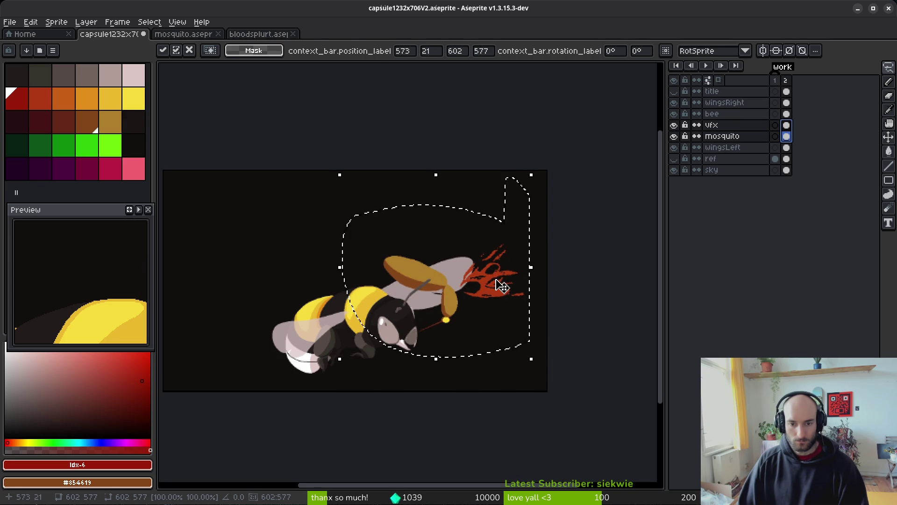
key("ctrl+d")
scroll(472, 286, "up", 2)
scroll(472, 286, "down", 2)
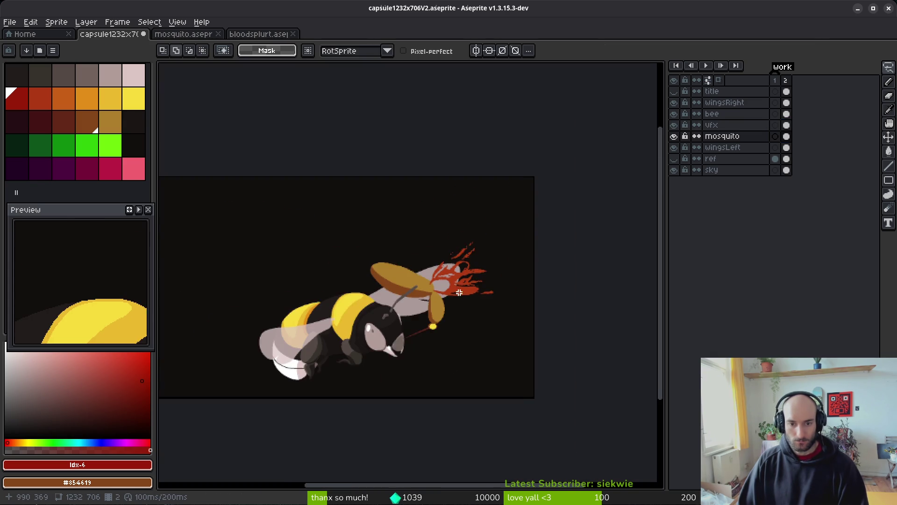
Marquee-select the splatter on the vfx layer and enlarge it to 120%
scroll(530, 292, "left", 2)
scroll(520, 292, "up", 4)
scroll(584, 194, "down", 2)
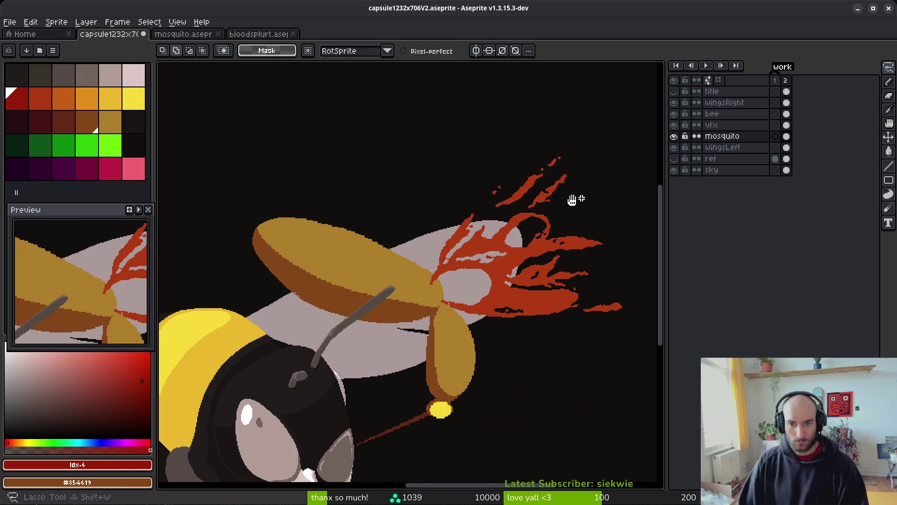
scroll(535, 174, "right", 2)
key("m")
left_click_drag(345, 173, 614, 348)
left_click(786, 125)
mouse_move(481, 262)
left_mouse_down()
mouse_move(431, 281)
mouse_move(405, 304)
left_mouse_up()
mouse_move(542, 164)
left_mouse_down()
mouse_move(577, 152)
mouse_move(607, 122)
mouse_move(601, 117)
left_mouse_up()
Nudge the enlarged splatter slightly left and down and commit it
mouse_move(456, 306)
left_mouse_down()
mouse_move(426, 304)
mouse_move(449, 345)
mouse_move(449, 331)
left_mouse_up()
scroll(450, 332, "down", 5)
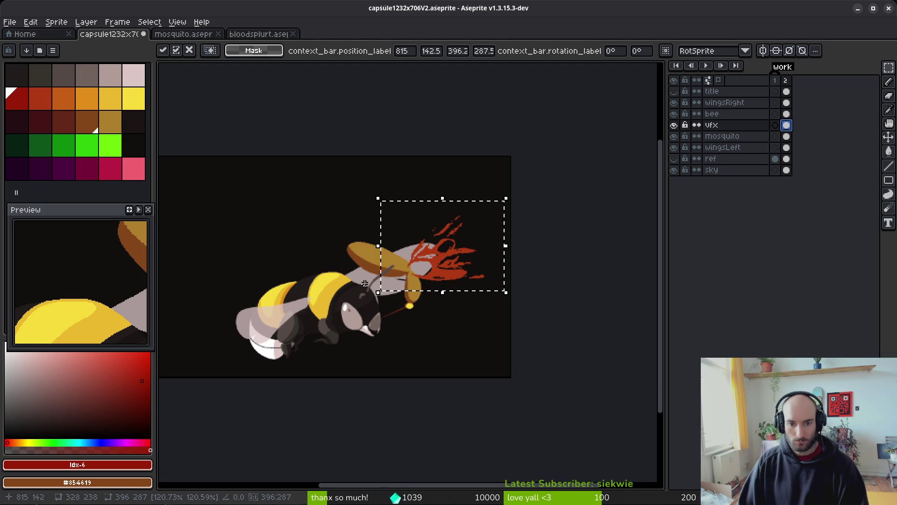
left_click(324, 285)
scroll(494, 324, "down", 3)
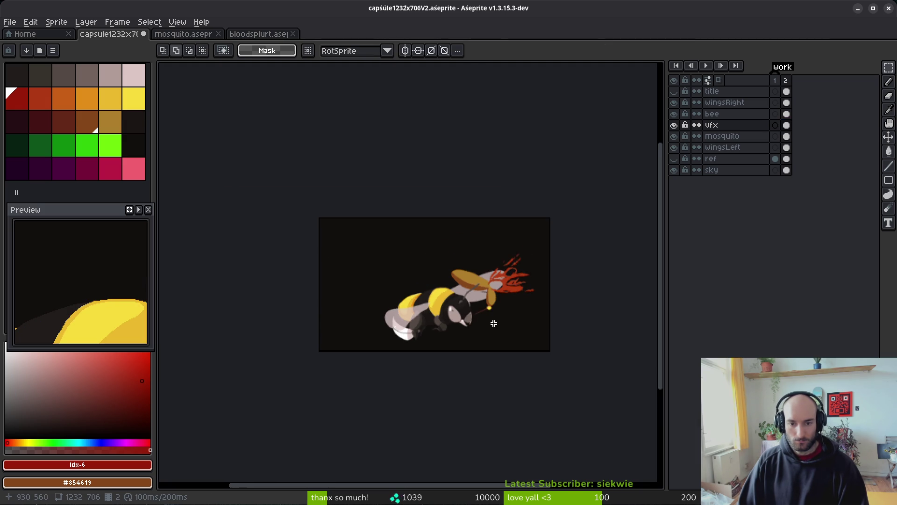
scroll(494, 325, "down", 1)
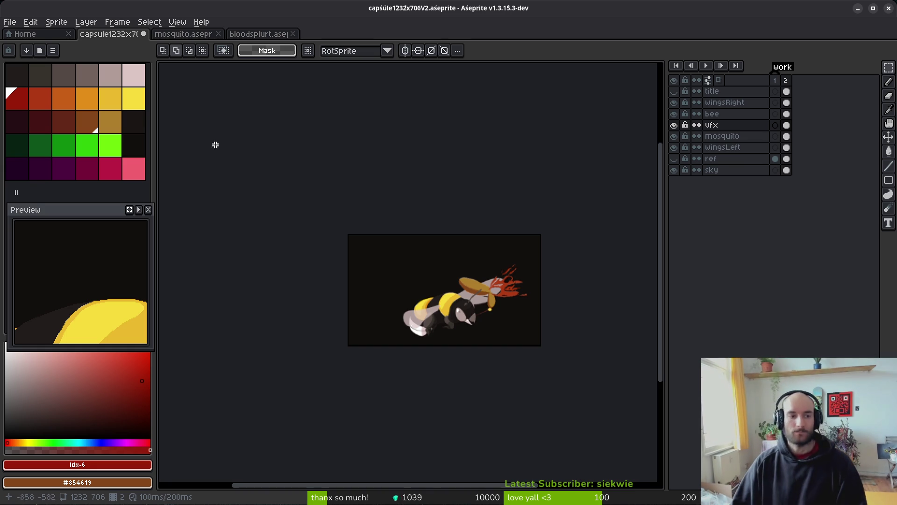
left_click(790, 101)
Pick the grey colour and switch to the fill tool
left_click(86, 75)
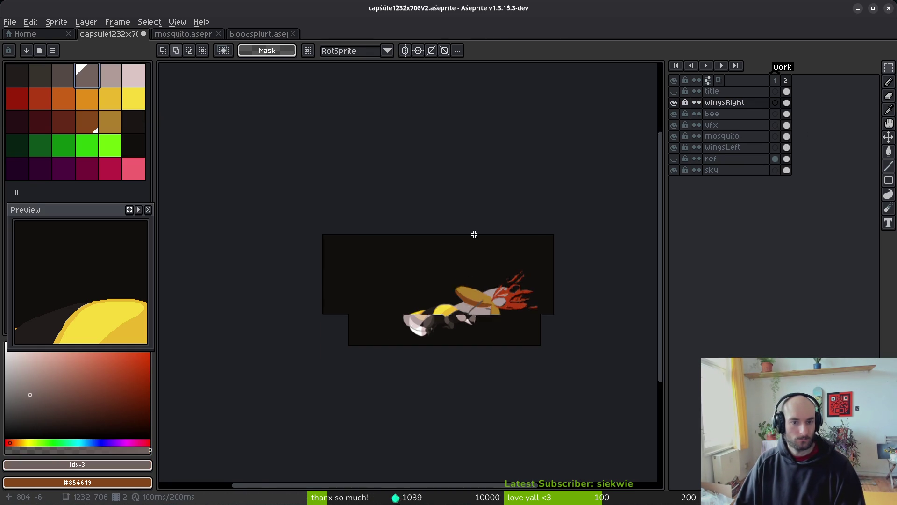
key("g")
scroll(475, 234, "up", 2)
scroll(489, 276, "up", 3)
key("Left")
key("Right")
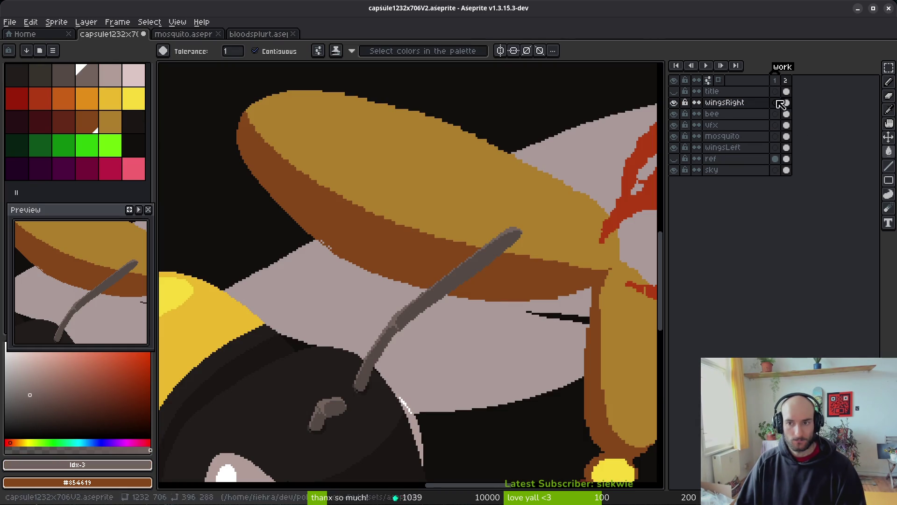
scroll(476, 251, "down", 3)
scroll(476, 251, "up", 1)
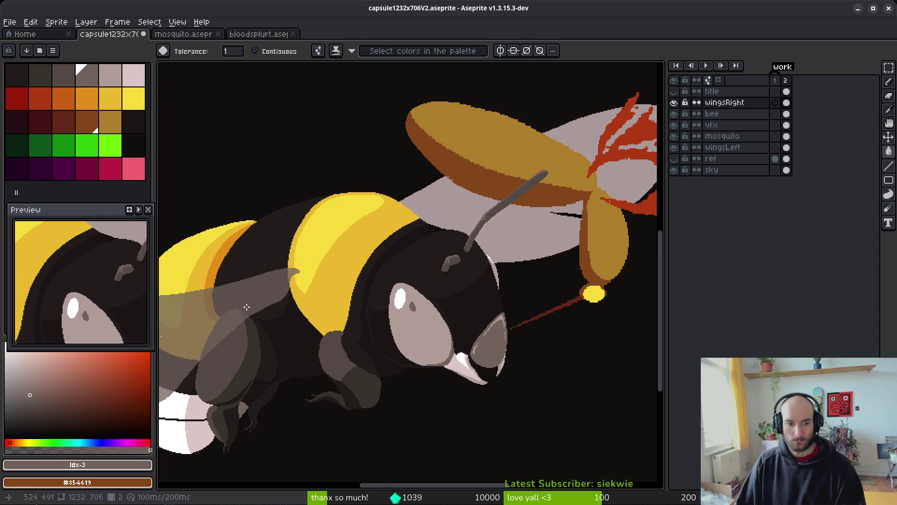
scroll(476, 251, "up", 1)
scroll(476, 251, "down", 2)
scroll(476, 251, "down", 1)
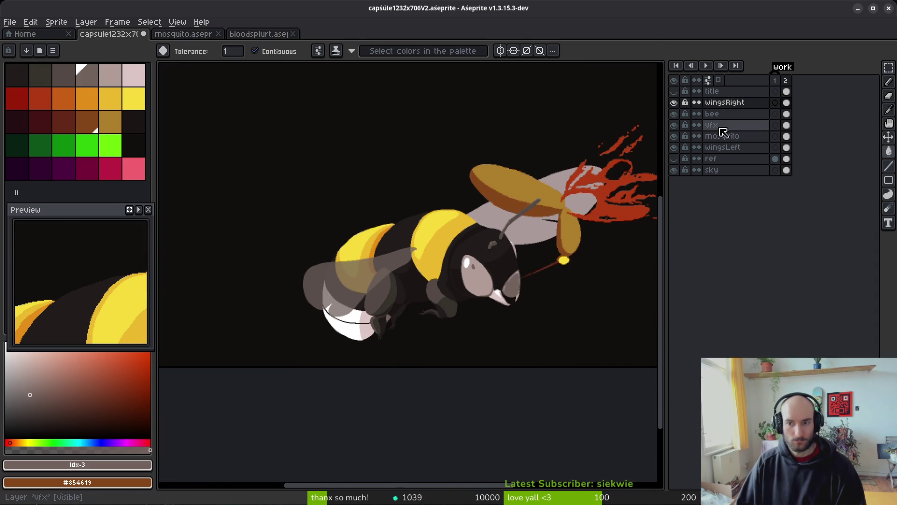
Lower the wingsLeft layer's opacity in its Properties so the wing turns translucent
left_click(789, 147)
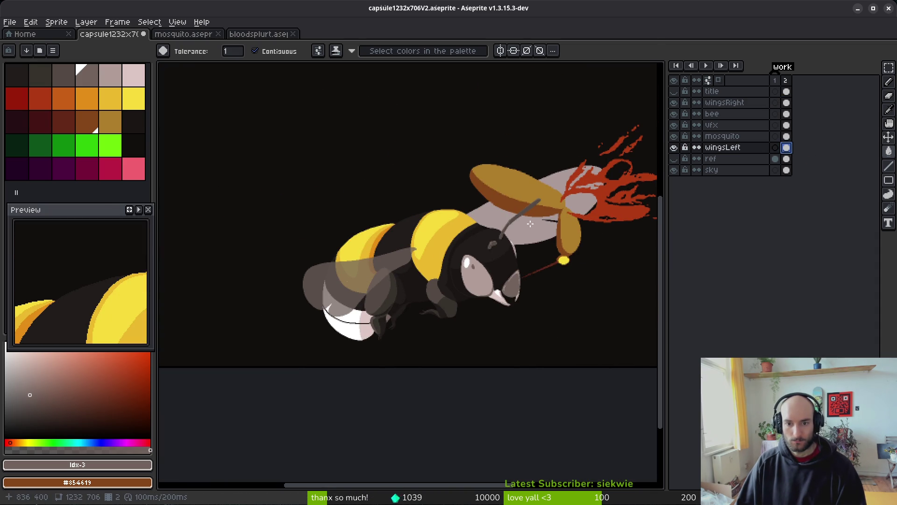
scroll(520, 258, "down", 1)
left_click_drag(520, 258, 485, 277)
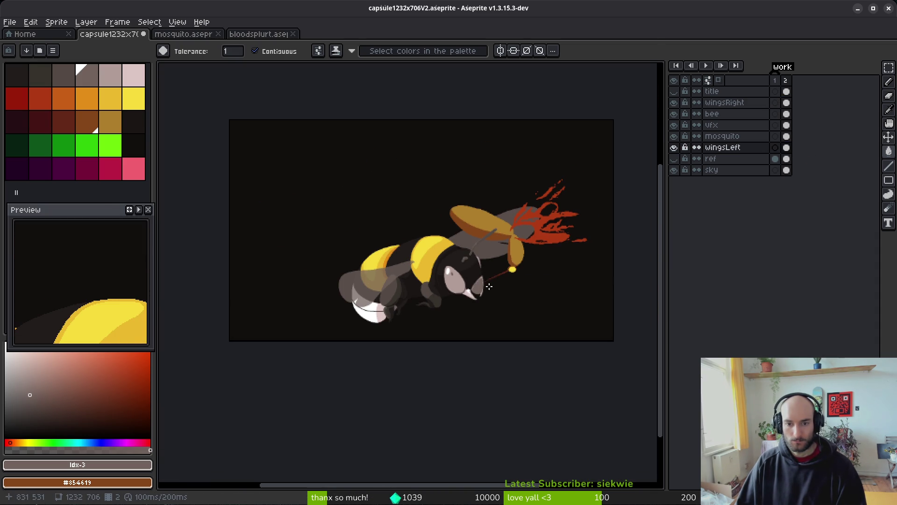
scroll(485, 276, "down", 1)
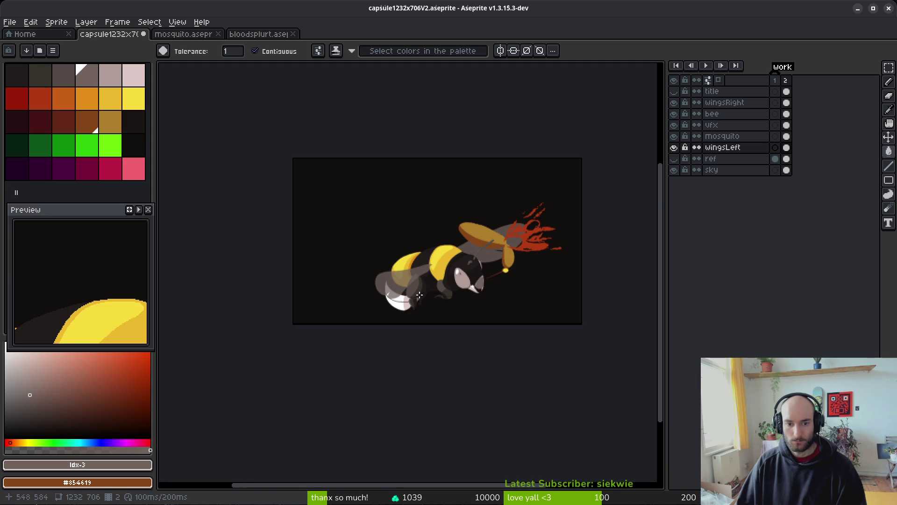
scroll(409, 292, "up", 1)
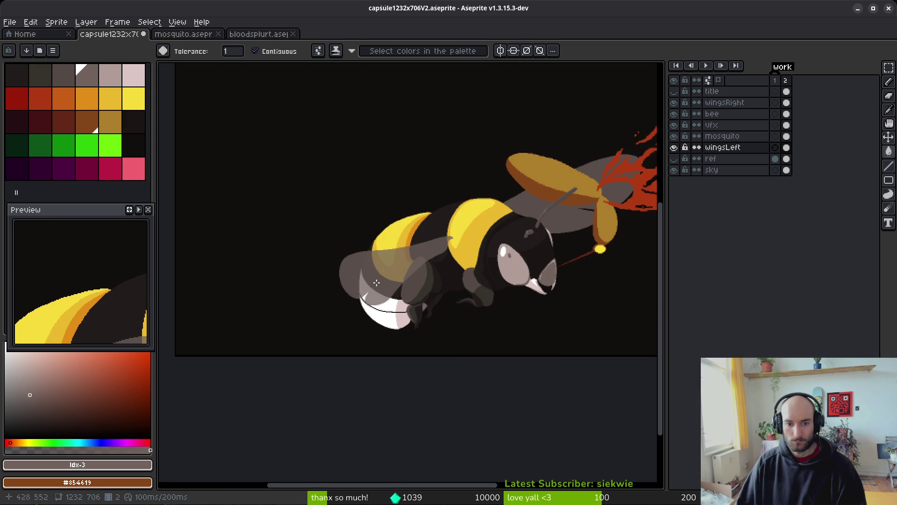
right_click(719, 148)
left_click(748, 154)
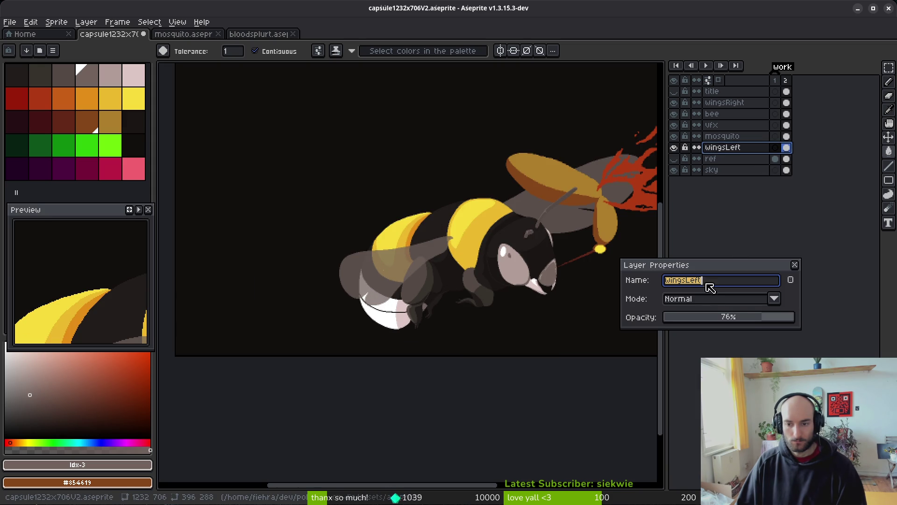
left_click(725, 322)
key("Return")
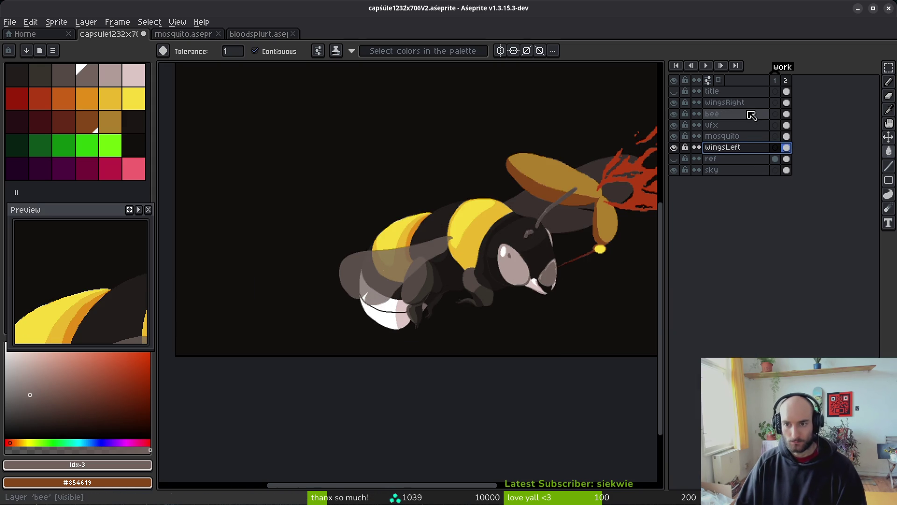
Lower the wingsRight layer's opacity the same way
left_click(740, 103)
right_click(739, 104)
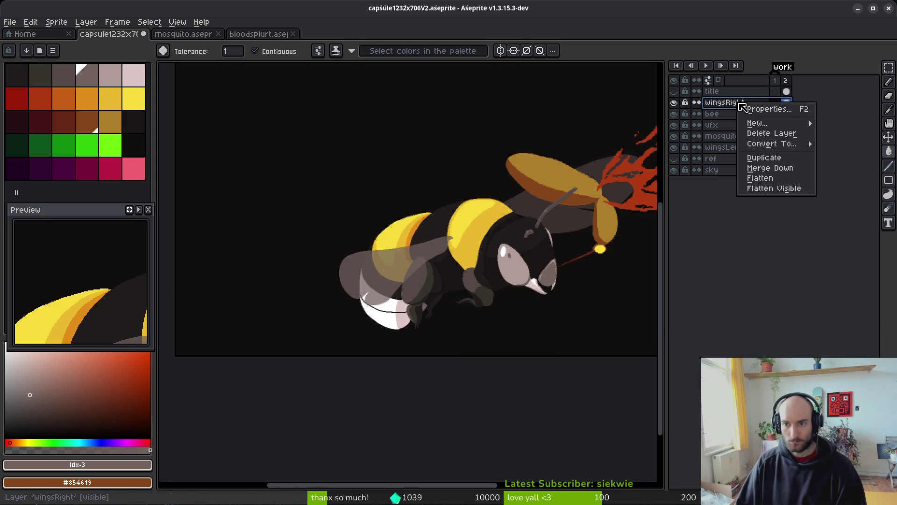
left_click(778, 113)
left_click(728, 320)
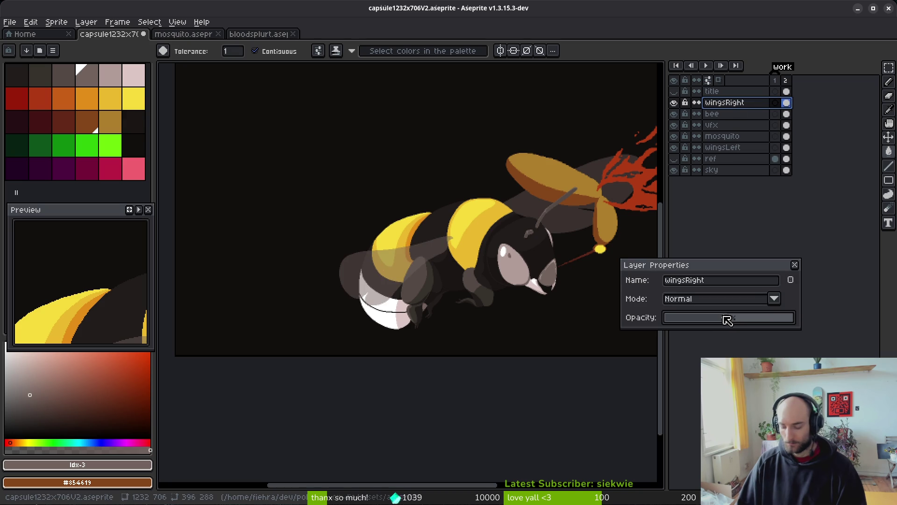
key("Return")
Review the translucent wings across the canvas, then select the vfx layer
scroll(448, 299, "down", 1)
left_click_drag(464, 285, 419, 290)
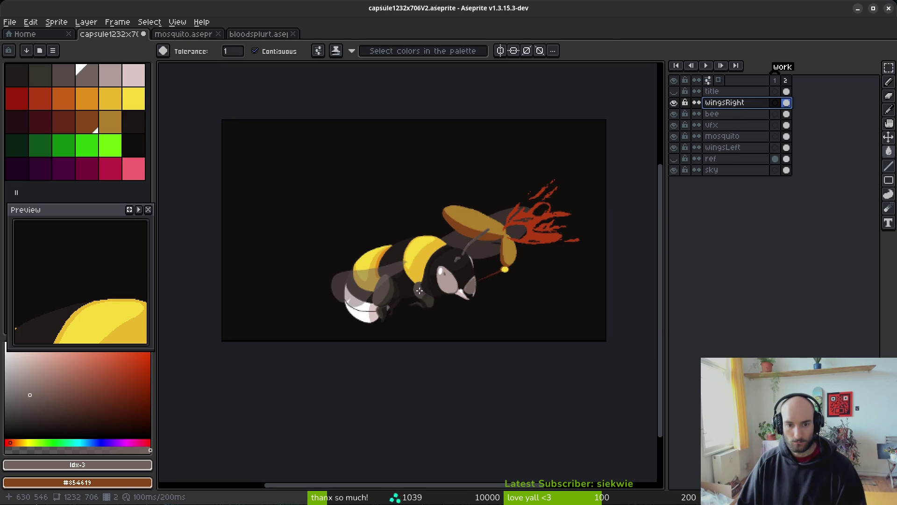
scroll(475, 285, "down", 1)
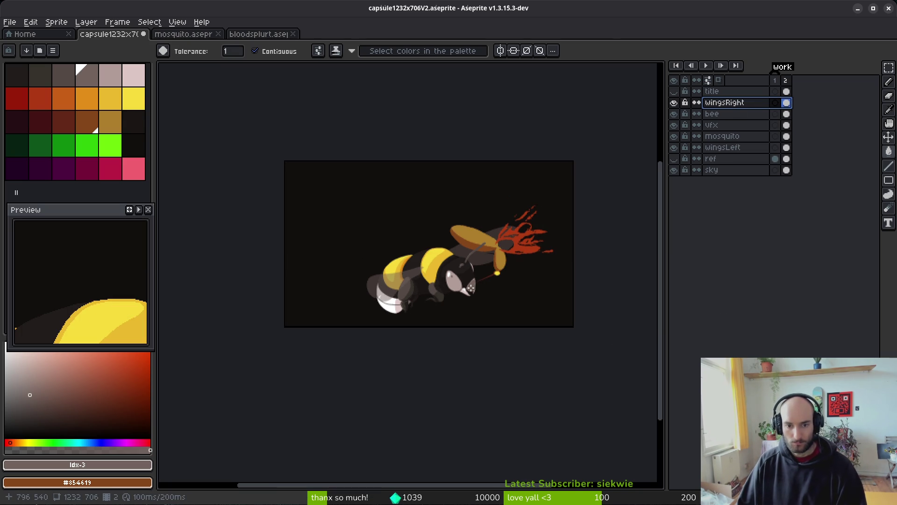
scroll(473, 278, "up", 4)
mouse_move(537, 244)
left_mouse_down()
mouse_move(453, 300)
mouse_move(446, 319)
left_mouse_up()
scroll(453, 300, "down", 2)
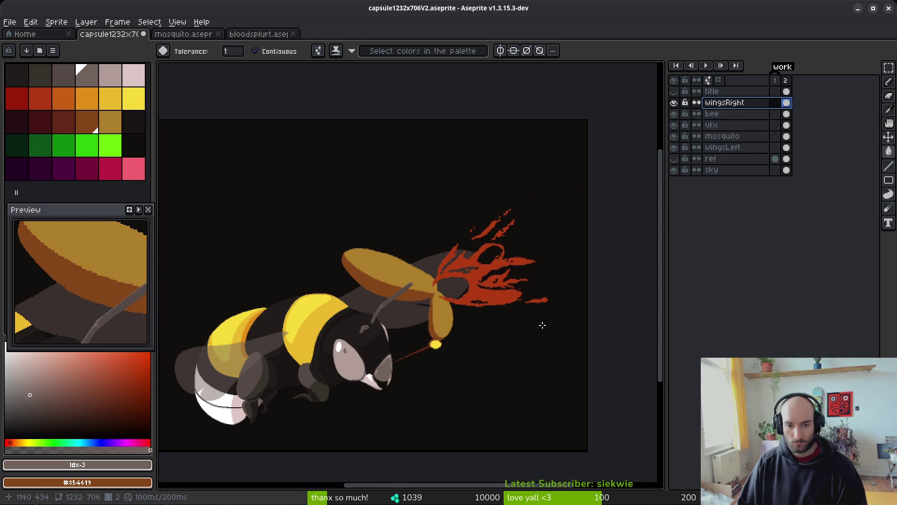
left_click(794, 125)
left_click_drag(194, 270, 355, 192)
Choose yellow with the Pencil and try a straight line over the bee
left_click(134, 98)
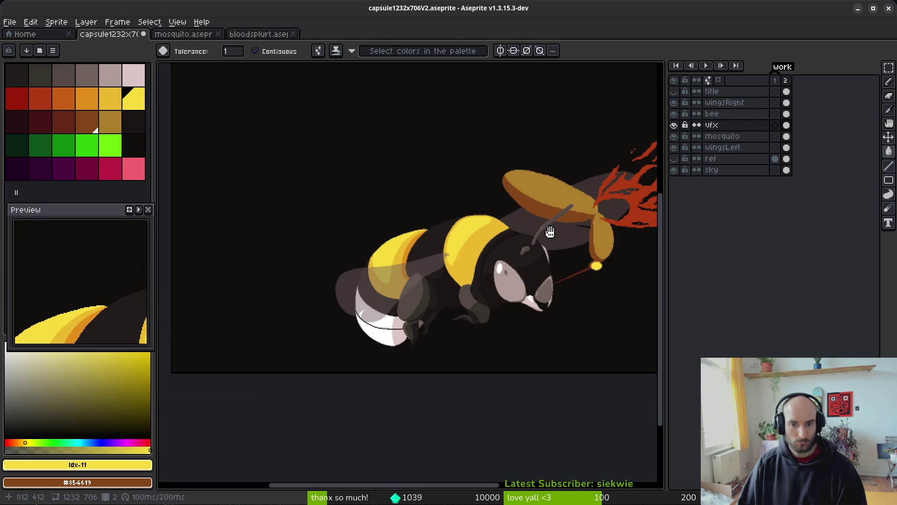
key("b")
scroll(374, 183, "up", 1)
scroll(532, 224, "down", 1)
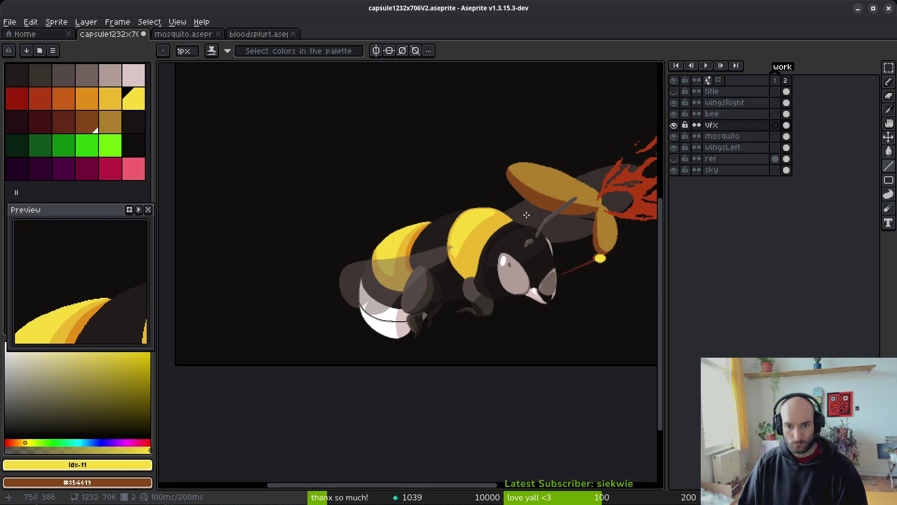
left_click_drag(536, 211, 479, 198)
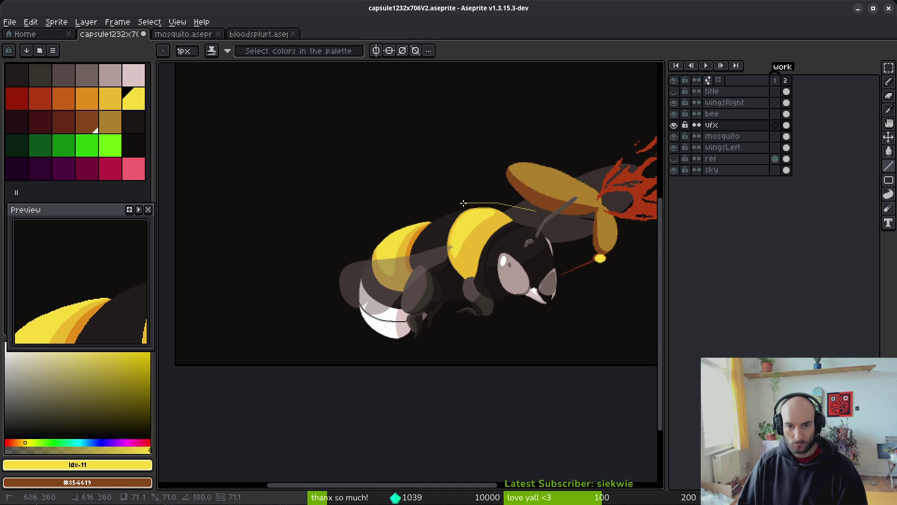
scroll(532, 213, "up", 2)
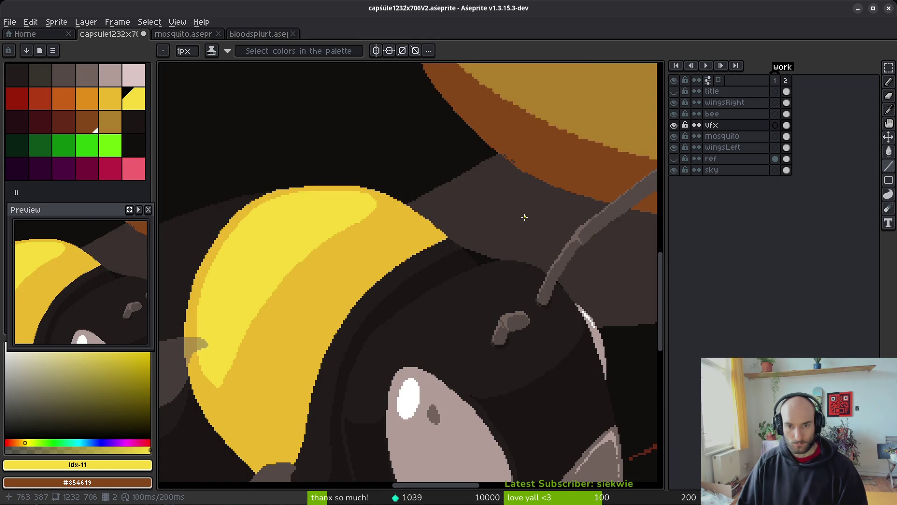
scroll(547, 244, "down", 1)
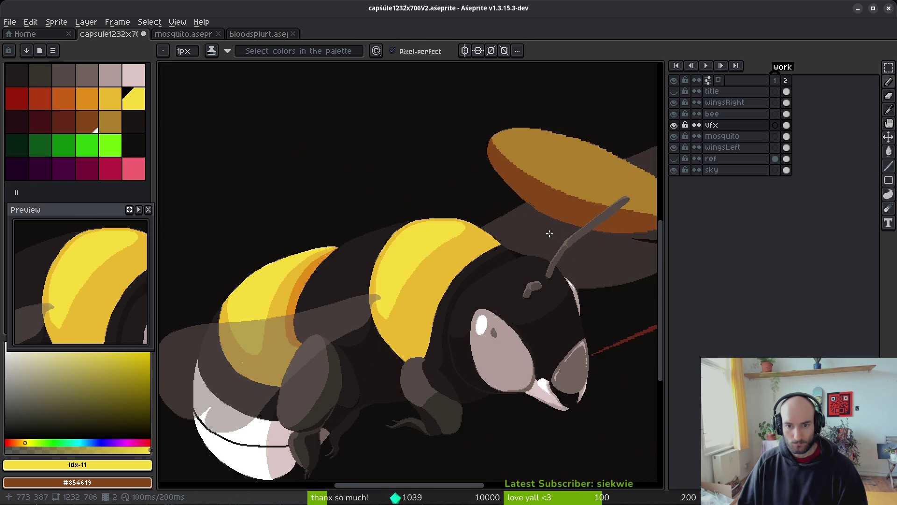
Start the yellow speed line at the wing and chain segments across the bee's back
key("shift")
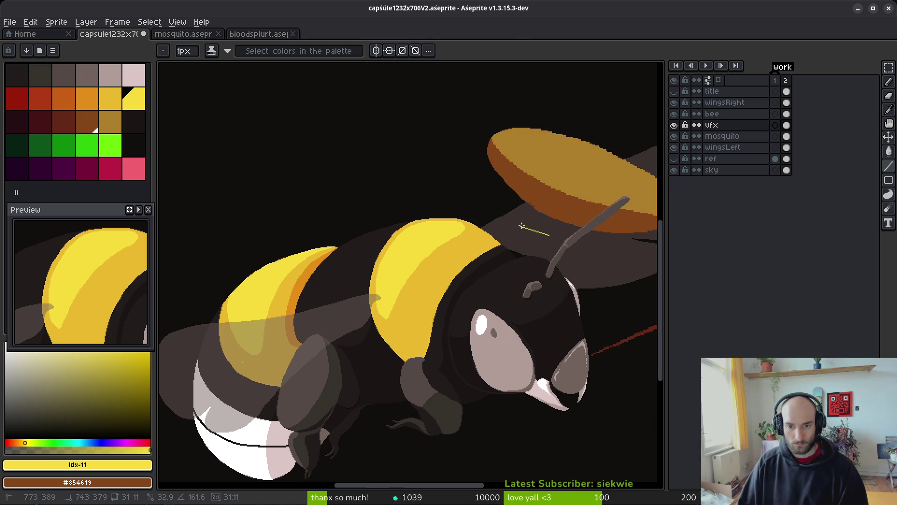
left_click(521, 226, "shift")
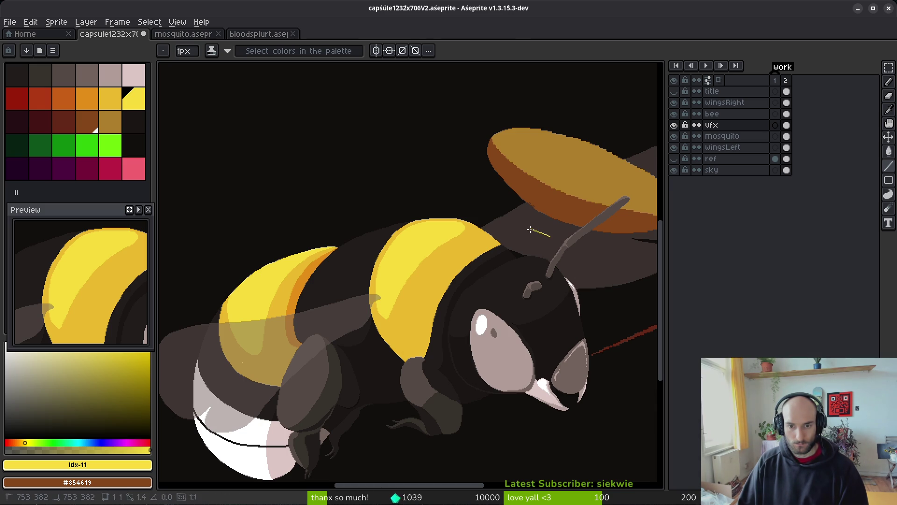
scroll(503, 218, "up", 3)
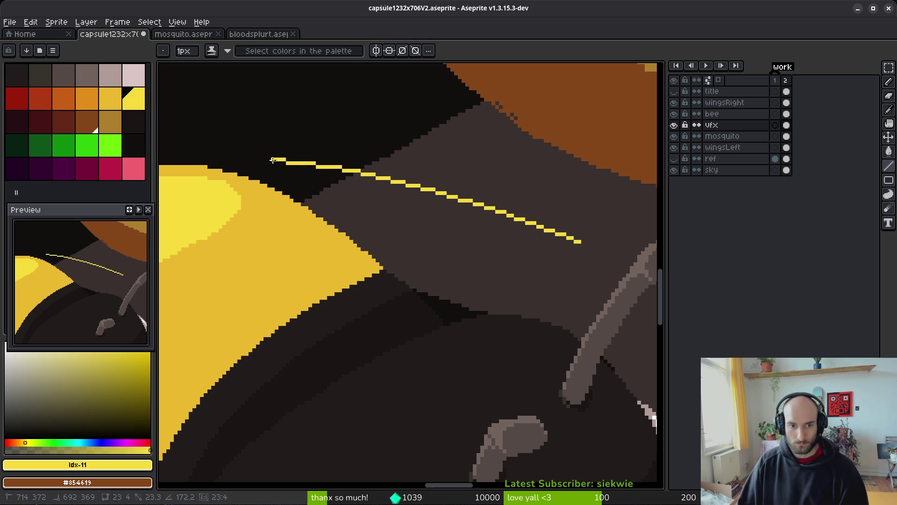
left_click_drag(278, 155, 556, 187)
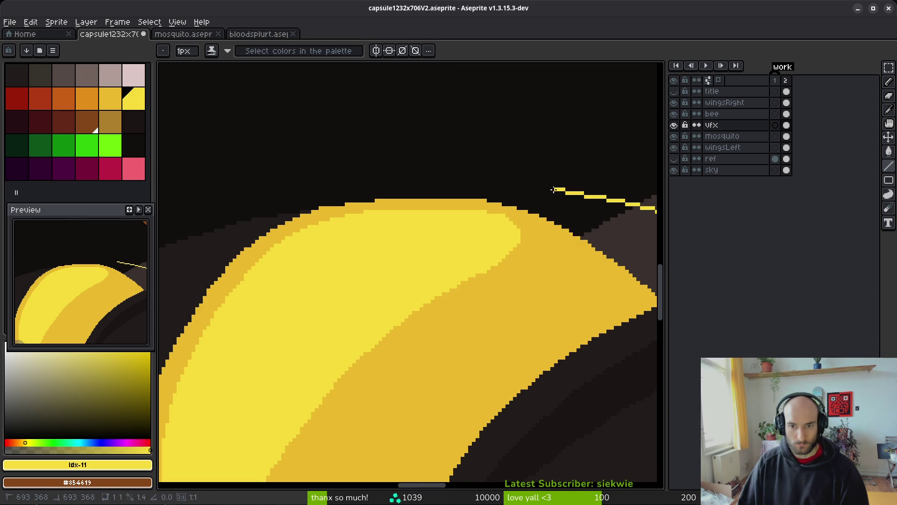
left_click(384, 182, "shift")
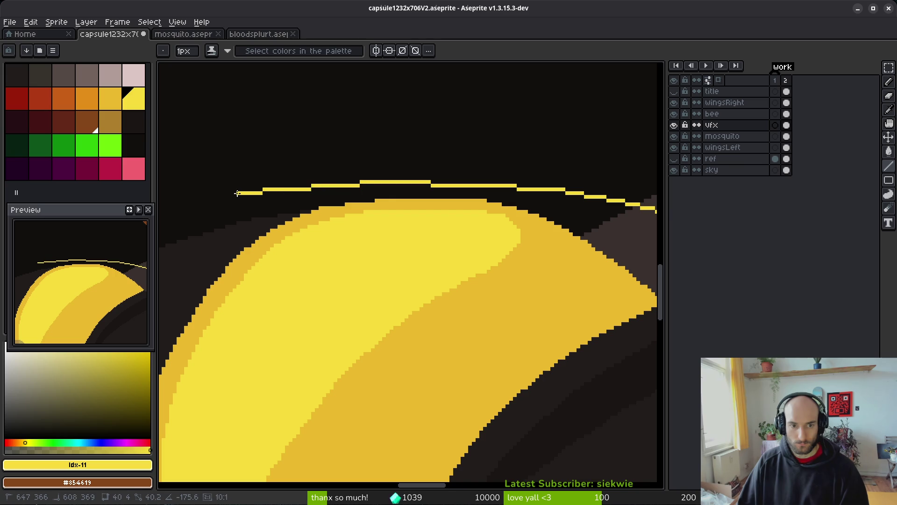
left_click(237, 193, "shift")
left_click_drag(175, 216, 453, 185)
left_click(301, 187, "shift")
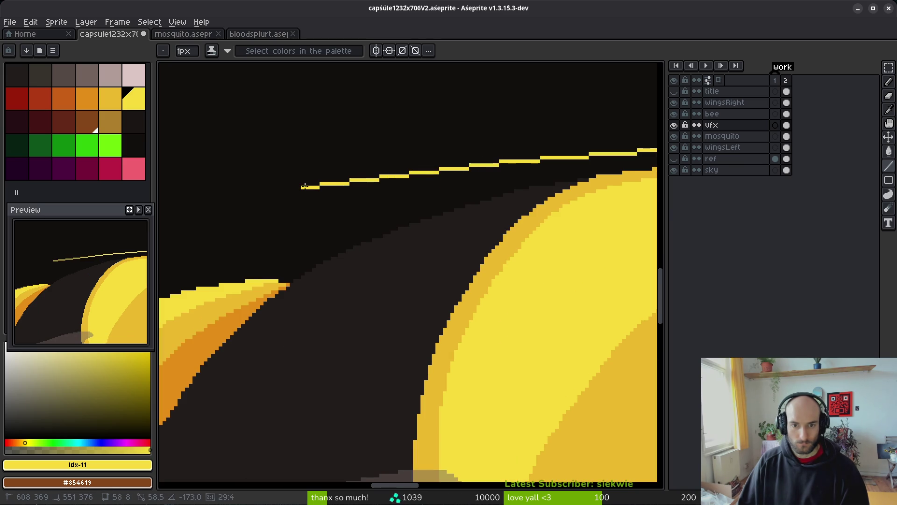
Bend the speed line down along the body and finish it past the tail
scroll(481, 194, "down", 8)
scroll(429, 203, "up", 7)
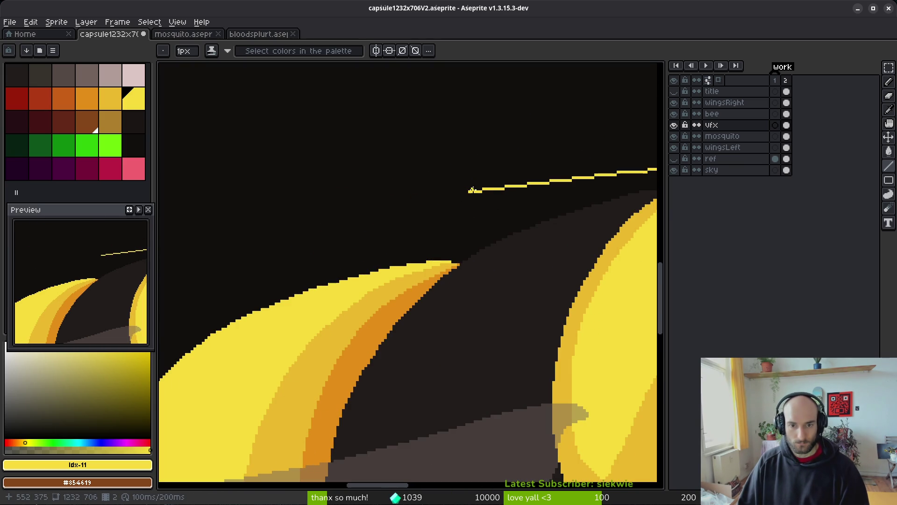
left_click(360, 205, "shift")
left_click(240, 237, "shift")
left_click_drag(197, 273, 458, 203)
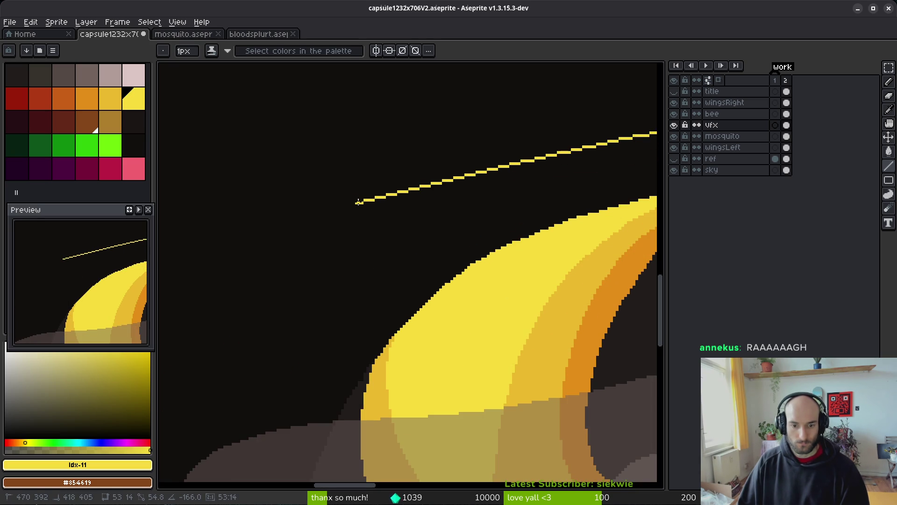
left_click(373, 199, "shift")
scroll(250, 226, "down", 8)
scroll(254, 257, "up", 8)
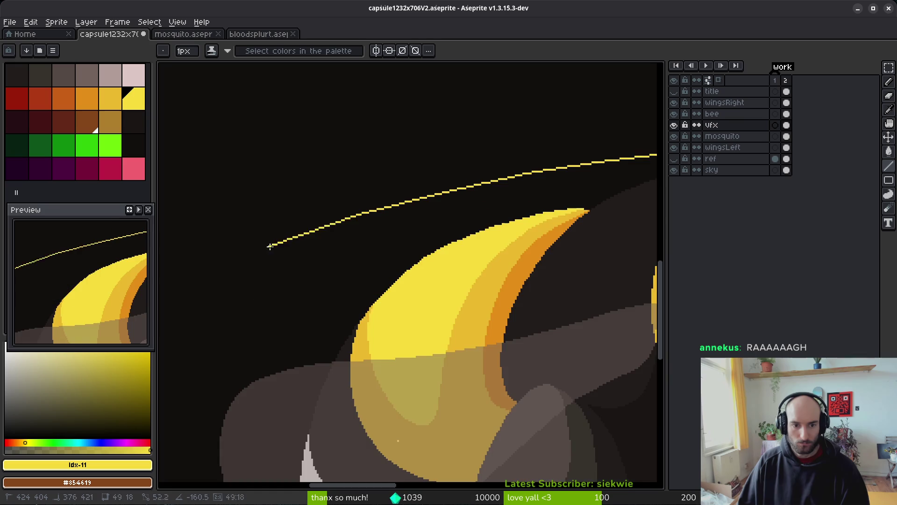
left_click(312, 230, "shift")
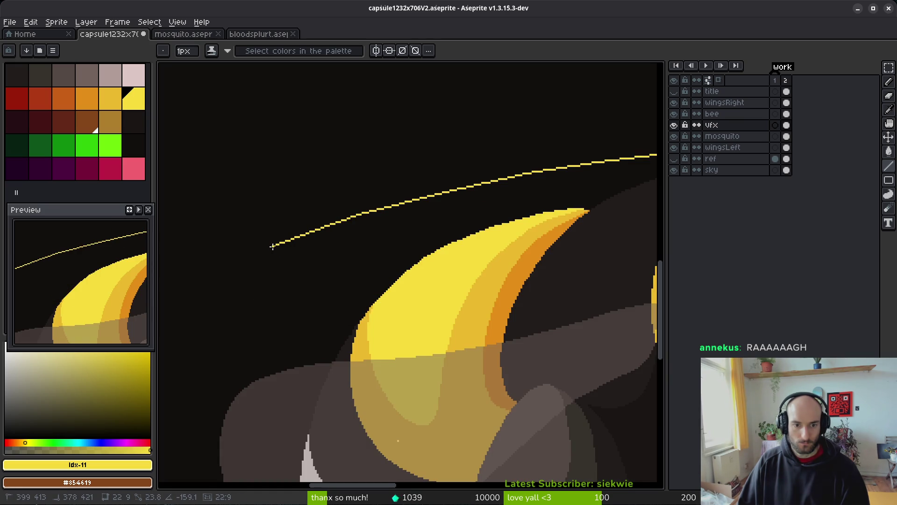
left_click_drag(272, 246, 522, 182)
scroll(421, 215, "down", 5)
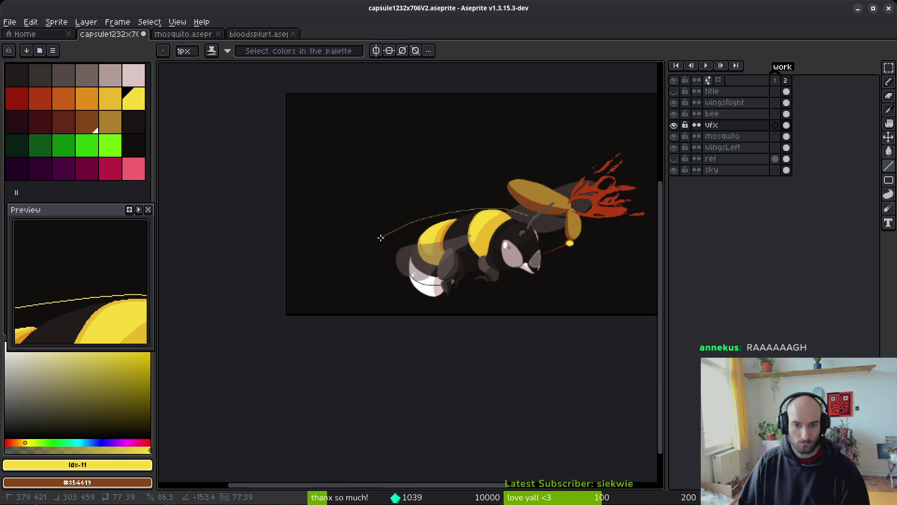
left_click(364, 243, "shift")
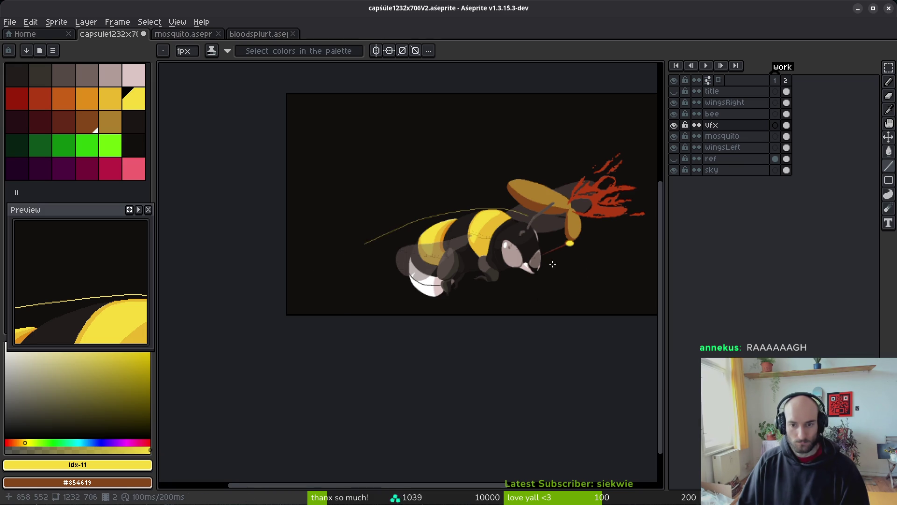
Undo the stray wing stroke, draw a second parallel yellow line, and thicken the tail tip
key("b")
scroll(475, 216, "up", 3)
scroll(398, 224, "down", 1)
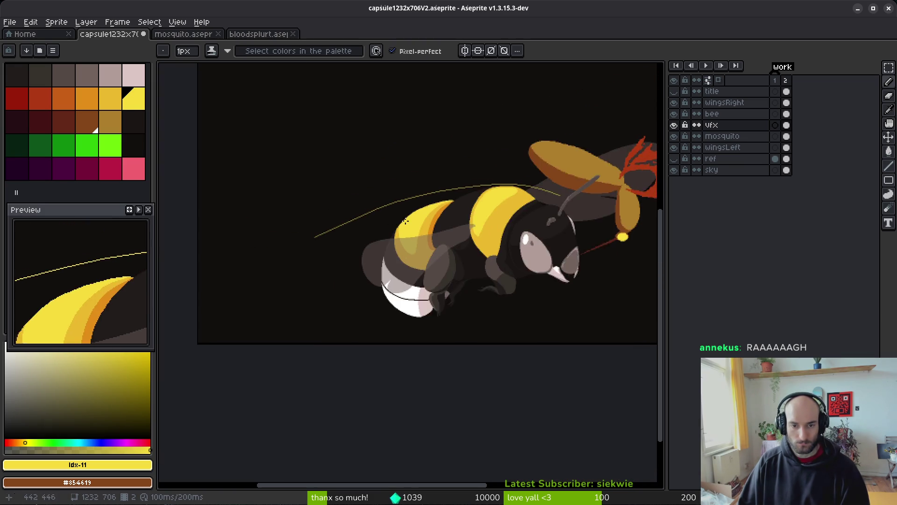
scroll(398, 225, "up", 1)
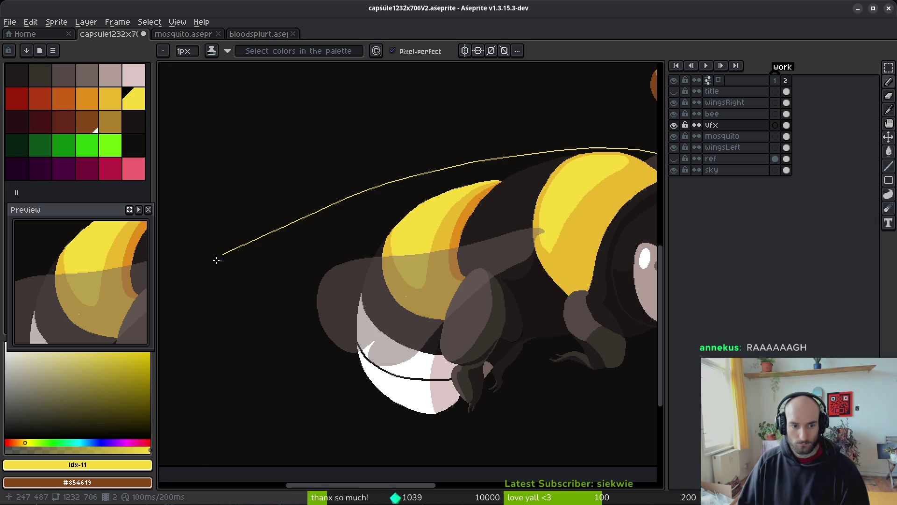
key("ctrl+z")
left_click_drag(215, 261, 279, 237)
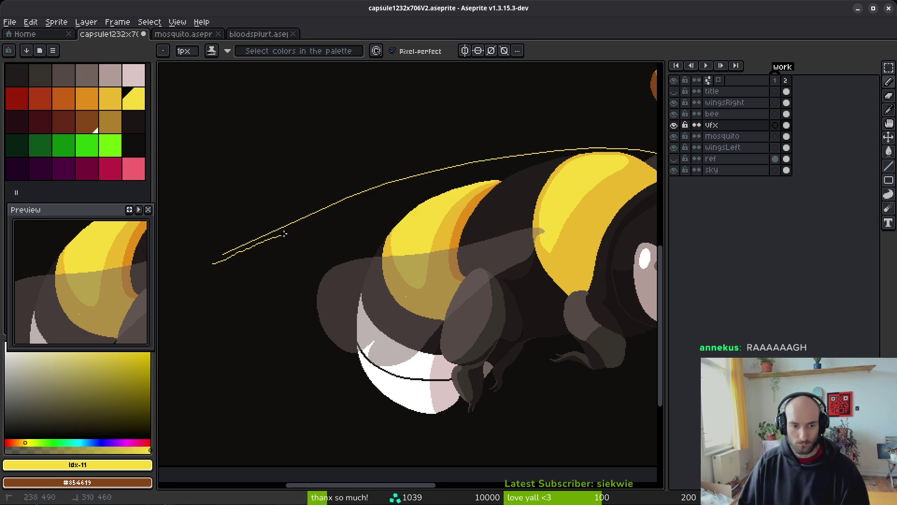
left_click_drag(548, 153, 567, 152)
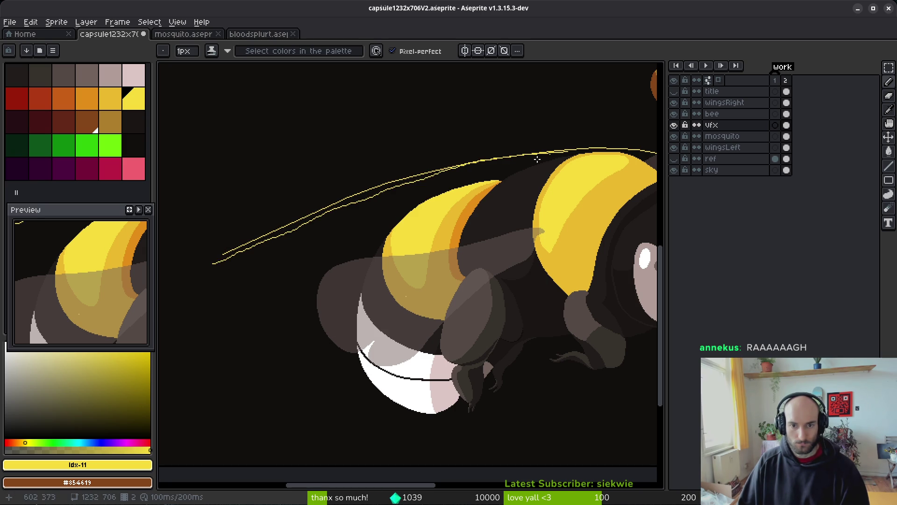
scroll(220, 259, "up", 3)
key("Left")
mouse_move(418, 200)
left_mouse_down()
mouse_move(327, 248)
mouse_move(404, 222)
left_mouse_up()
Try filling the gap between the lines yellow, then remove the parallel line
key("g")
left_click(433, 201)
scroll(316, 229, "down", 5)
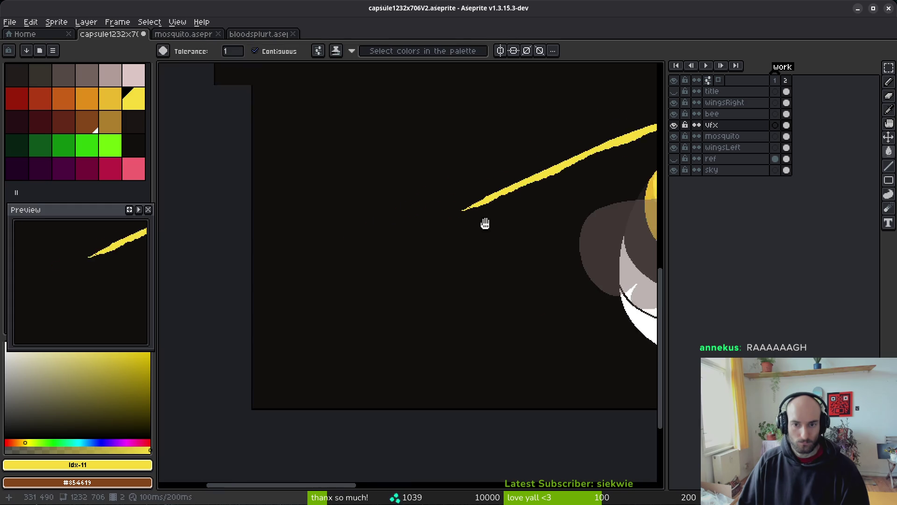
scroll(583, 184, "up", 5)
key("b")
mouse_move(600, 198)
left_mouse_down()
mouse_move(610, 202)
mouse_move(502, 171)
left_mouse_up()
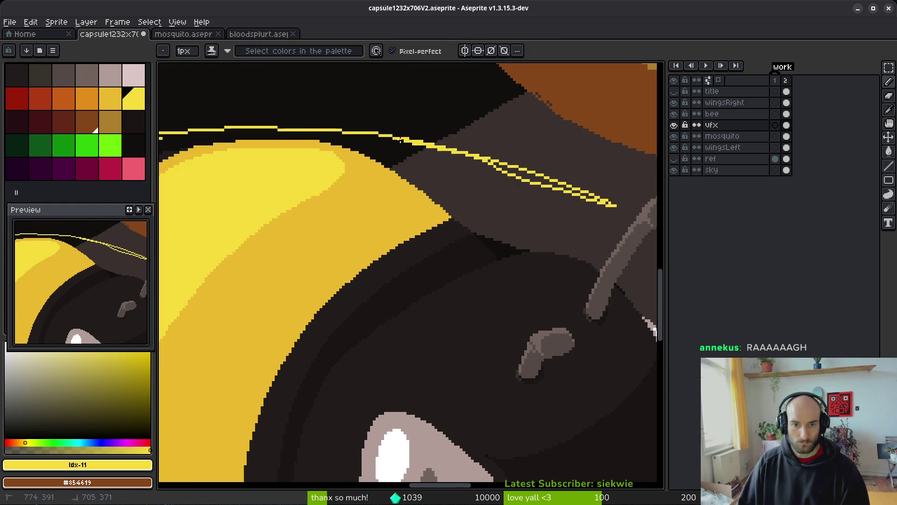
key("ctrl+z")
key("ctrl+z")
Redraw the second yellow stroke up-left along the body and patch gaps along its edge
left_click(603, 199)
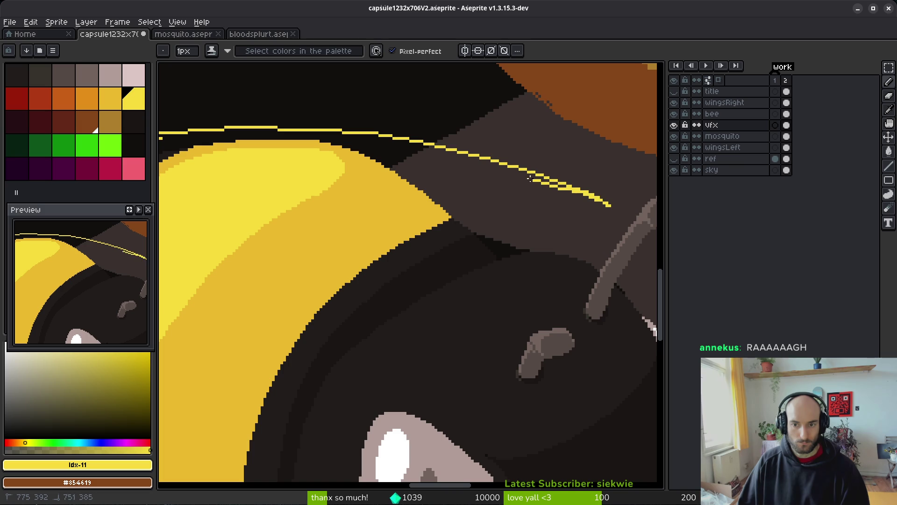
left_click_drag(443, 156, 363, 138)
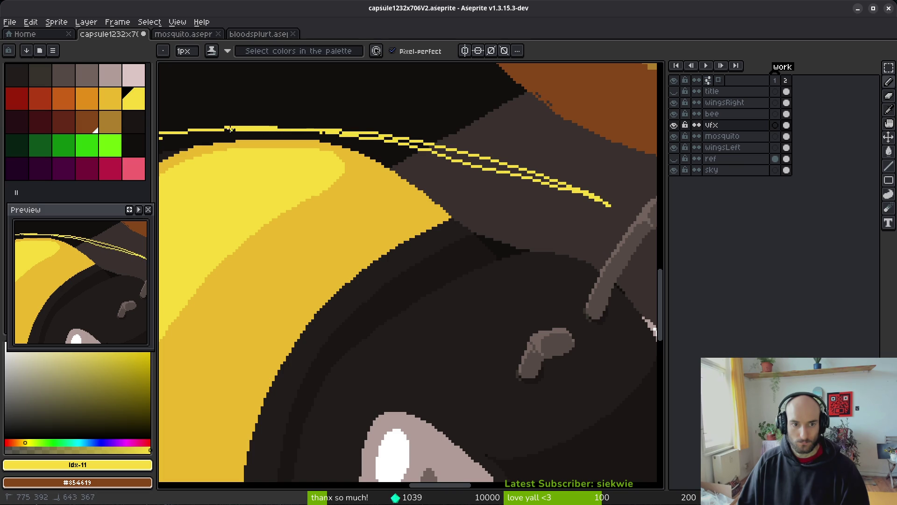
left_click_drag(235, 127, 238, 128)
scroll(335, 152, "up", 2)
left_click_drag(274, 170, 376, 161)
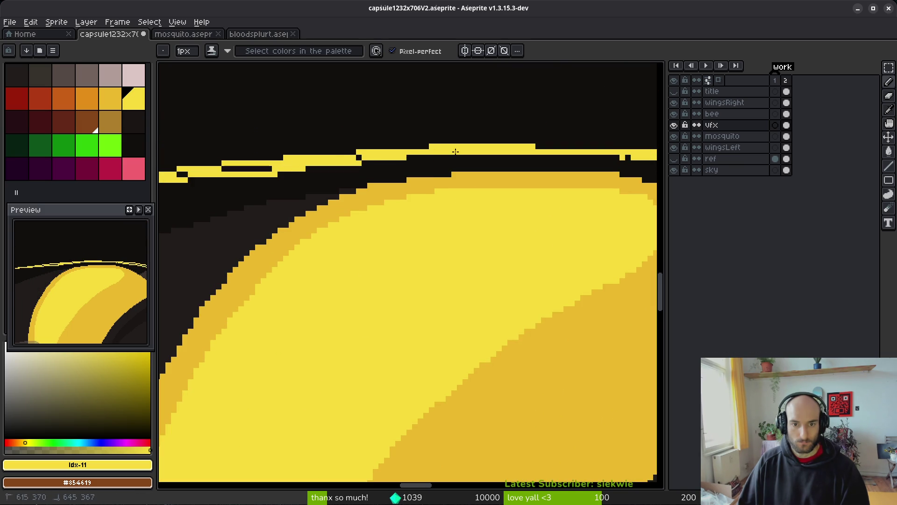
left_click_drag(279, 169, 138, 185)
key("e")
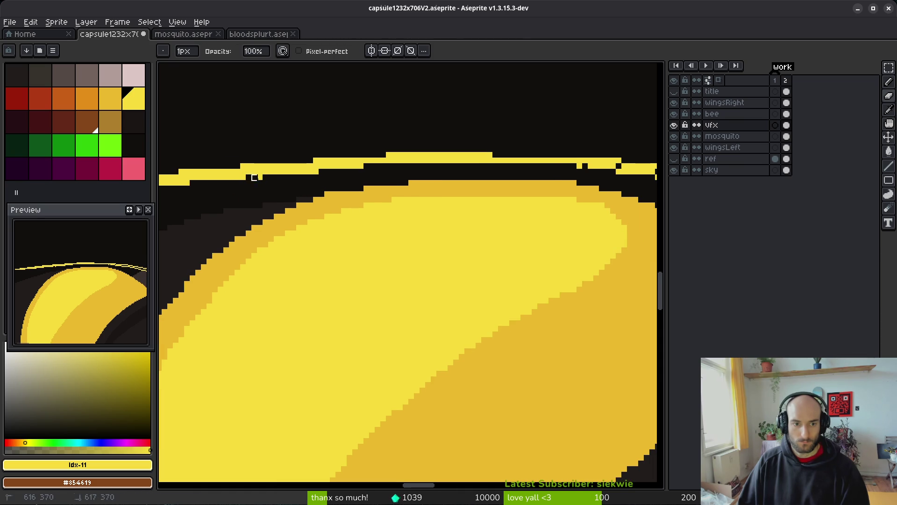
left_click_drag(322, 172, 161, 174)
key("b")
mouse_move(362, 162)
left_mouse_down()
mouse_move(471, 163)
mouse_move(404, 162)
left_mouse_up()
key("ctrl+z")
Fill the band between the two lines and its dark holes with yellow
scroll(473, 176, "up", 2)
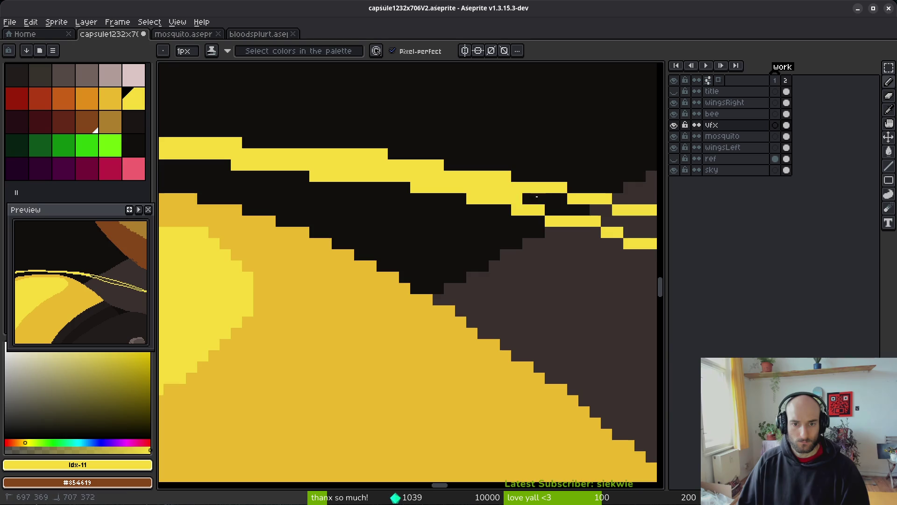
left_click_drag(507, 190, 144, 137)
key("g")
left_click(401, 193)
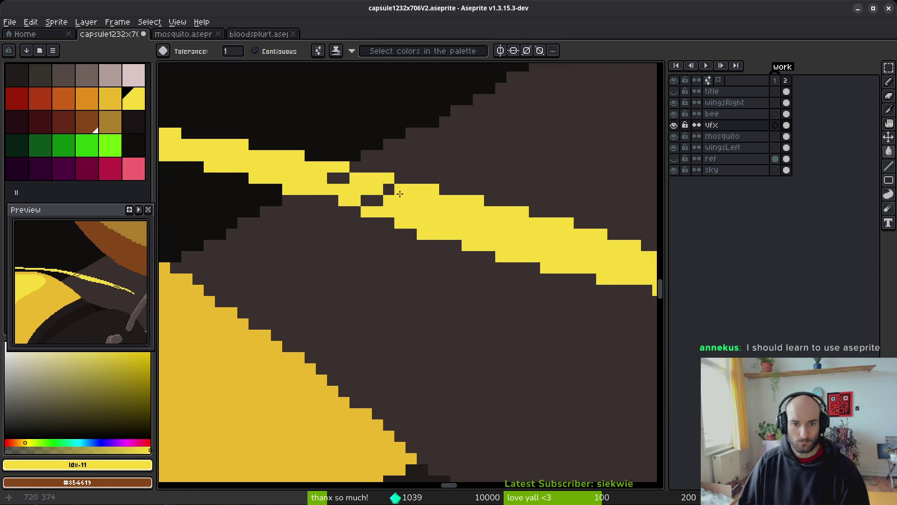
left_click(372, 200)
left_click(337, 177)
left_click(389, 189)
key("b")
Add a few yellow pixels to the line's end and zoom out to review
scroll(429, 224, "down", 3)
scroll(458, 246, "up", 1)
left_click_drag(461, 247, 497, 256)
scroll(613, 305, "down", 1)
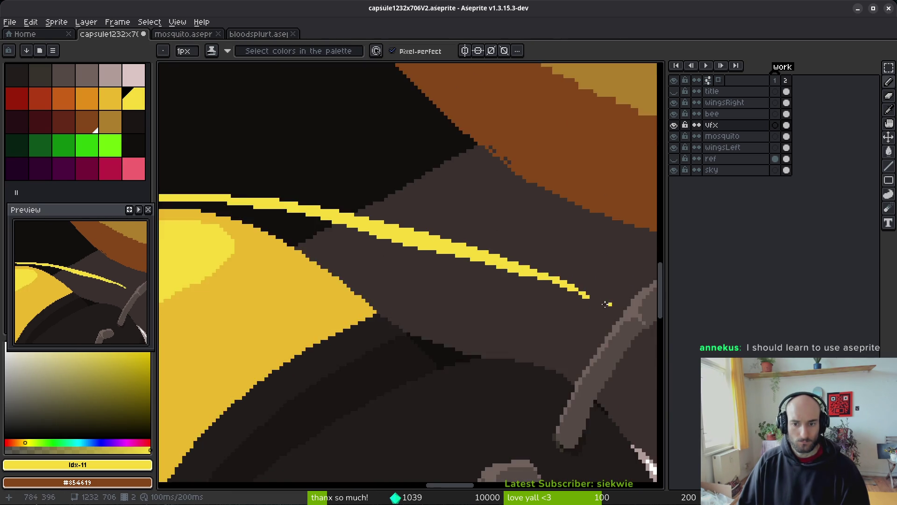
scroll(613, 304, "down", 4)
scroll(401, 306, "down", 1)
scroll(389, 322, "down", 2)
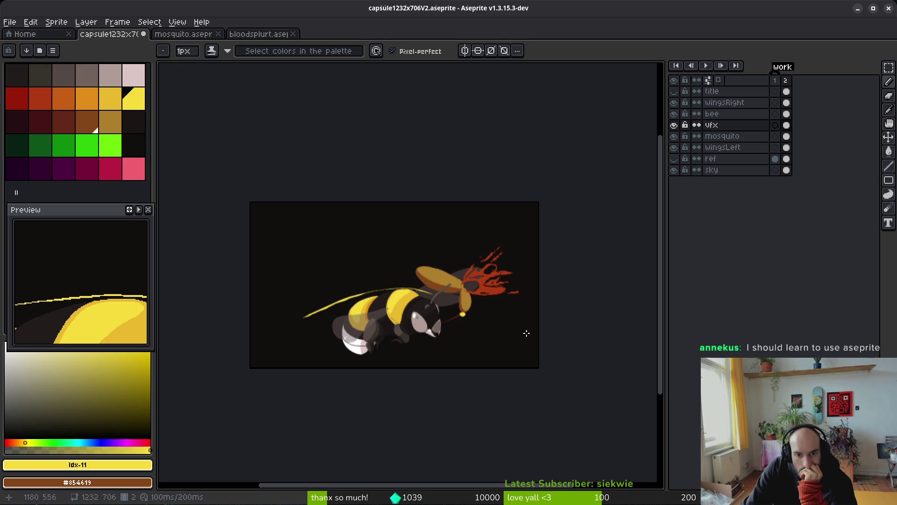
Zoom in on the bee's eye, sample pupil colour #71625d, and lasso the eye on the bee layer
scroll(413, 311, "up", 2)
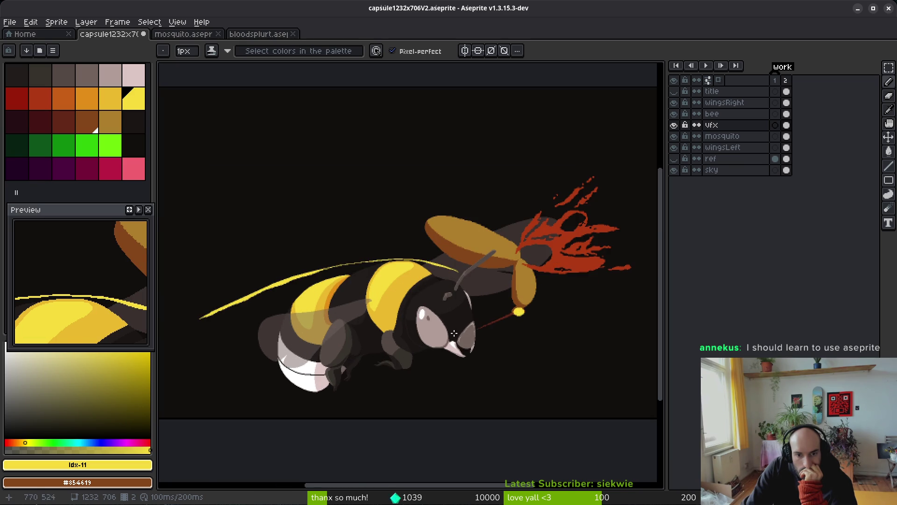
scroll(455, 334, "up", 2)
left_click_drag(416, 342, 505, 299)
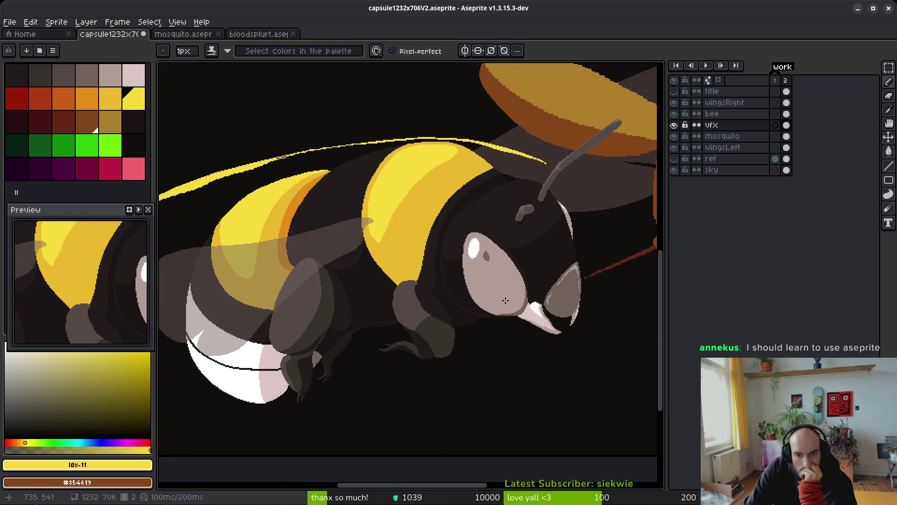
scroll(505, 300, "up", 3)
mouse_move(471, 201)
left_mouse_down()
mouse_move(390, 160)
mouse_move(417, 221)
left_mouse_up()
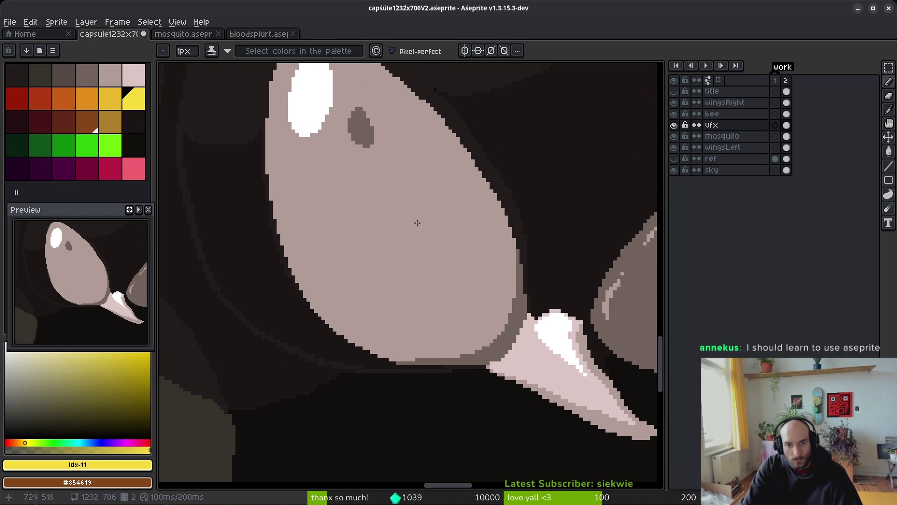
key("i")
left_click(367, 132)
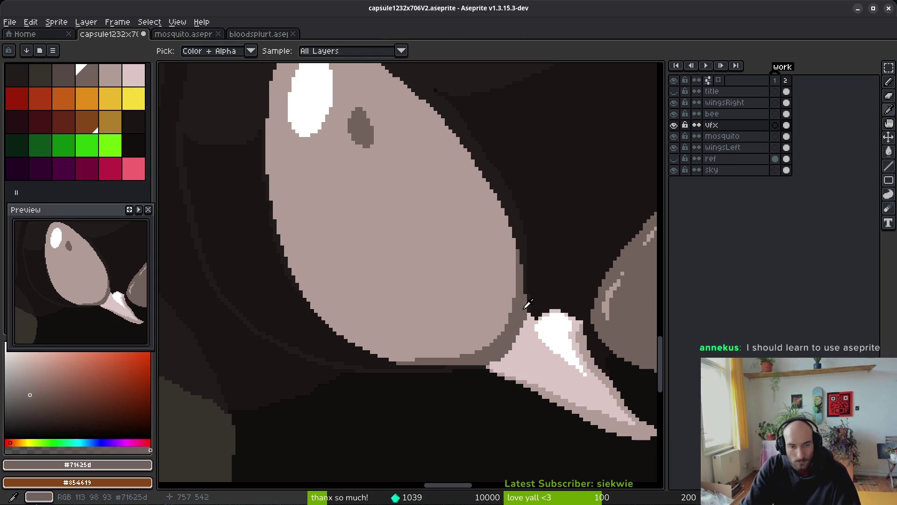
key("b")
left_click_drag(471, 246, 463, 262)
key("q")
mouse_move(465, 149)
left_mouse_down()
mouse_move(305, 124)
mouse_move(465, 150)
left_mouse_up()
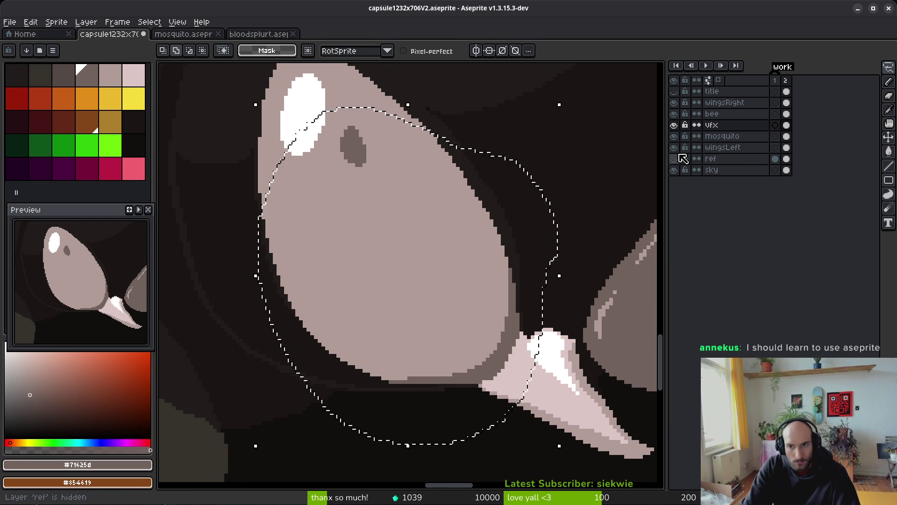
left_click(787, 114)
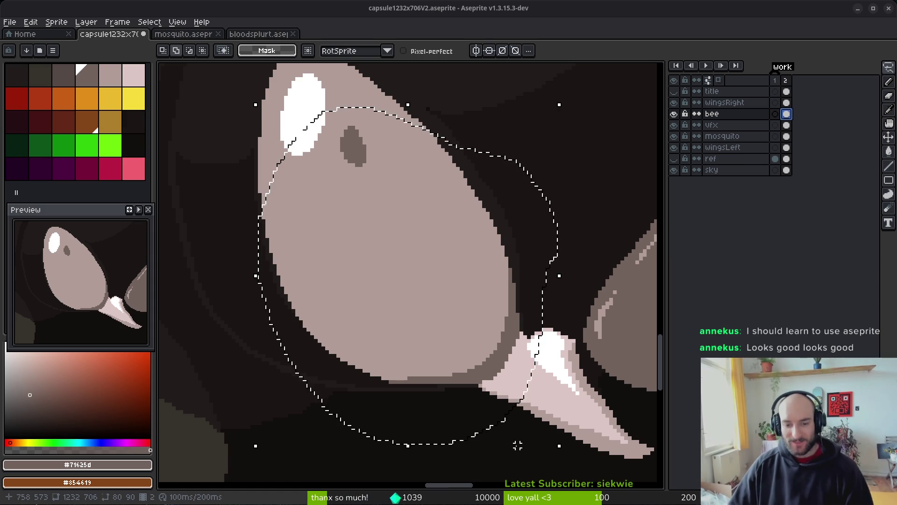
Replace the eye's pupil colour #71625d with the darker palette colour idx-2
left_click_drag(519, 324, 480, 314)
scroll(480, 314, "down", 7)
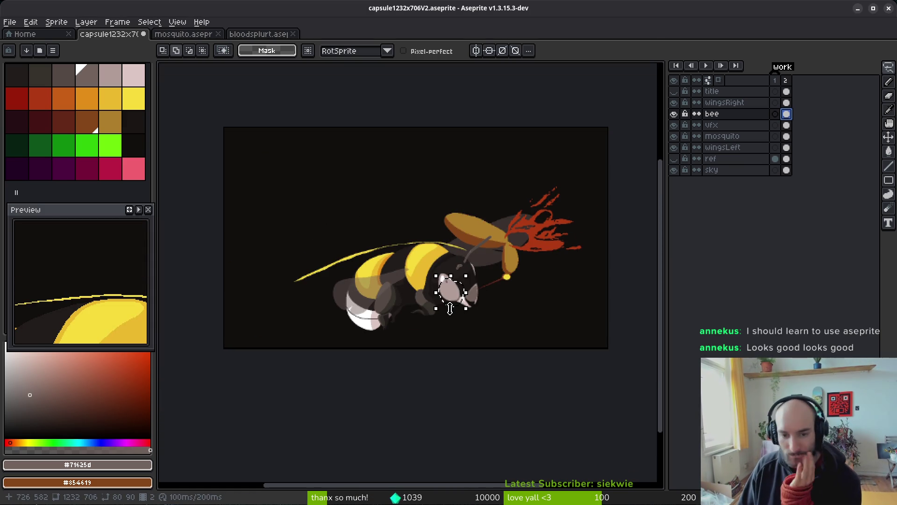
scroll(444, 308, "up", 4)
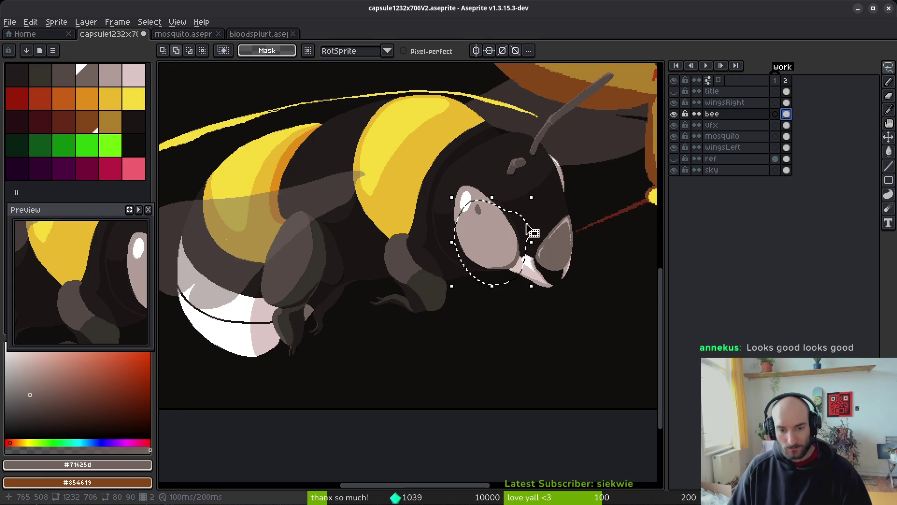
scroll(482, 253, "up", 3)
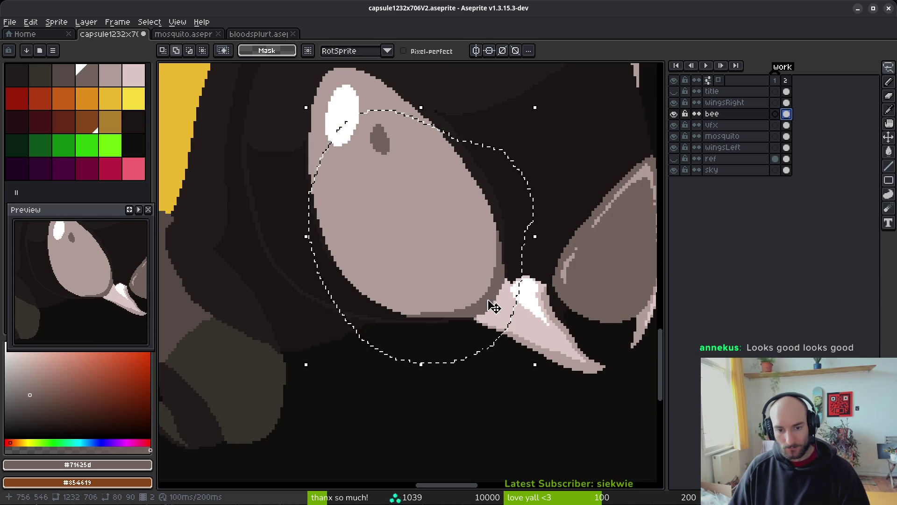
key("i")
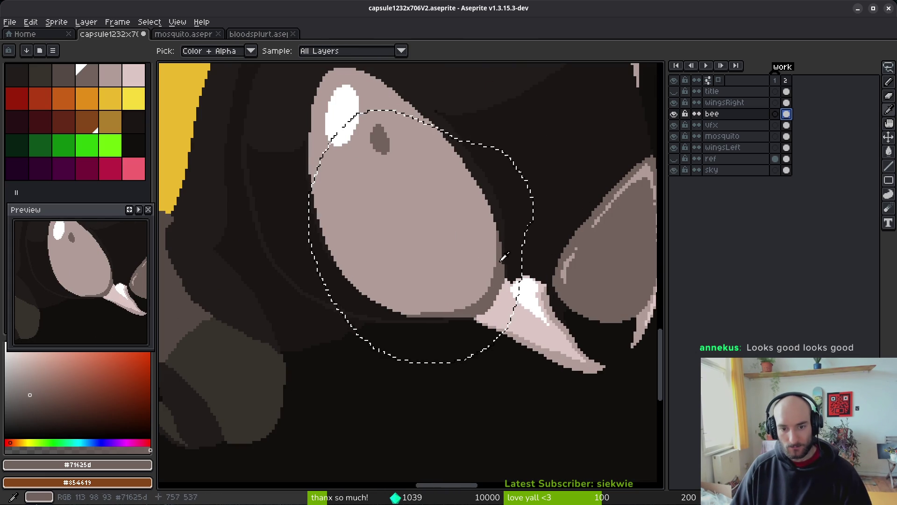
right_click(66, 79)
key("shift+r")
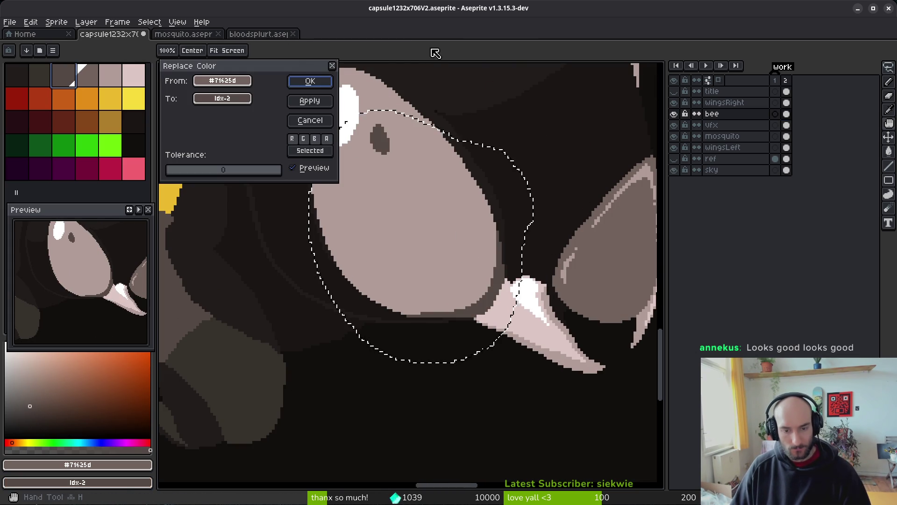
left_click(310, 81)
Replace the eye's light colour #b19d99 with palette colour idx-3, then deselect
left_click(411, 180)
right_click(88, 77)
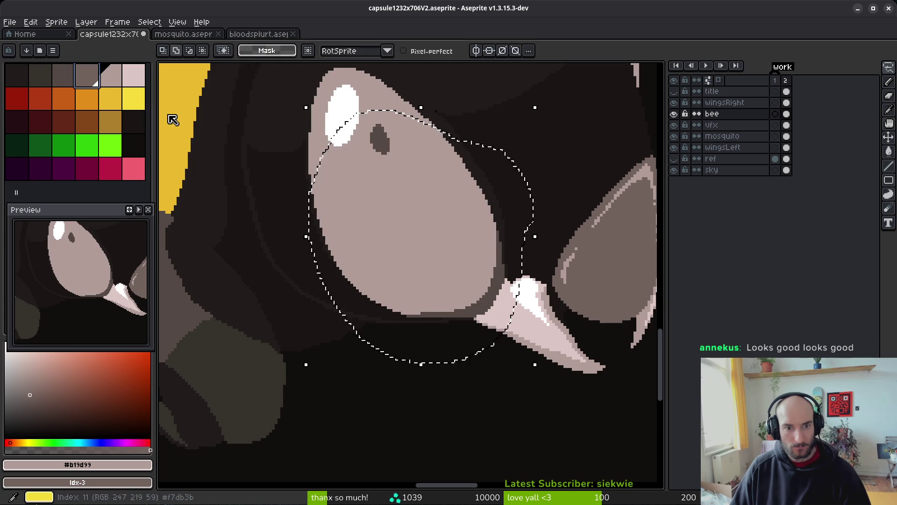
key("shift+r")
left_click(310, 80)
key("ctrl+d")
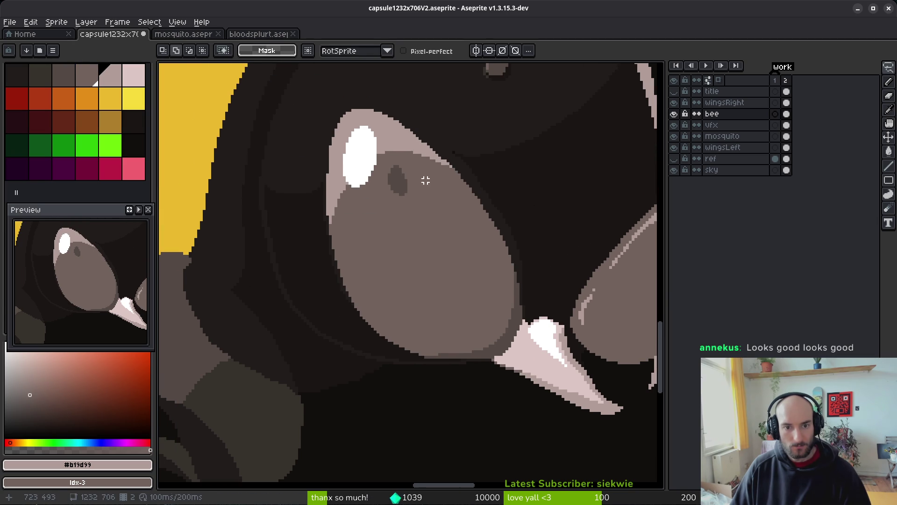
Bucket-fill the light highlight arc pixels with darker grey
key("g")
scroll(417, 193, "down", 6)
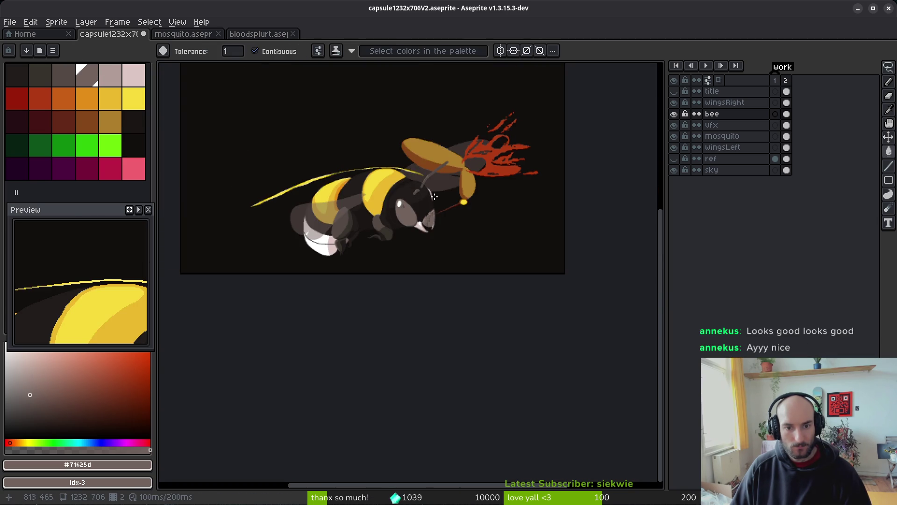
scroll(435, 199, "up", 6)
left_click(402, 197)
scroll(384, 141, "up", 2)
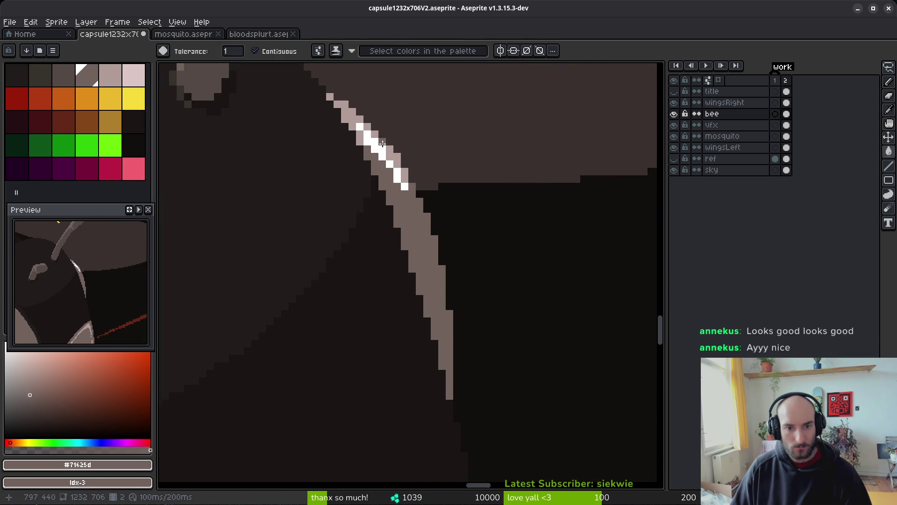
scroll(376, 132, "up", 2)
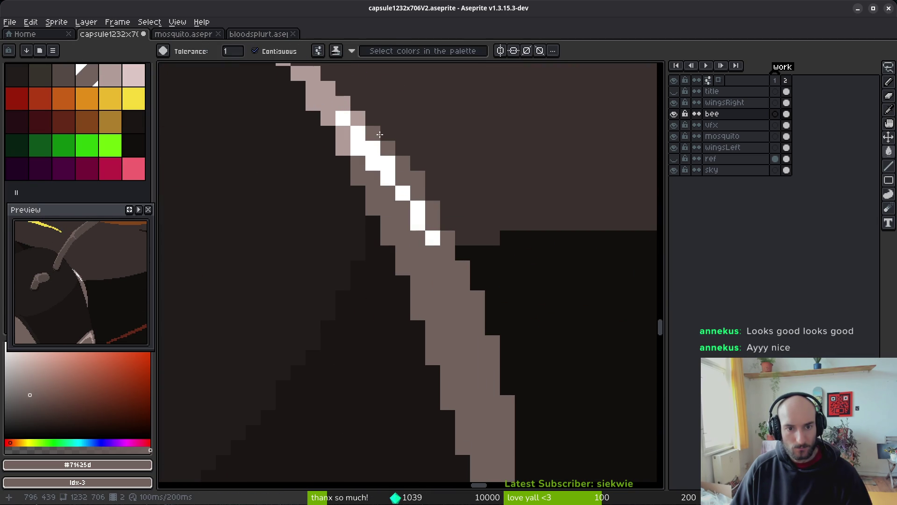
left_click(344, 119)
left_click(342, 133)
left_click(342, 149)
Fill the eye highlight and several white arc pixels with pale mandible colour #dcc6c5
scroll(405, 247, "down", 4)
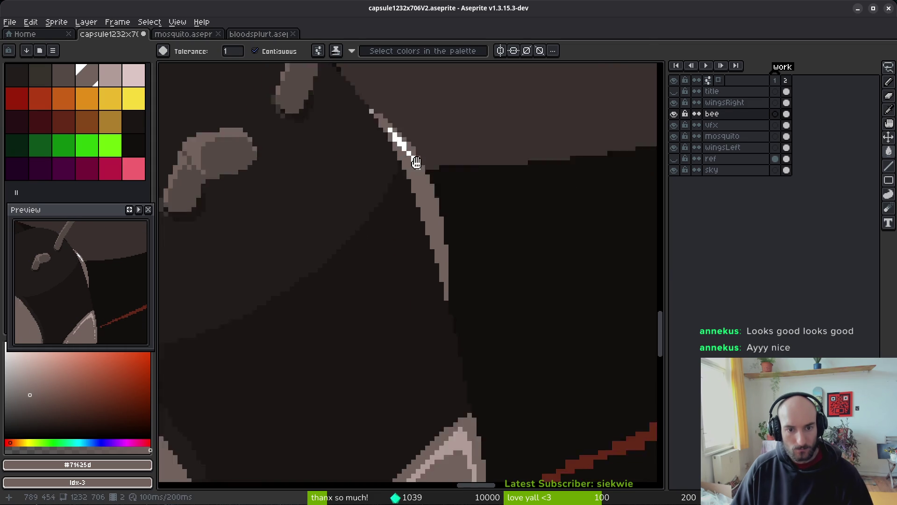
scroll(405, 248, "left", 1)
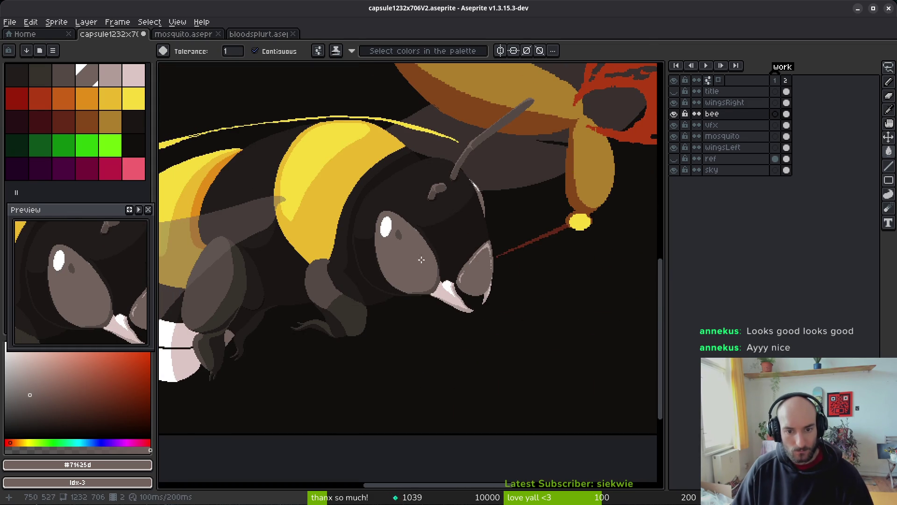
scroll(437, 269, "up", 3)
scroll(444, 327, "right", 3)
scroll(444, 327, "down", 1)
left_click(476, 422, "alt")
left_click(213, 149)
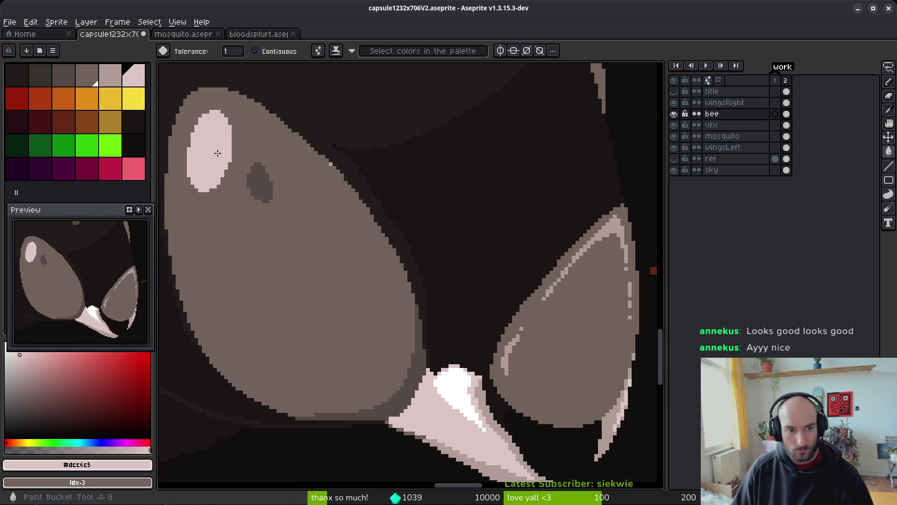
scroll(448, 285, "down", 3)
scroll(448, 285, "up", 4)
left_click(437, 332)
left_click(437, 342)
left_click(410, 301)
left_click(344, 223)
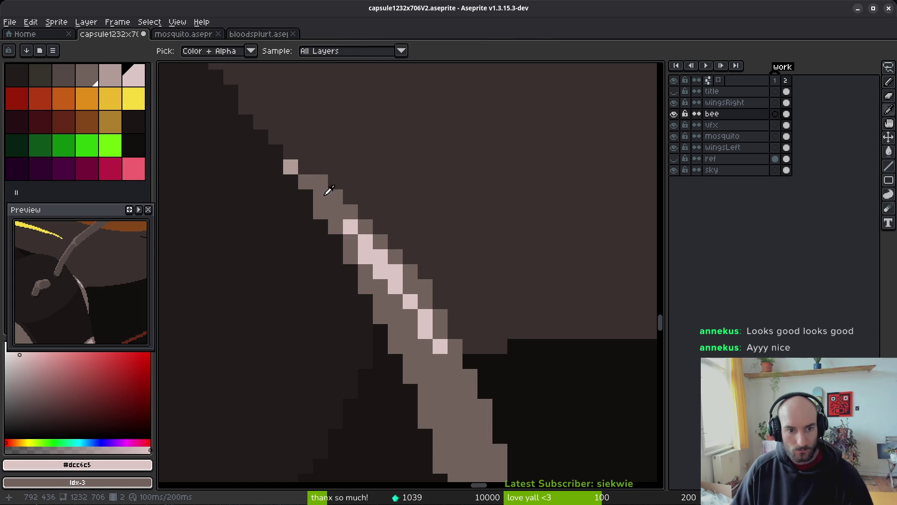
Fill the top arc pixel with grey sampled from the head and save capsule1232x706V2.aseprite
left_click(320, 194, "alt")
left_click(290, 166)
scroll(339, 199, "down", 3)
scroll(395, 324, "down", 2)
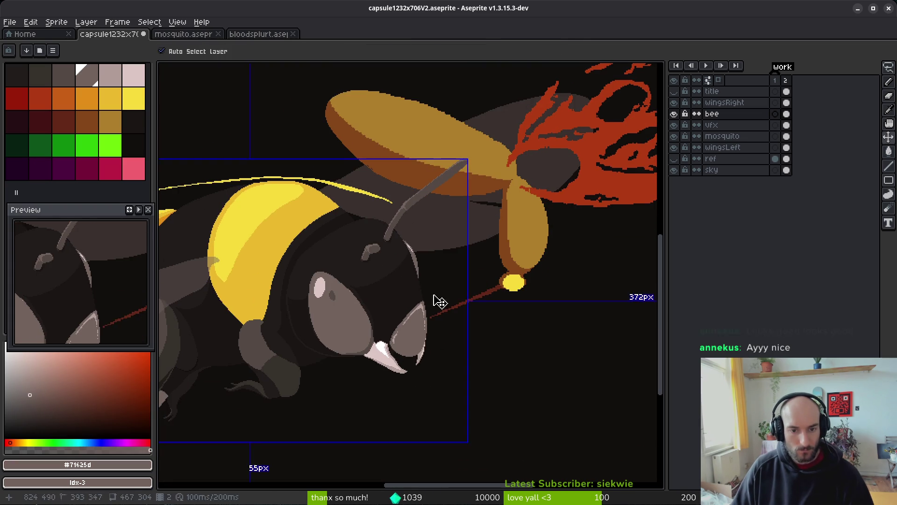
key("ctrl+s")
scroll(421, 280, "down", 3)
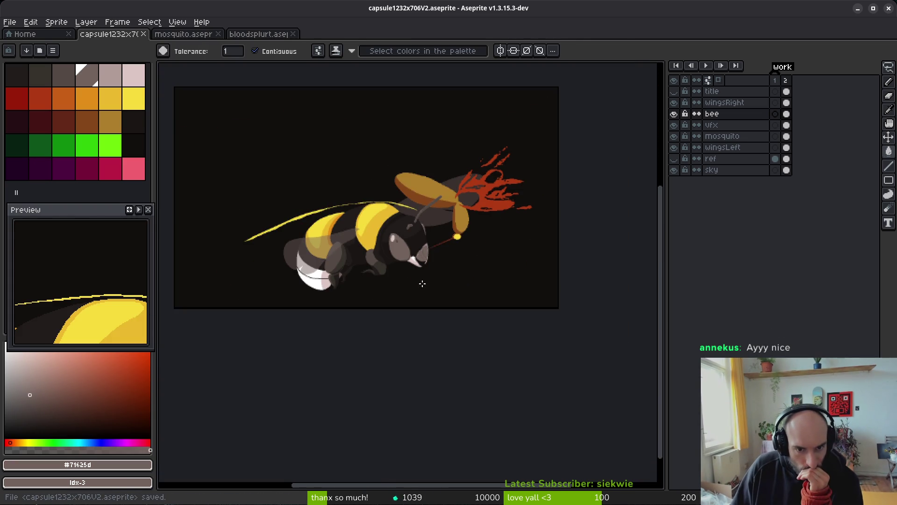
scroll(378, 262, "down", 1)
scroll(290, 225, "up", 2)
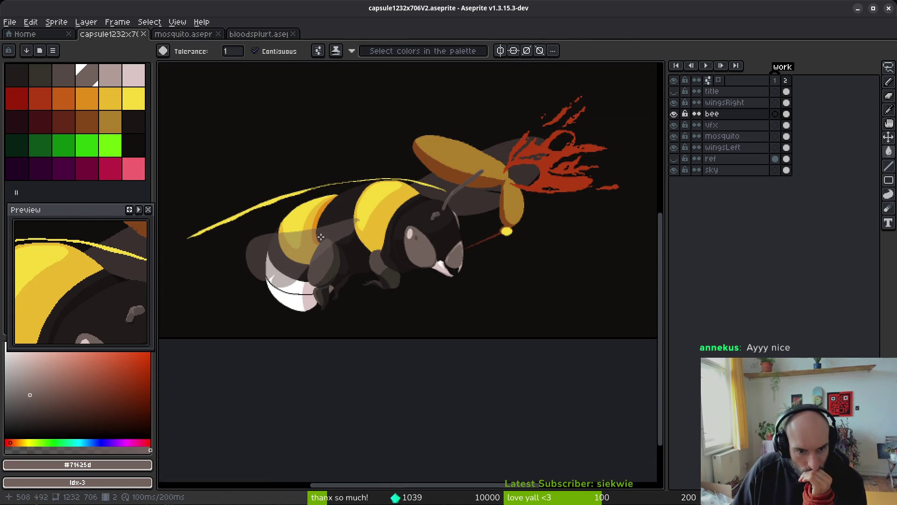
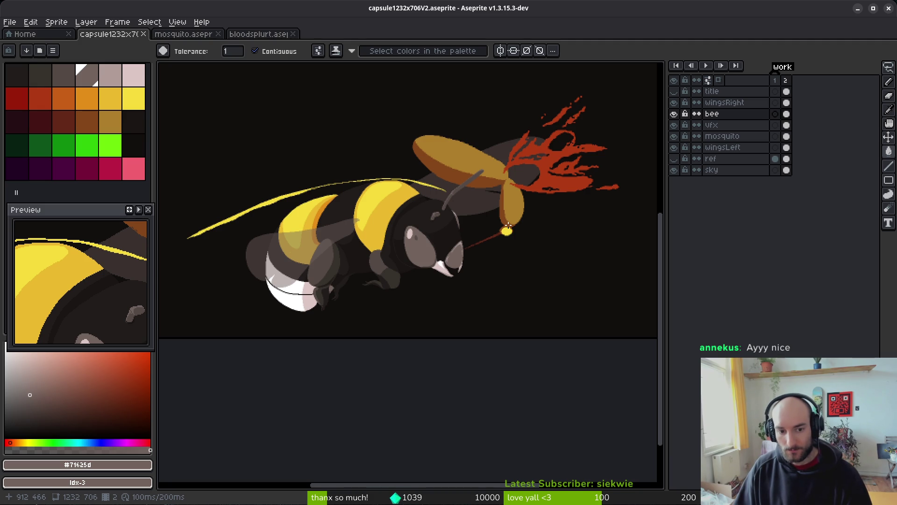
Hide the wingsLeft and wingsRight layers to check the bee, then show them again
scroll(500, 245, "down", 1)
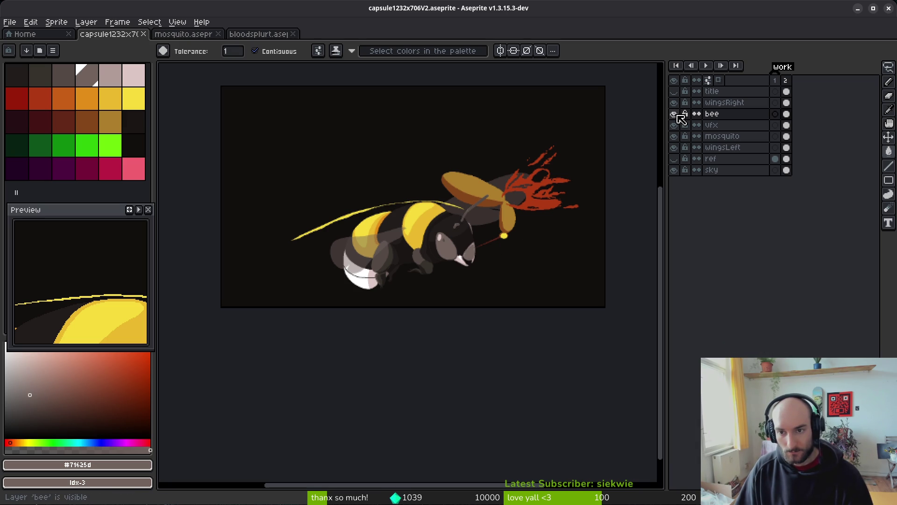
left_click(673, 148)
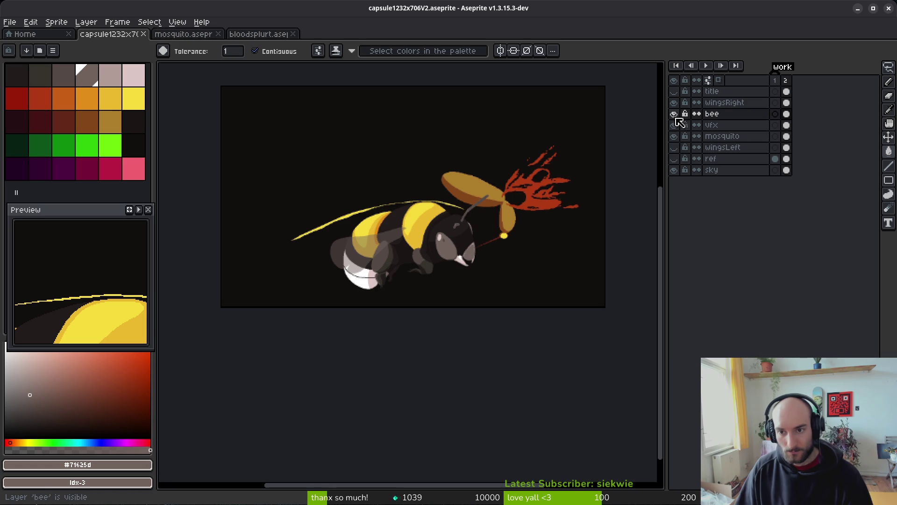
left_click(674, 102)
scroll(520, 265, "down", 2)
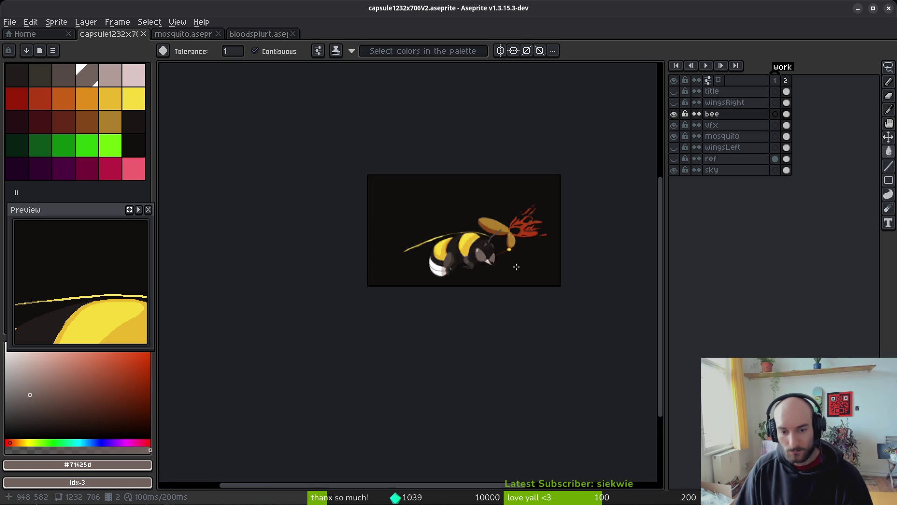
scroll(515, 267, "up", 1)
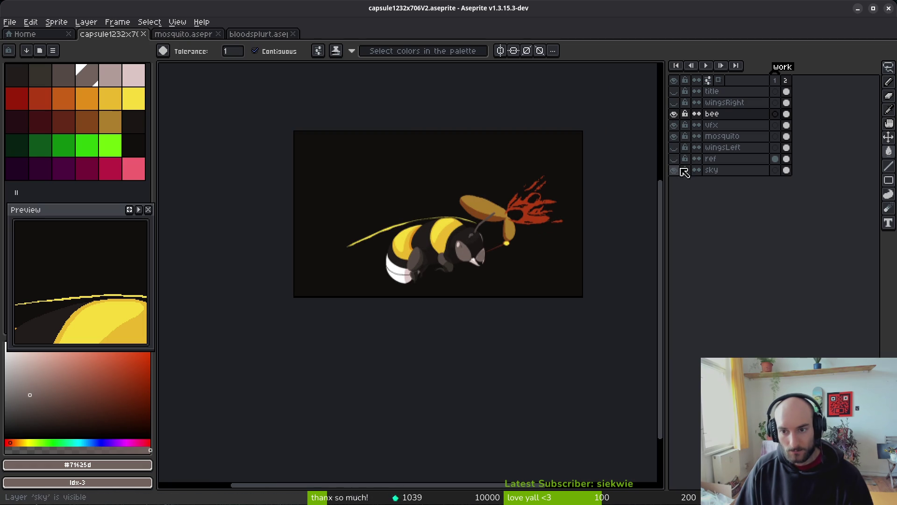
left_click(674, 148)
left_click(674, 102)
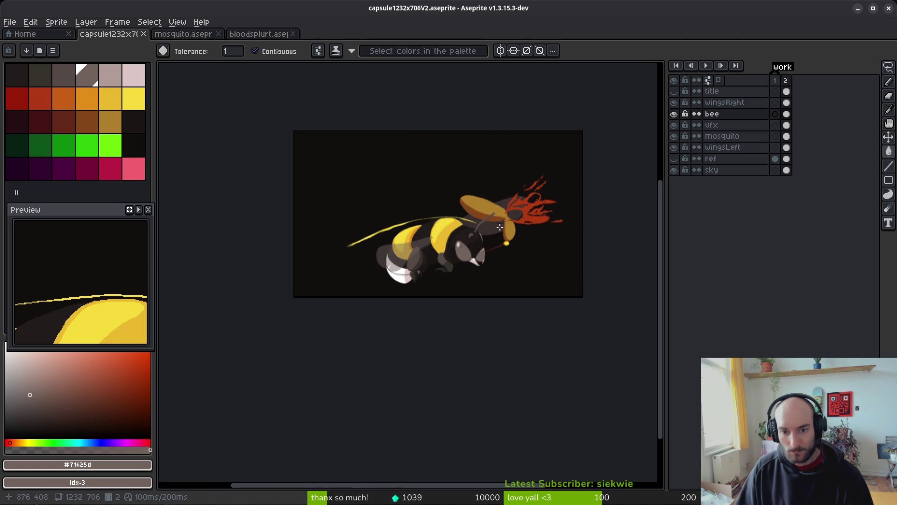
Make the mosquito layer the active painting layer, zoomed in on the stinger
scroll(499, 222, "up", 1)
scroll(514, 239, "up", 3)
left_click(786, 136)
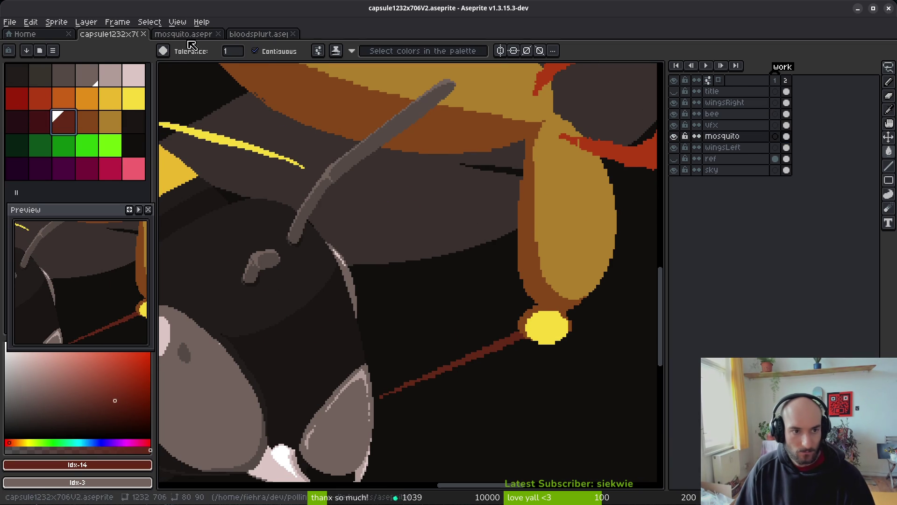
Sample the mosquito's dark red from the mosquito.aseprite sprite
left_click(203, 36)
key("i")
left_click(394, 238)
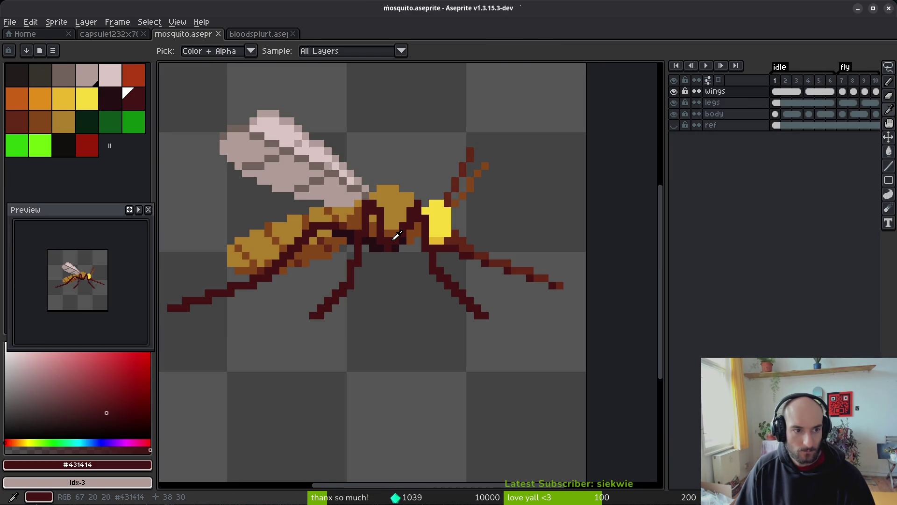
left_click(24, 125)
key("g")
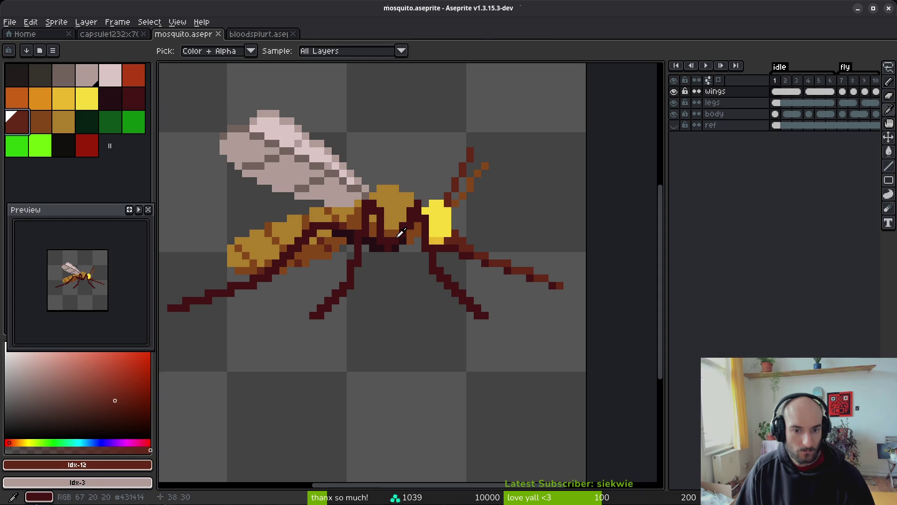
left_click(401, 233, "alt")
left_click(109, 34)
Choose the darker red palette swatch after rechecking the mosquito sprite for reference
key("b")
scroll(509, 233, "up", 2)
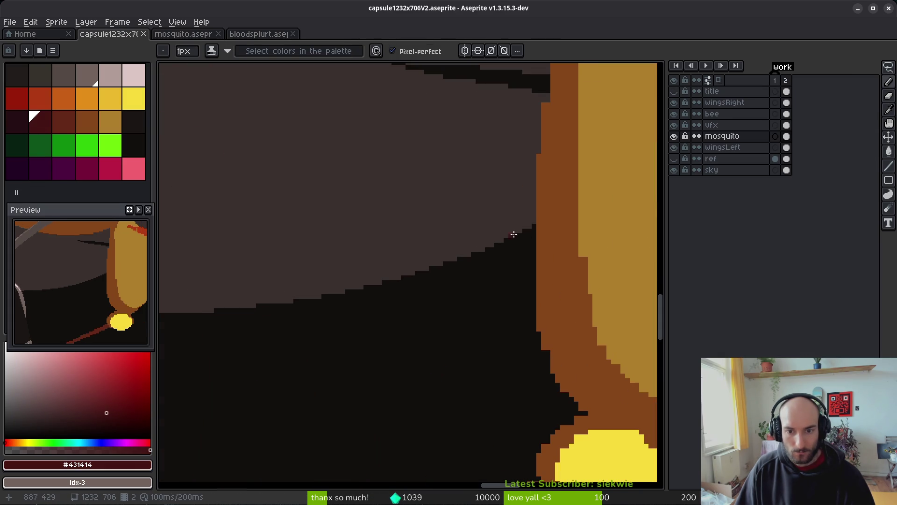
left_click(63, 122)
scroll(522, 248, "down", 2)
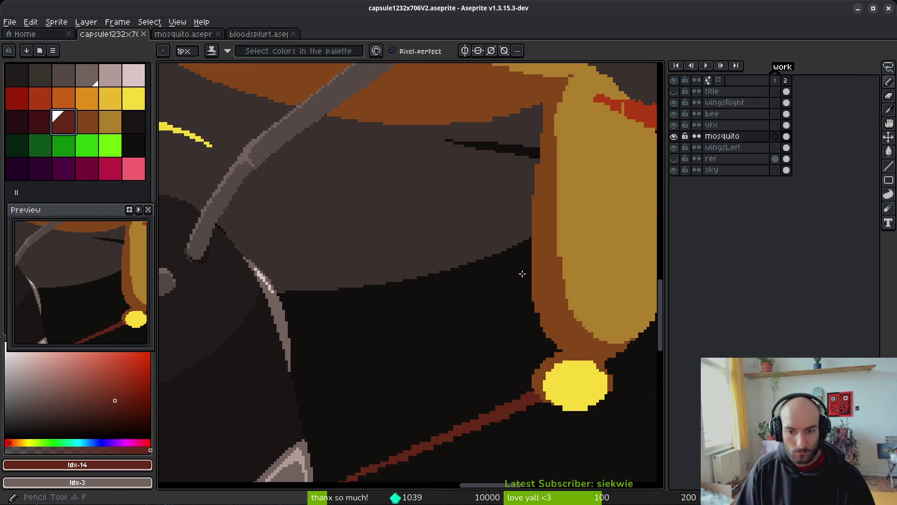
key("l")
left_click(40, 122)
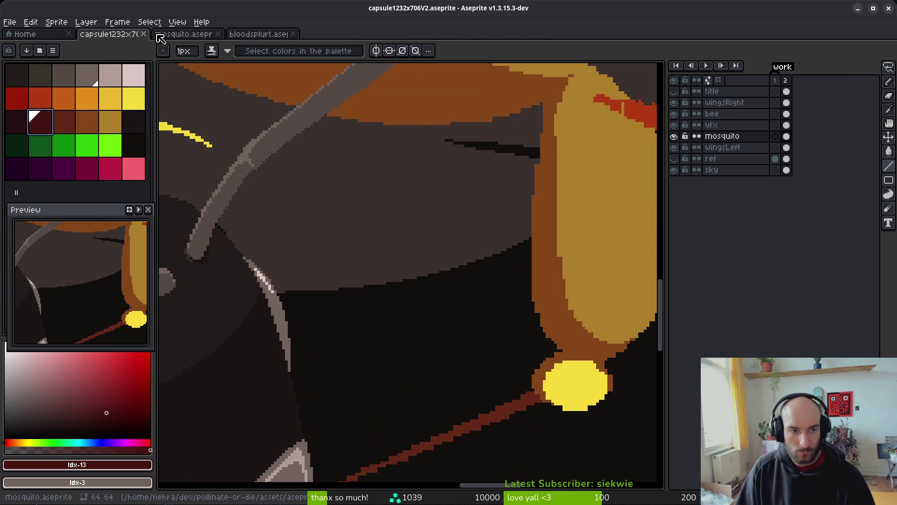
left_click(172, 36)
left_click(130, 38)
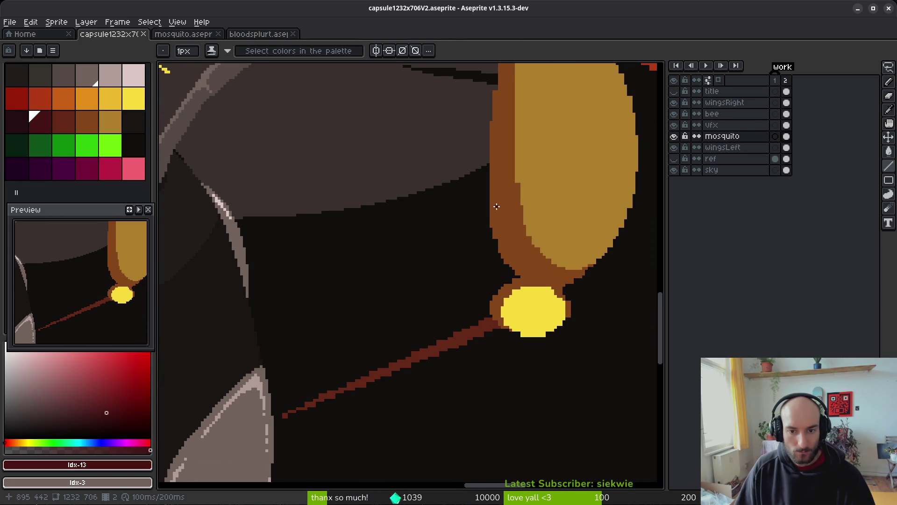
Paint a thick 5px dark-red vein down the mosquito's wing
key("f")
scroll(497, 207, "up", 1)
left_click_drag(497, 205, 452, 278)
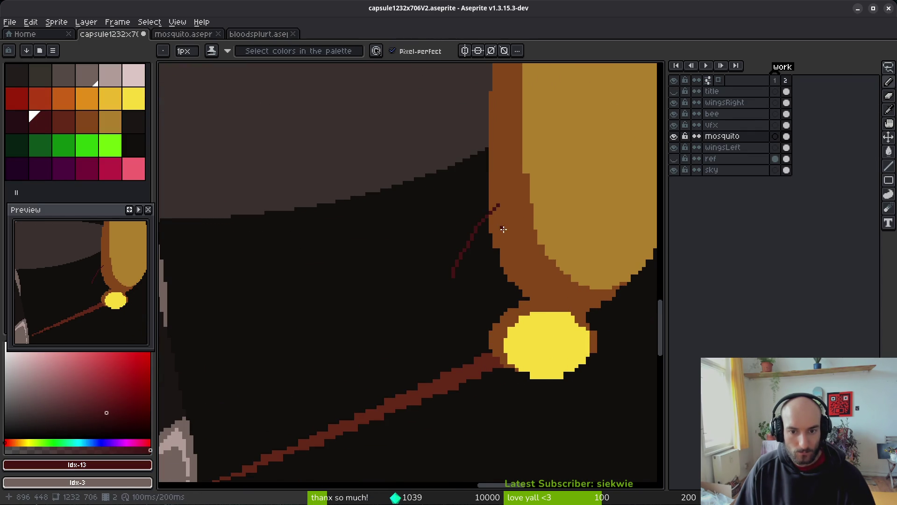
scroll(500, 231, "up", 1)
key("plus")
key("plus")
key("plus")
left_click_drag(506, 208, 428, 303)
key("ctrl+z")
key("minus")
key("minus")
key("minus")
key("plus")
key("plus")
key("plus")
left_click_drag(502, 203, 432, 295)
scroll(472, 314, "down", 1)
Add 4px dark-red veins extending left across the wing, with a branch toward the edge
key("minus")
mouse_move(480, 326)
left_mouse_down()
mouse_move(376, 310)
mouse_move(202, 234)
left_mouse_up()
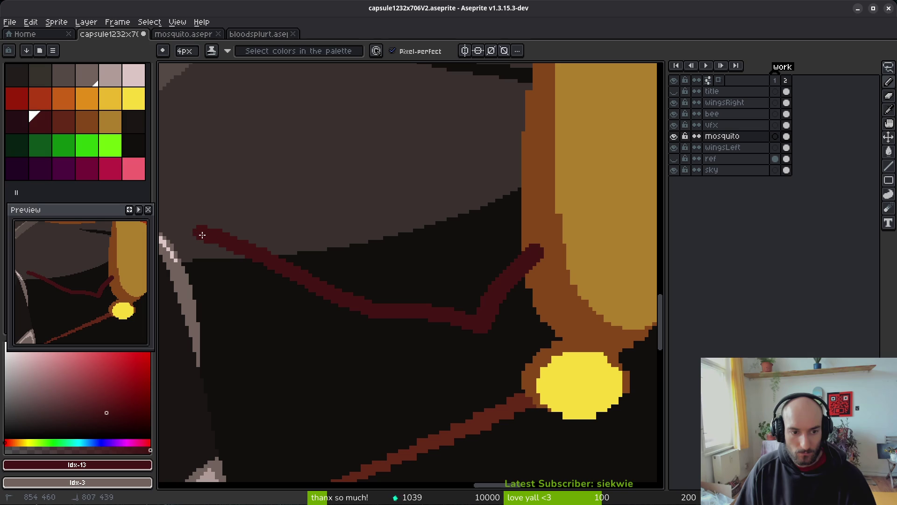
scroll(415, 315, "down", 7)
scroll(436, 317, "up", 7)
scroll(509, 322, "up", 2)
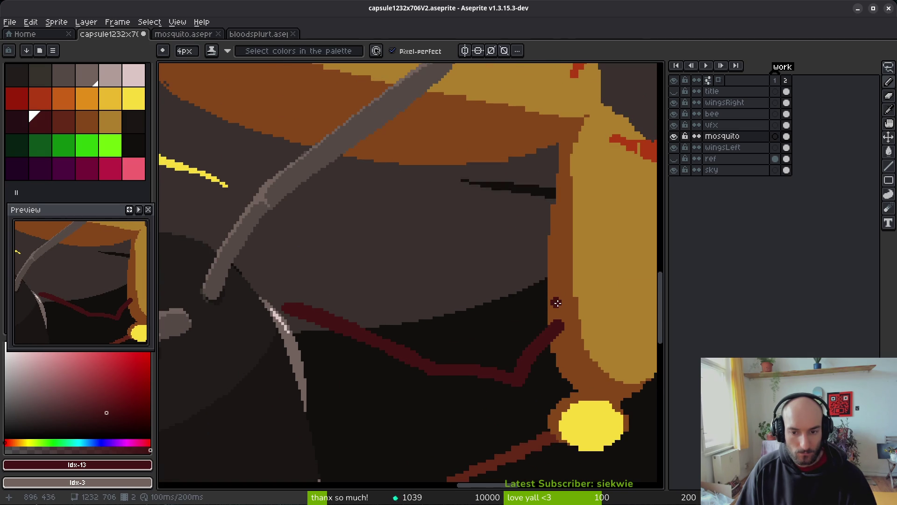
mouse_move(554, 302)
left_mouse_down()
mouse_move(509, 258)
mouse_move(390, 237)
mouse_move(268, 239)
left_mouse_up()
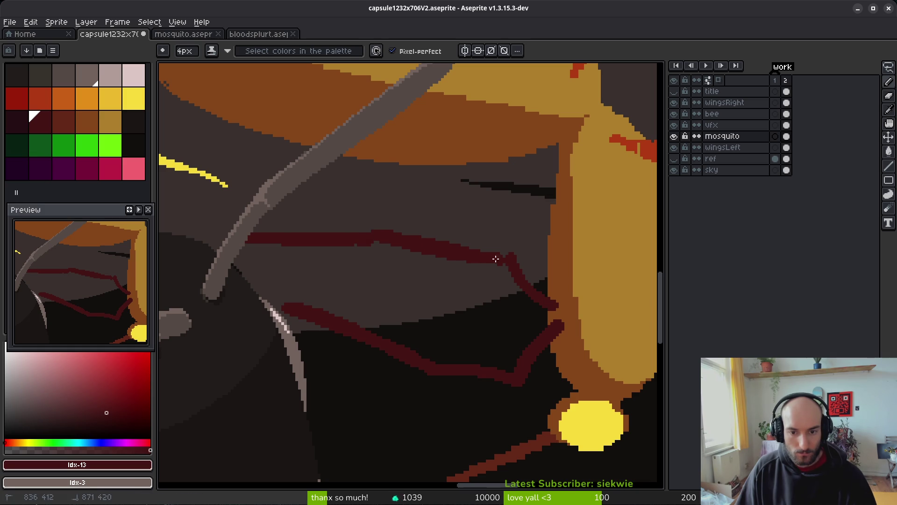
scroll(560, 276, "up", 2)
mouse_move(559, 300)
left_mouse_down()
mouse_move(540, 251)
mouse_move(447, 195)
mouse_move(338, 195)
left_mouse_up()
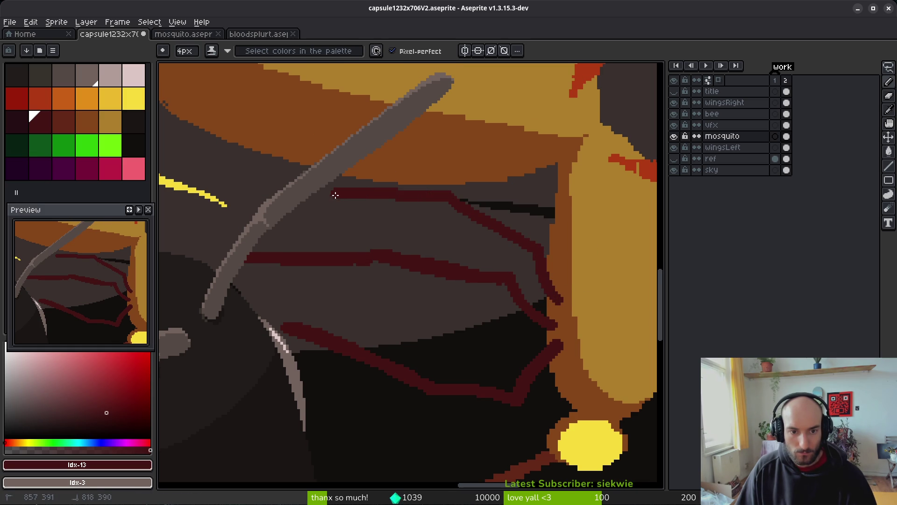
scroll(270, 171, "down", 4)
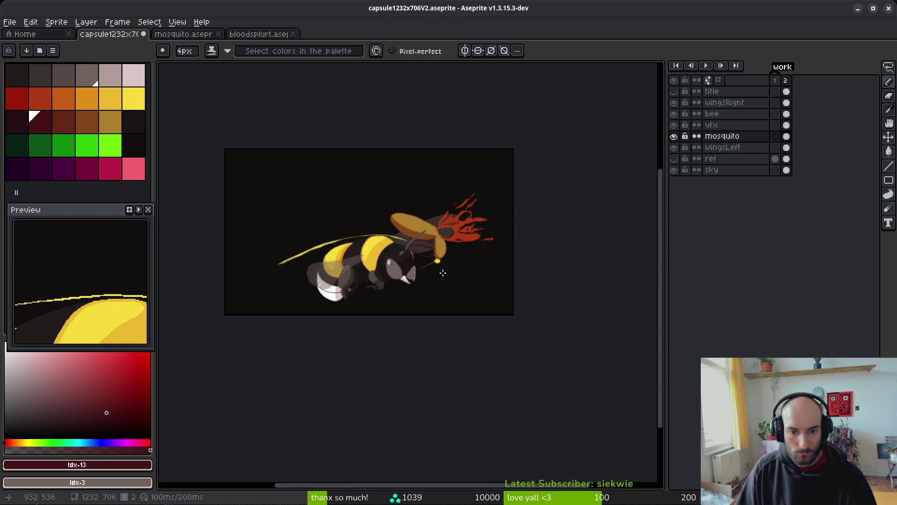
Fill the lower and two upper wing veins with the brighter red
scroll(433, 259, "up", 3)
scroll(432, 259, "up", 2)
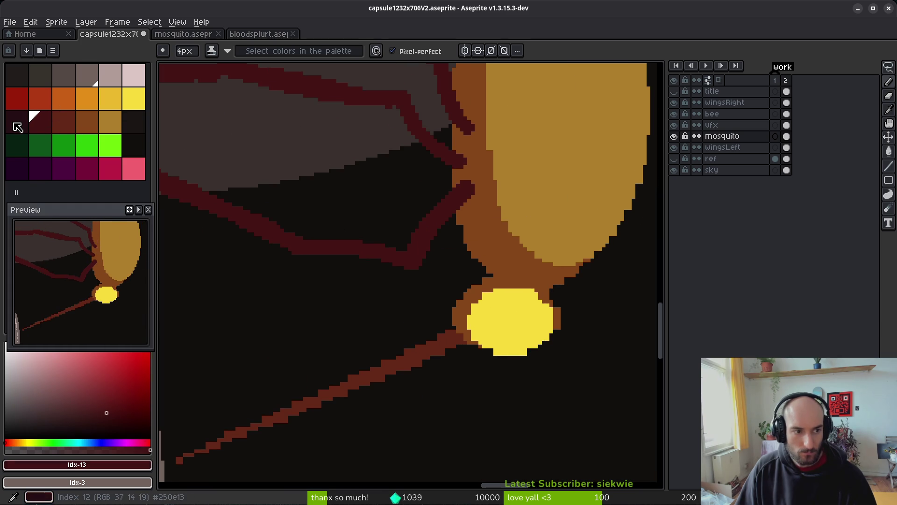
left_click(40, 122)
key("g")
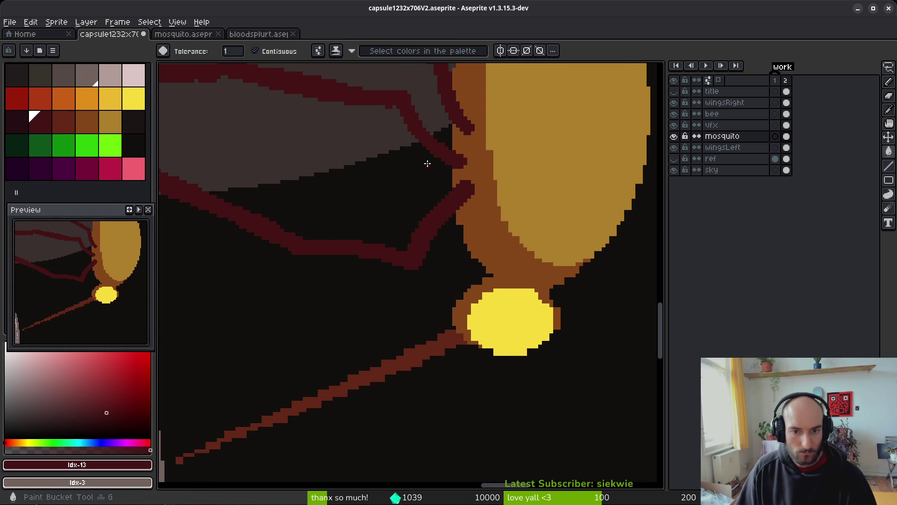
left_click(64, 123)
left_click(411, 251)
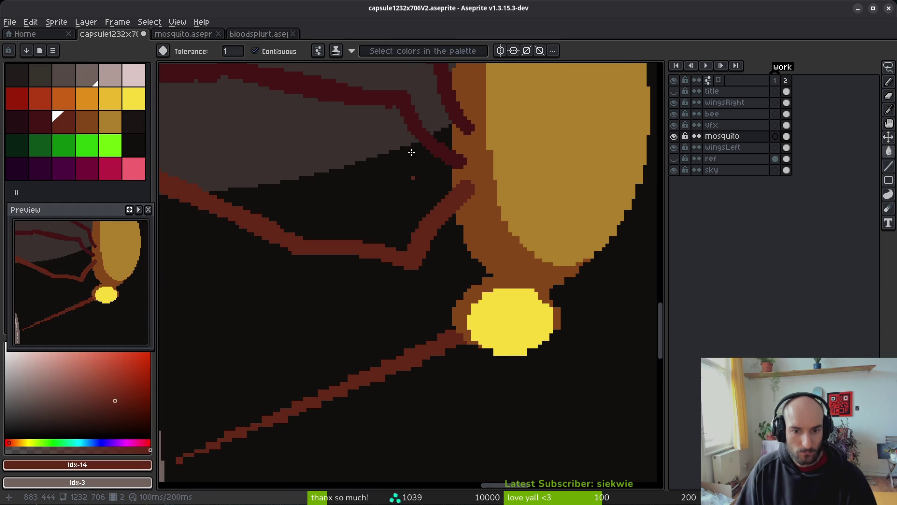
left_click(416, 131)
left_click(467, 124)
scroll(513, 272, "down", 2)
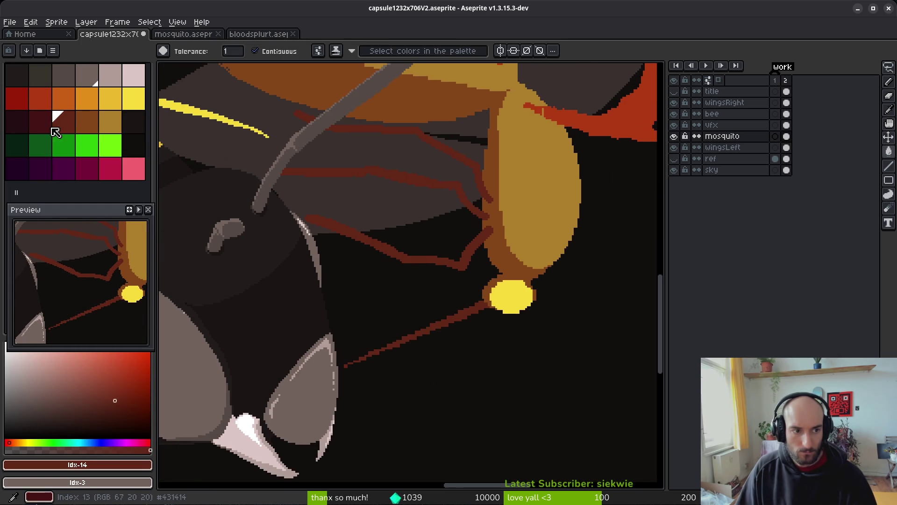
Draw dark-red veins diagonally across the wing with the Pencil
left_click(52, 130)
key("b")
scroll(532, 241, "up", 3)
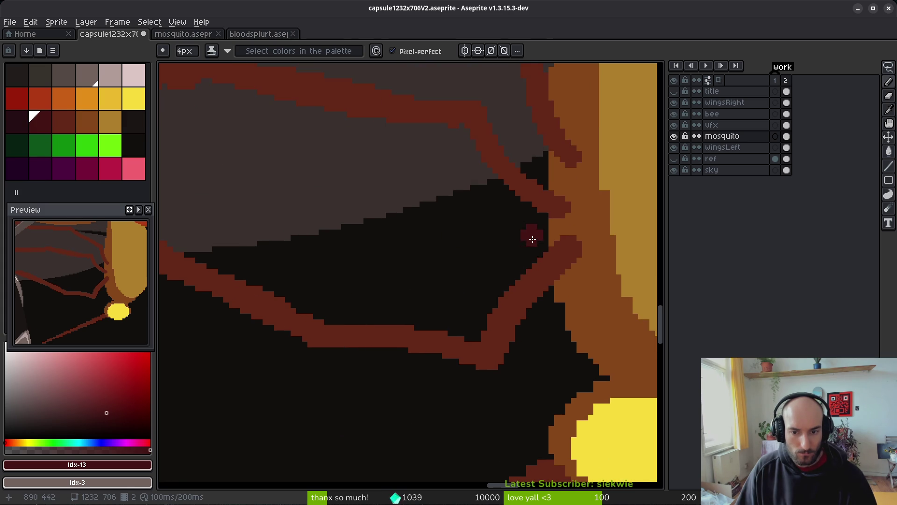
mouse_move(540, 248)
left_mouse_down()
mouse_move(414, 293)
mouse_move(317, 257)
left_mouse_up()
scroll(447, 282, "up", 2)
left_click_drag(447, 282, 196, 182)
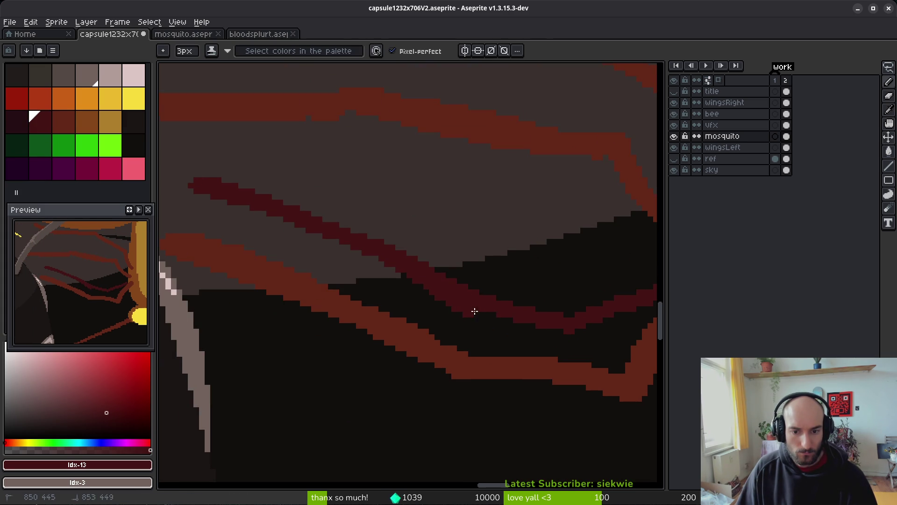
mouse_move(460, 307)
left_mouse_down()
mouse_move(374, 302)
mouse_move(503, 312)
left_mouse_up()
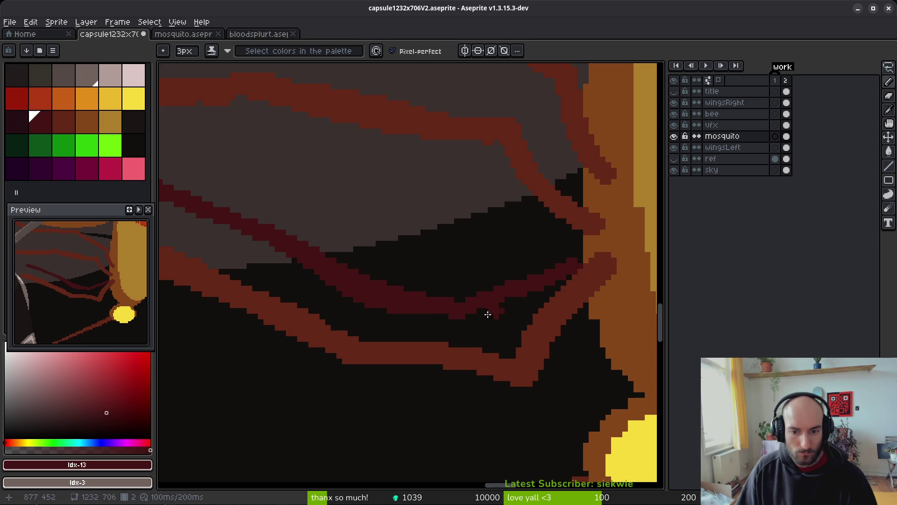
scroll(502, 312, "up", 2)
left_click_drag(394, 316, 448, 304)
Draw thin 1px dark-red vein lines across the mosquito wing
key("minus")
key("minus")
scroll(581, 280, "down", 3)
scroll(497, 309, "down", 2)
scroll(540, 260, "up", 2)
scroll(561, 241, "up", 1)
left_click_drag(561, 240, 572, 270)
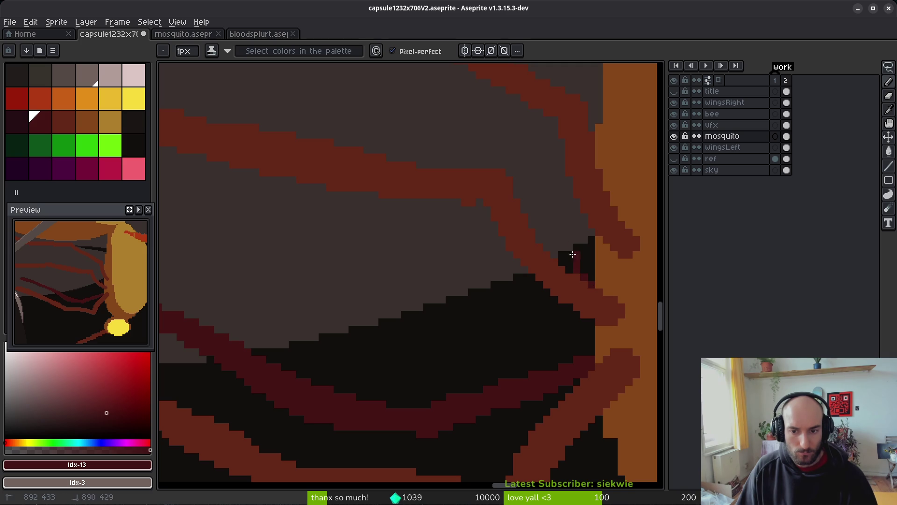
scroll(473, 145, "down", 3)
mouse_move(581, 256)
left_mouse_down()
mouse_move(492, 245)
mouse_move(266, 156)
left_mouse_up()
scroll(445, 217, "up", 3)
mouse_move(526, 183)
left_mouse_down()
mouse_move(322, 252)
mouse_move(237, 264)
left_mouse_up()
left_click_drag(191, 284, 431, 257)
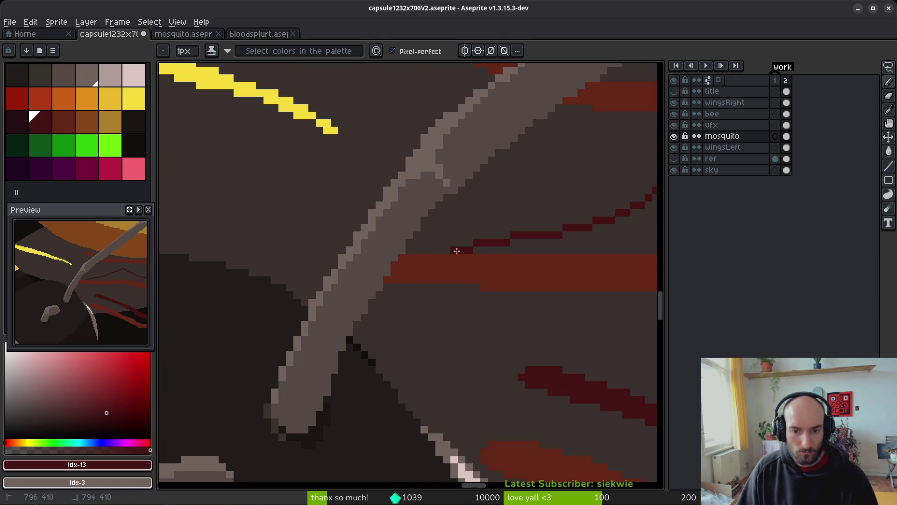
Add more thin dark-red veins across the upper wing and a short one near the root
scroll(411, 297, "right", 5)
left_click(351, 245)
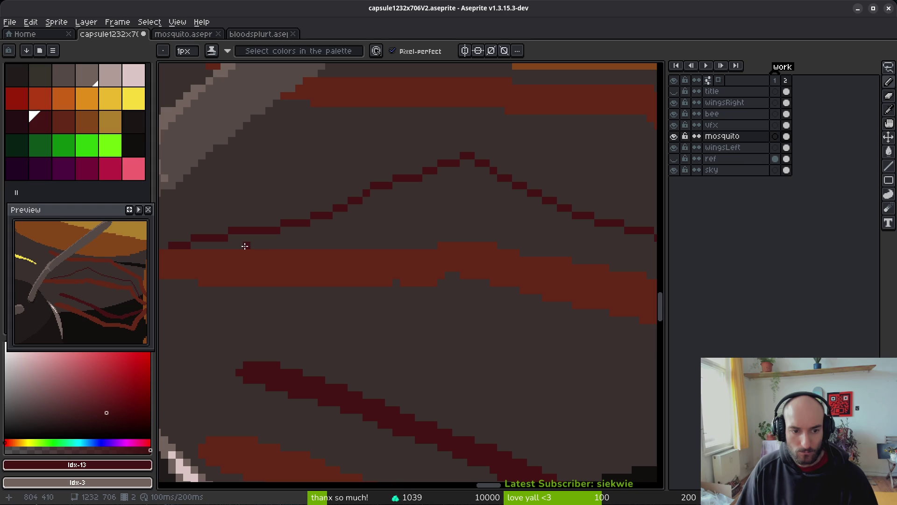
left_click_drag(245, 246, 362, 218)
scroll(318, 176, "right", 5)
mouse_move(245, 130)
left_mouse_down()
mouse_move(403, 206)
mouse_move(561, 238)
left_mouse_up()
scroll(560, 238, "right", 3)
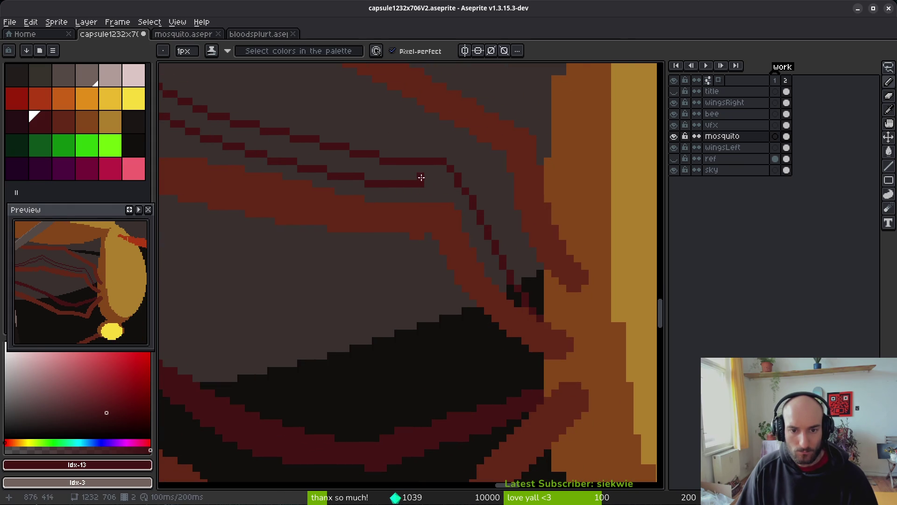
scroll(513, 281, "up", 5)
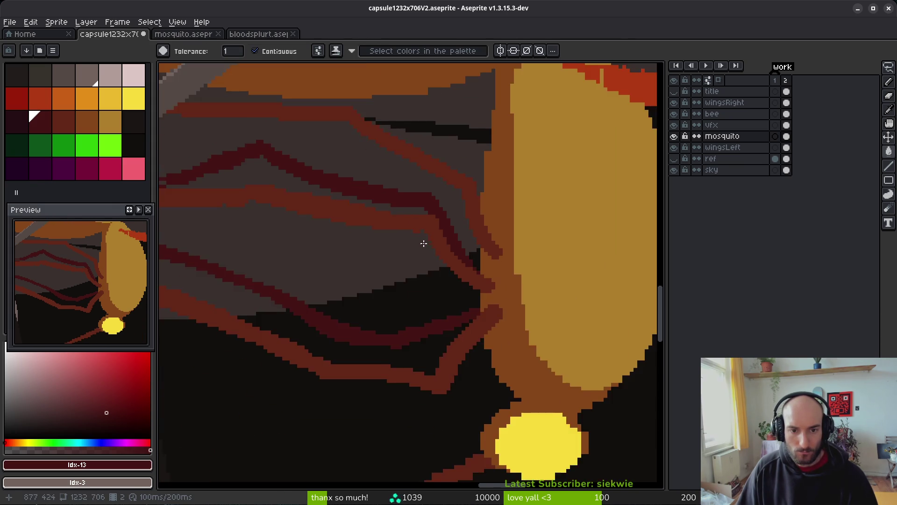
scroll(308, 256, "up", 1)
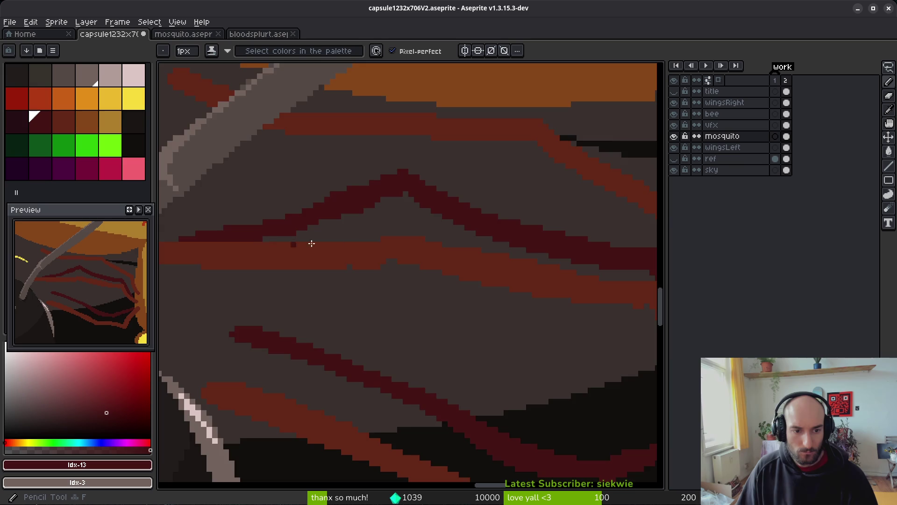
scroll(360, 250, "down", 2)
scroll(580, 282, "up", 1)
scroll(579, 282, "up", 4)
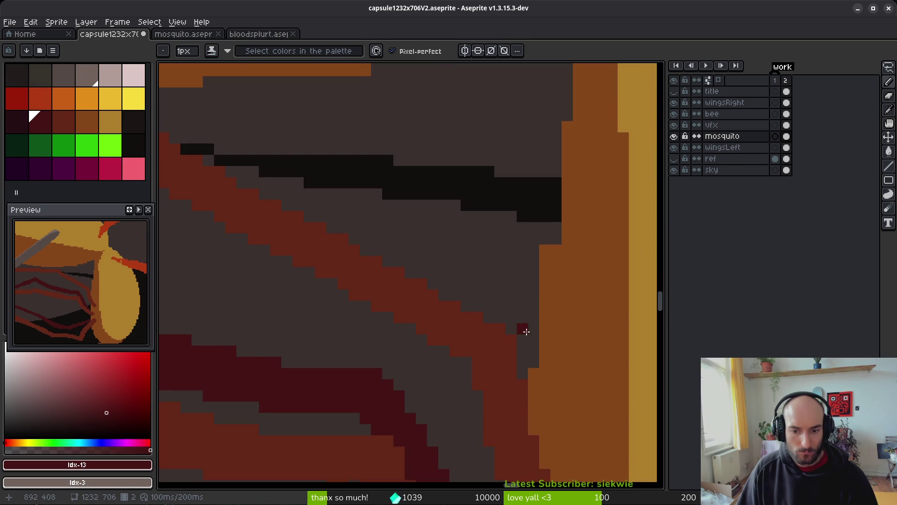
mouse_move(522, 373)
left_mouse_down()
mouse_move(524, 320)
mouse_move(522, 349)
left_mouse_up()
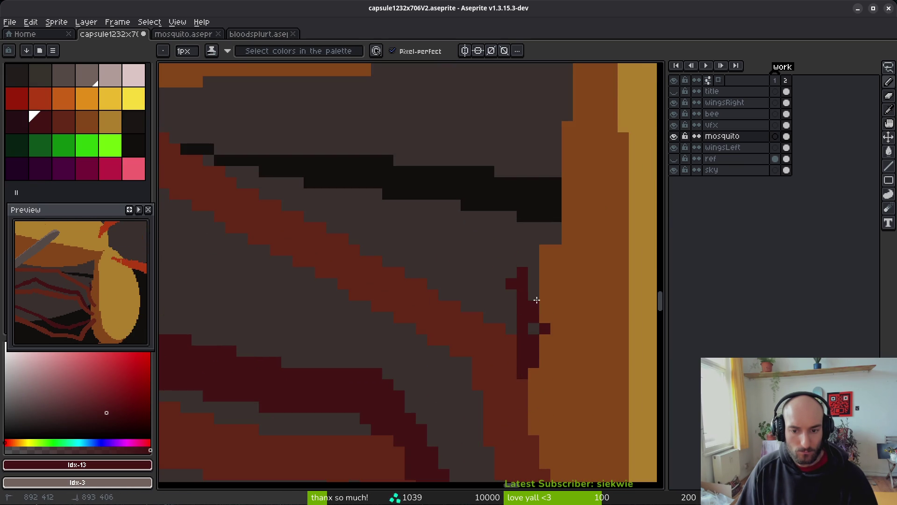
Pick the vein colour and extend a 3px vein up-left, touching up with the Eraser
key("e")
key("f")
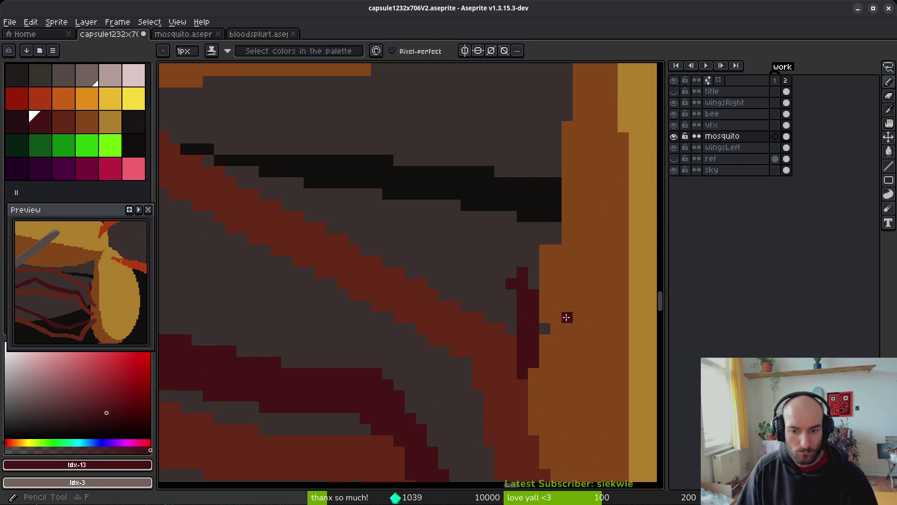
left_click(515, 290, "alt")
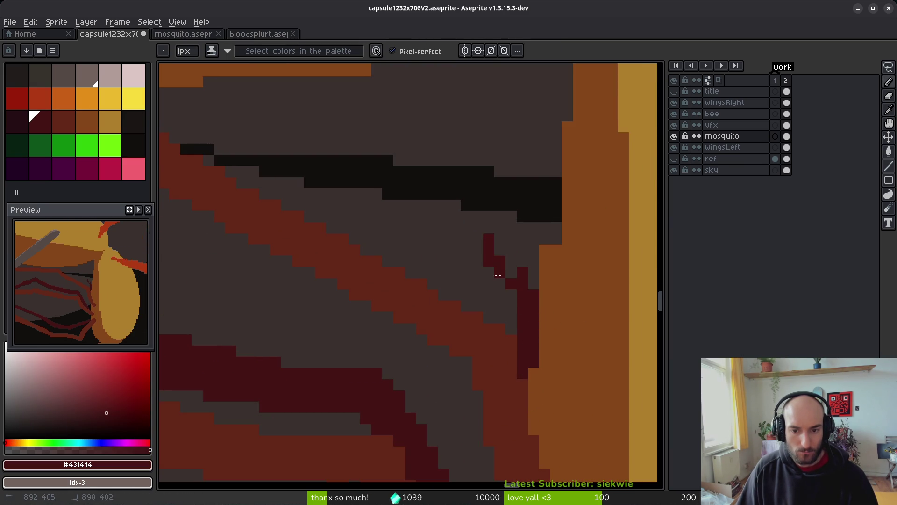
scroll(496, 266, "down", 1)
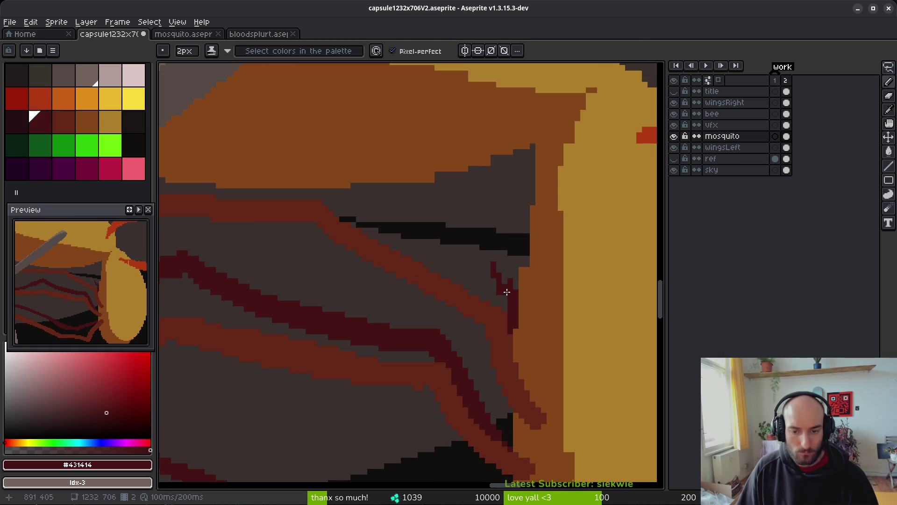
key("plus")
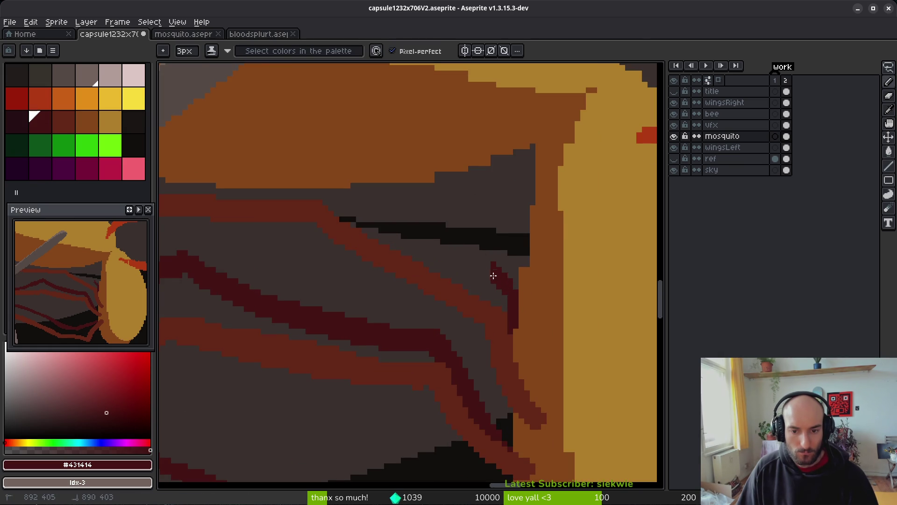
mouse_move(460, 217)
left_mouse_down()
mouse_move(394, 195)
mouse_move(457, 209)
left_mouse_up()
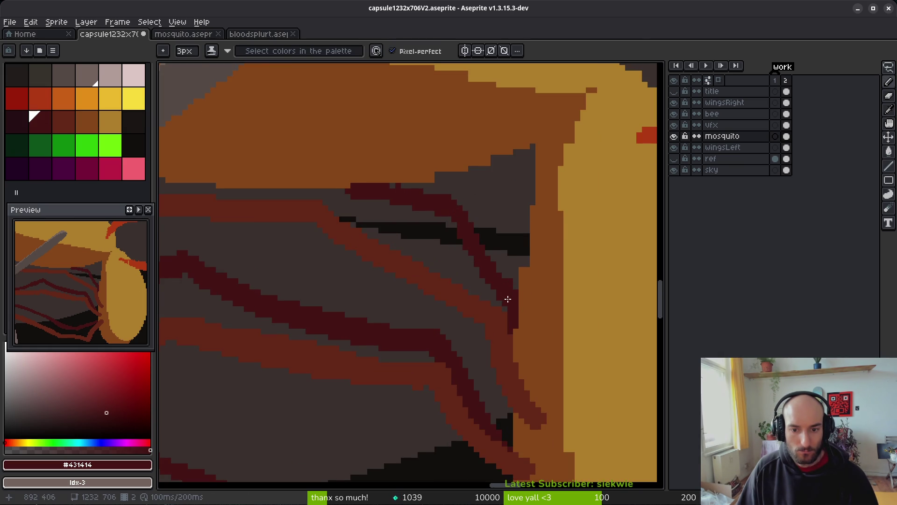
key("e")
scroll(394, 196, "up", 1)
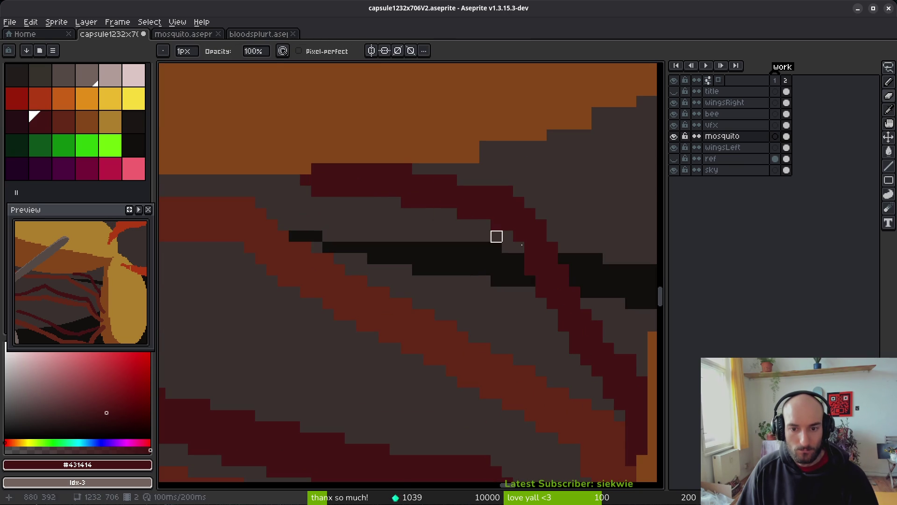
left_click_drag(485, 225, 384, 195)
key("b")
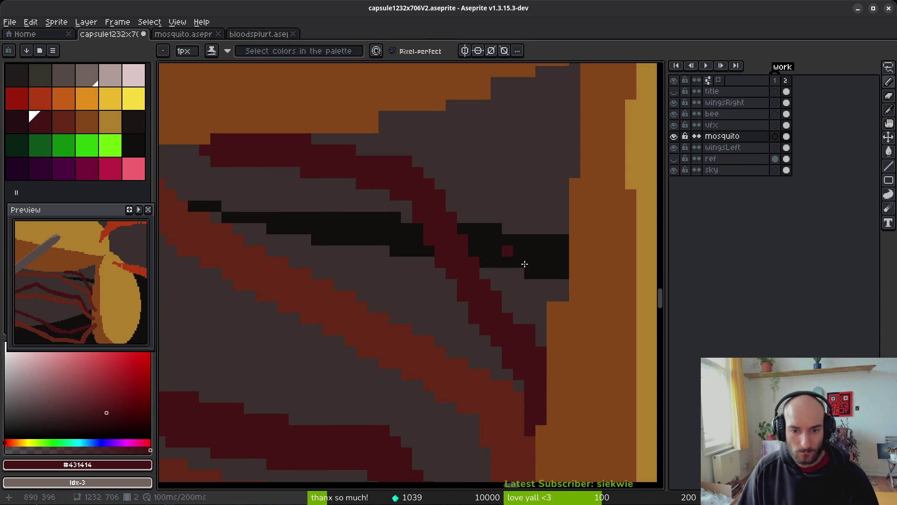
key("e")
scroll(529, 327, "down", 3)
Fill a small gap in the wing with the Paint Bucket and save the drawing
key("ctrl+s")
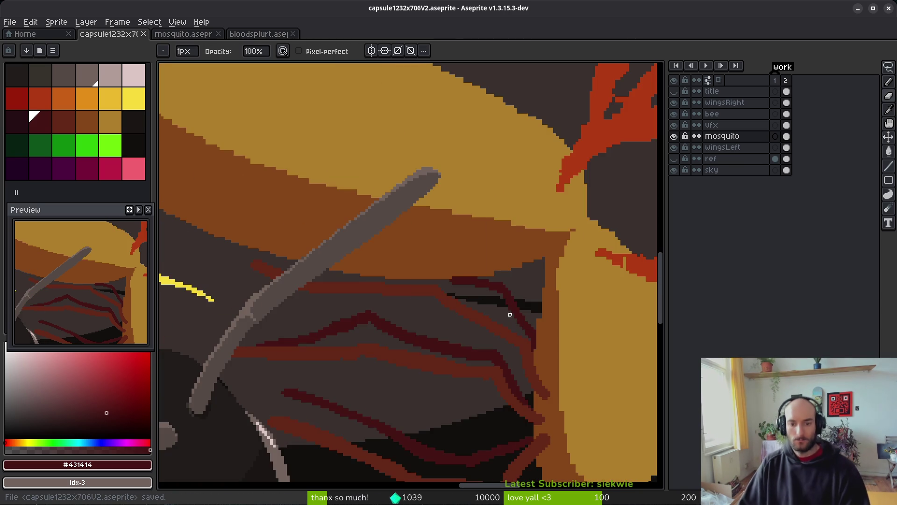
scroll(514, 317, "up", 3)
key("g")
scroll(411, 321, "up", 1)
left_click(415, 325)
key("ctrl+z")
left_click(380, 324)
key("b")
scroll(380, 324, "down", 3)
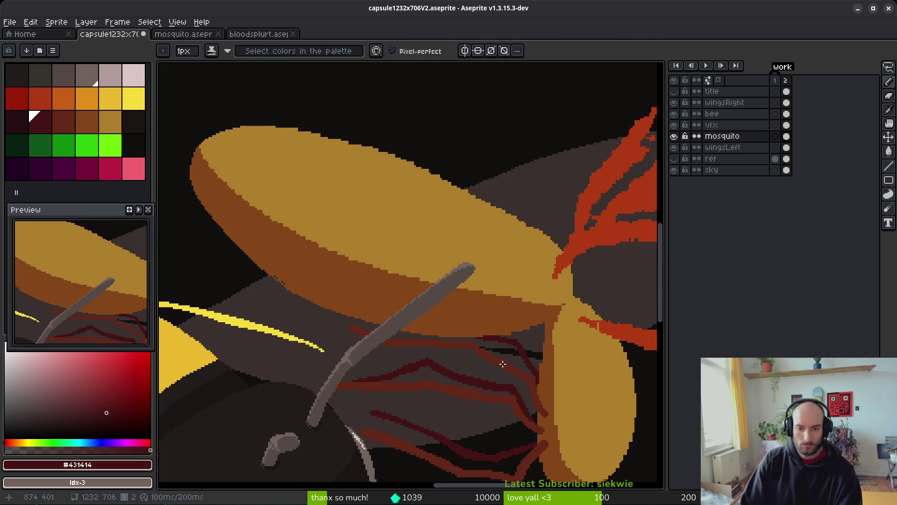
scroll(451, 286, "down", 4)
key("ctrl+s")
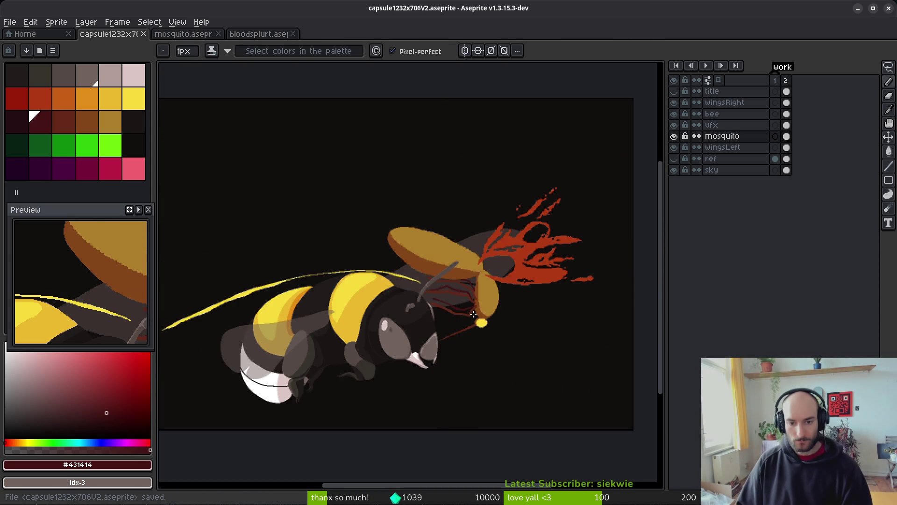
scroll(493, 316, "down", 1)
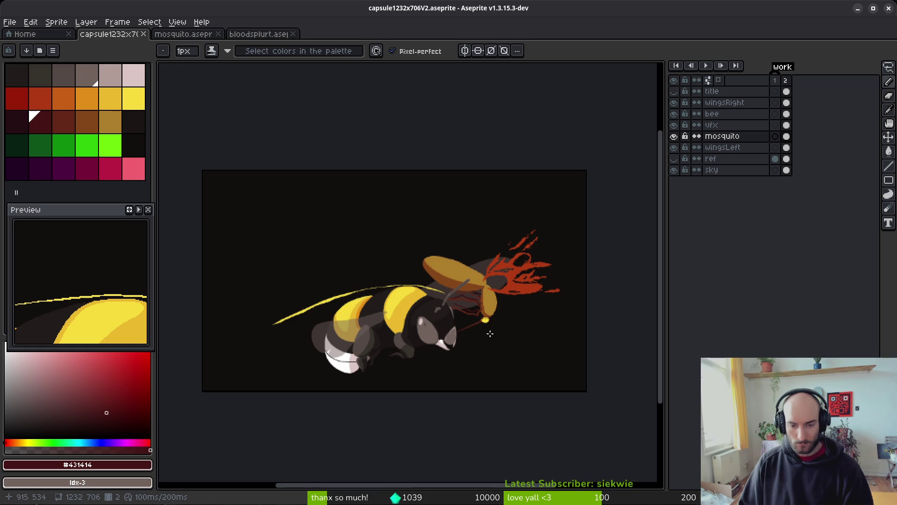
scroll(498, 324, "up", 5)
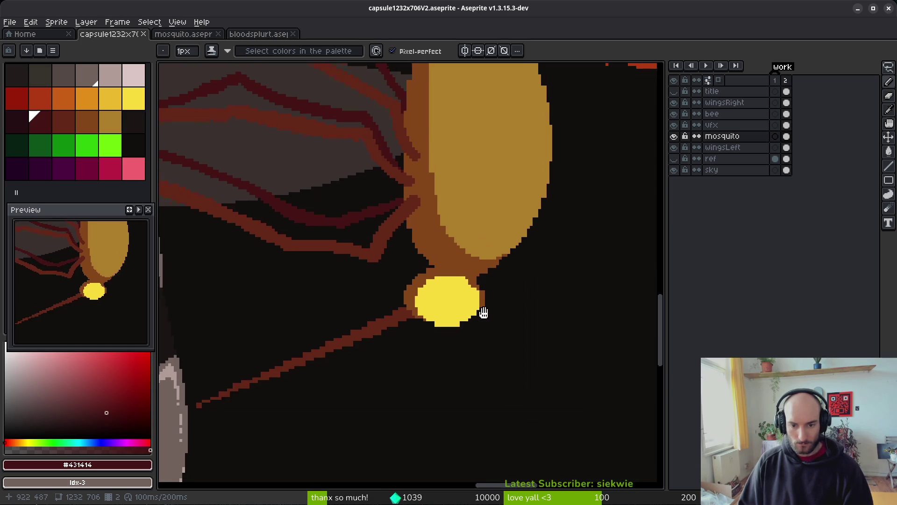
Choose the near-black swatch and try darkening the yellow dot, undoing the fill and first stroke
left_click(133, 133)
key("g")
scroll(435, 254, "up", 2)
left_click(427, 264)
key("ctrl+z")
key("b")
left_click_drag(397, 231, 463, 292)
key("ctrl+z")
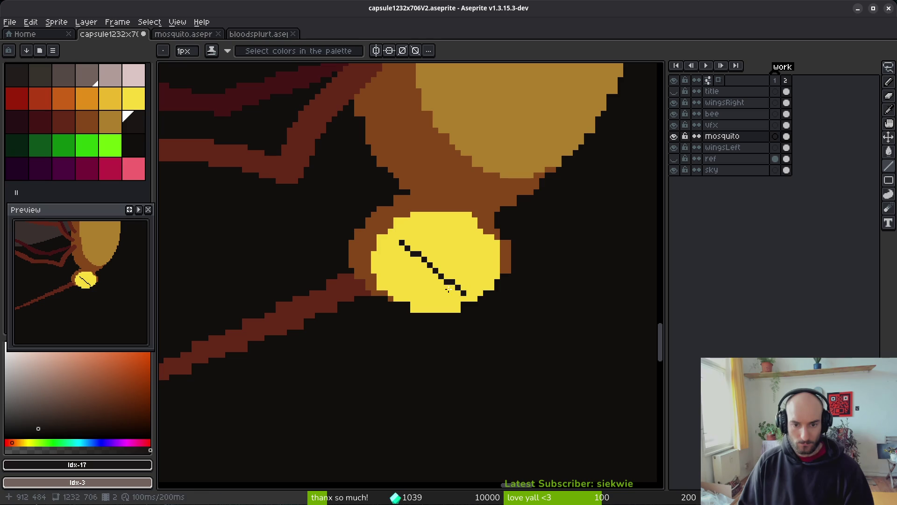
Draw two thick crossing diagonals forming a dark X over the yellow dot
mouse_move(407, 287)
left_mouse_down()
mouse_move(472, 238)
mouse_move(407, 286)
left_mouse_up()
key("ctrl+z")
key("ctrl+z")
key("ctrl+z")
left_click_drag(404, 238, 470, 293)
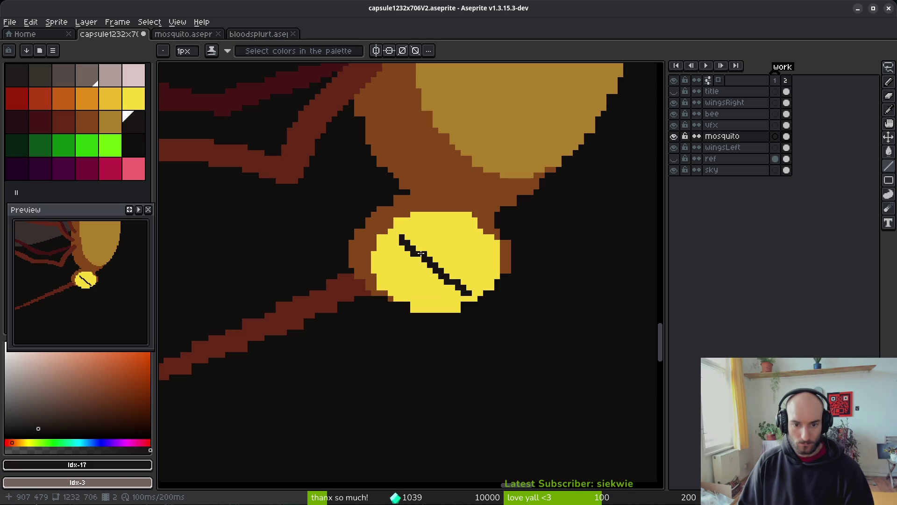
left_click_drag(401, 232, 473, 291)
mouse_move(417, 300)
left_mouse_down()
mouse_move(475, 219)
mouse_move(417, 301)
mouse_move(467, 232)
left_mouse_up()
scroll(468, 232, "down", 5)
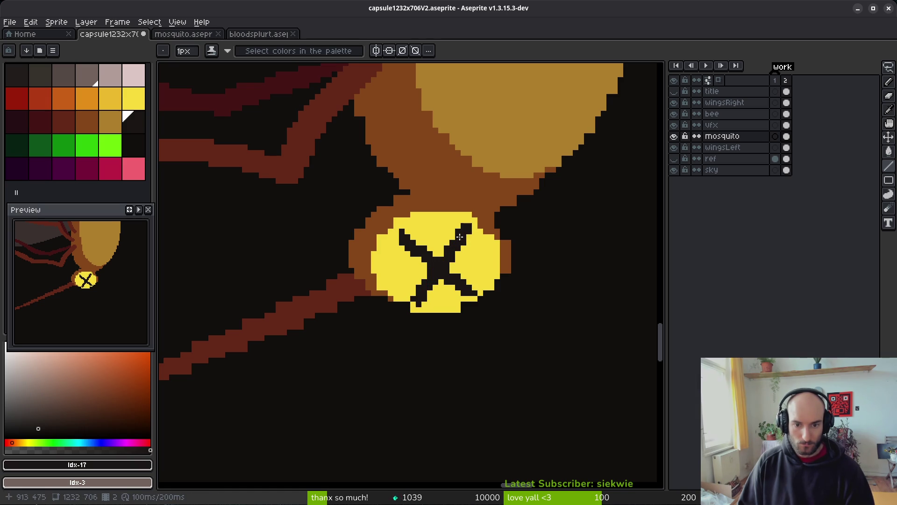
scroll(494, 285, "down", 1)
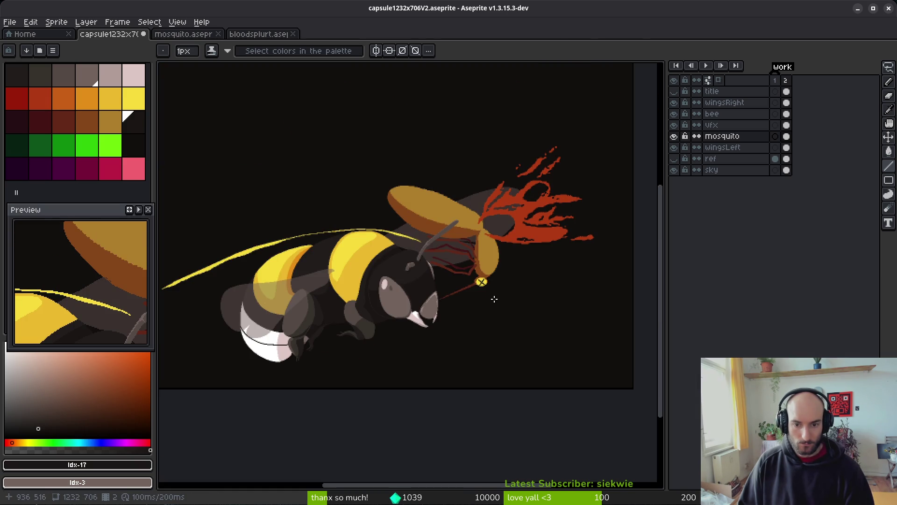
Try scaling the bee's head and mosquito up to about 124% and shifting them, then undo it
left_click_drag(491, 277, 470, 280)
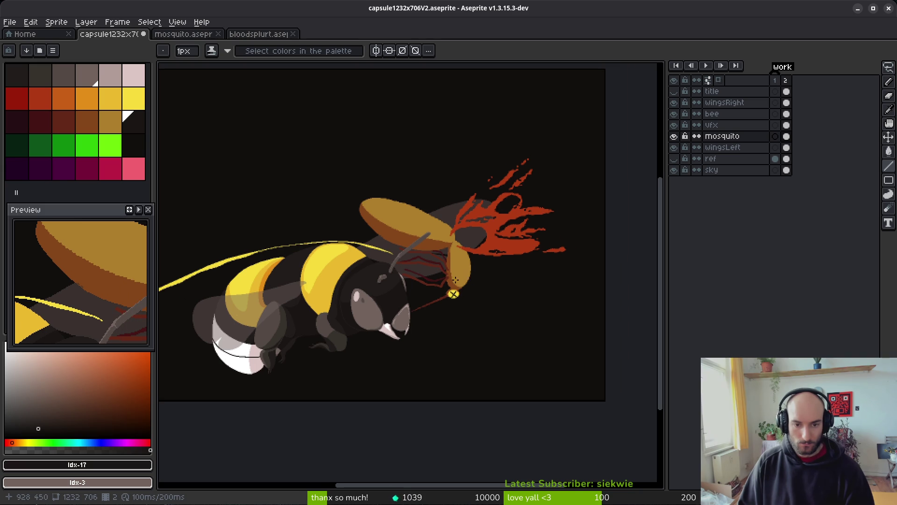
scroll(481, 282, "down", 1)
key("q")
mouse_move(527, 189)
left_mouse_down()
mouse_move(501, 182)
mouse_move(551, 250)
mouse_move(504, 149)
left_mouse_up()
left_click_drag(786, 136, 787, 125)
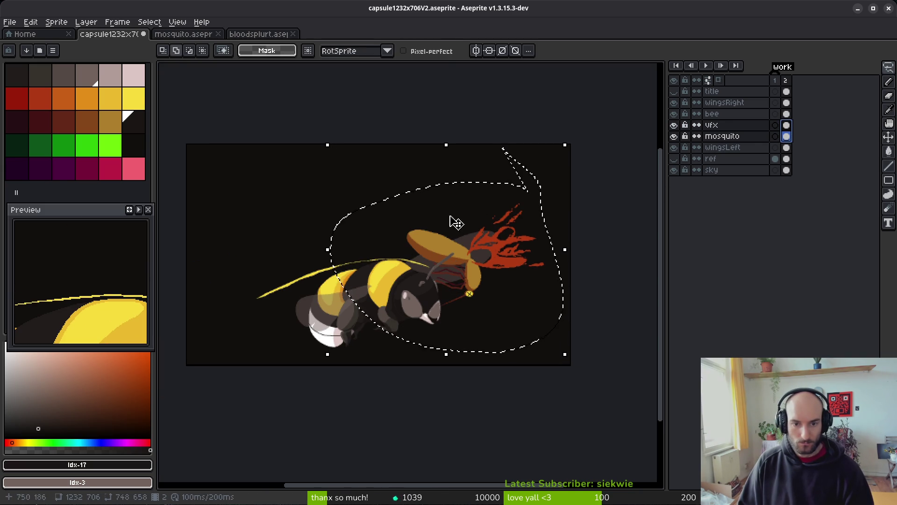
key("m")
mouse_move(366, 180)
left_mouse_down()
mouse_move(550, 316)
mouse_move(556, 332)
left_mouse_up()
left_click_drag(786, 136, 786, 125)
left_click_drag(360, 178, 316, 140)
left_click_drag(464, 265, 499, 277)
key("ctrl+d")
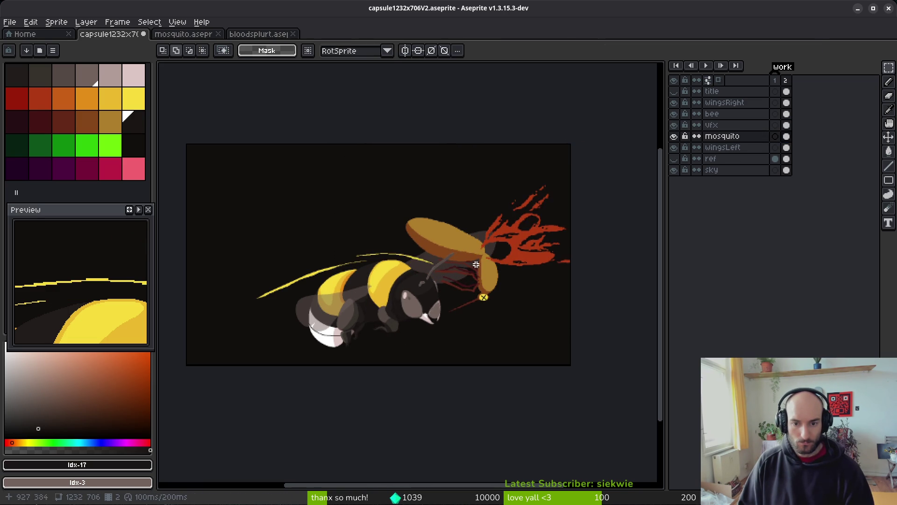
key("ctrl+z")
key("ctrl+z")
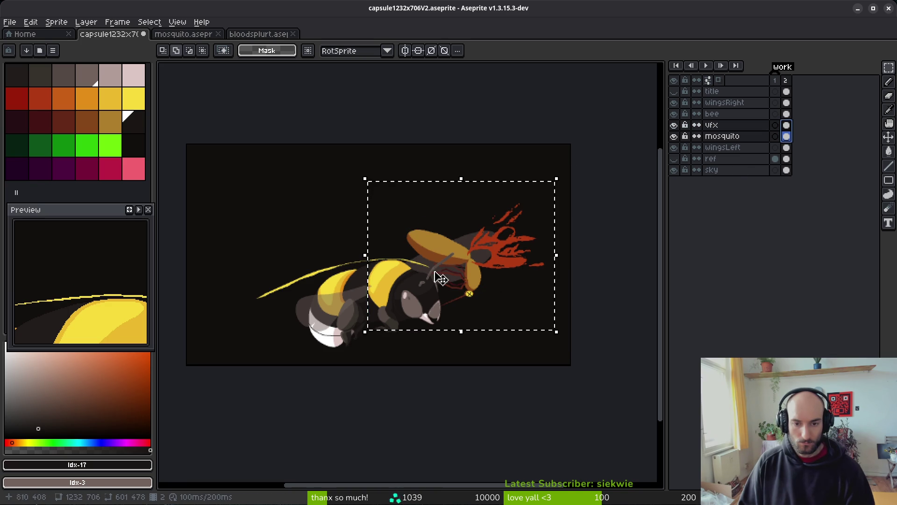
Turn off Contiguous on the Magic Wand and pick the yellow streak on the vfx layer
scroll(379, 250, "up", 3)
key("ctrl+d")
key("w")
left_click(216, 294)
key("ctrl+d")
left_click(479, 50)
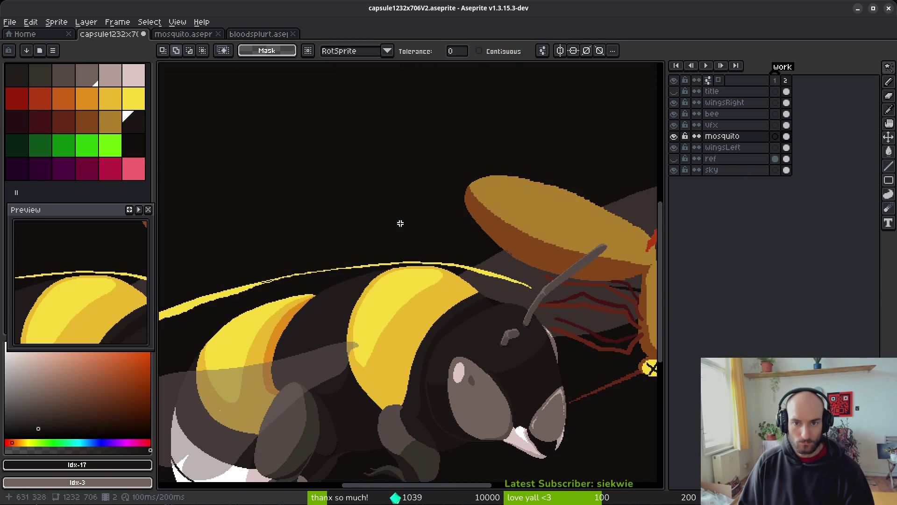
left_click(787, 124)
left_click(201, 299)
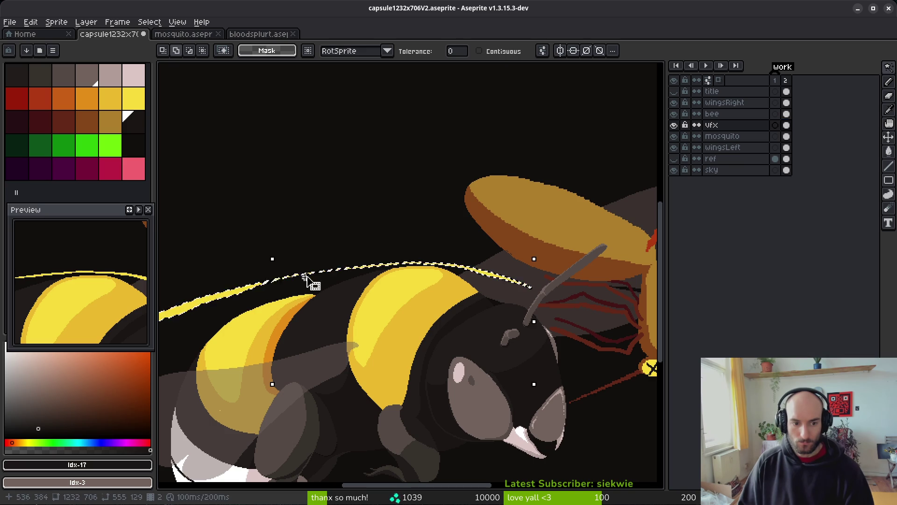
Cut the yellow streak from vfx and add a new layer named beeVfx above it
scroll(327, 279, "down", 3)
key("Delete")
key("shift+n")
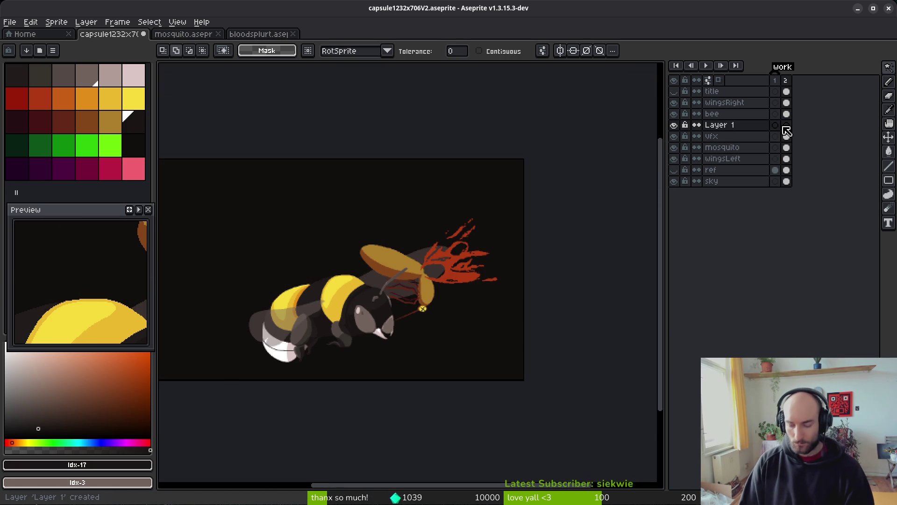
key("shift+p")
type("beeVfx")
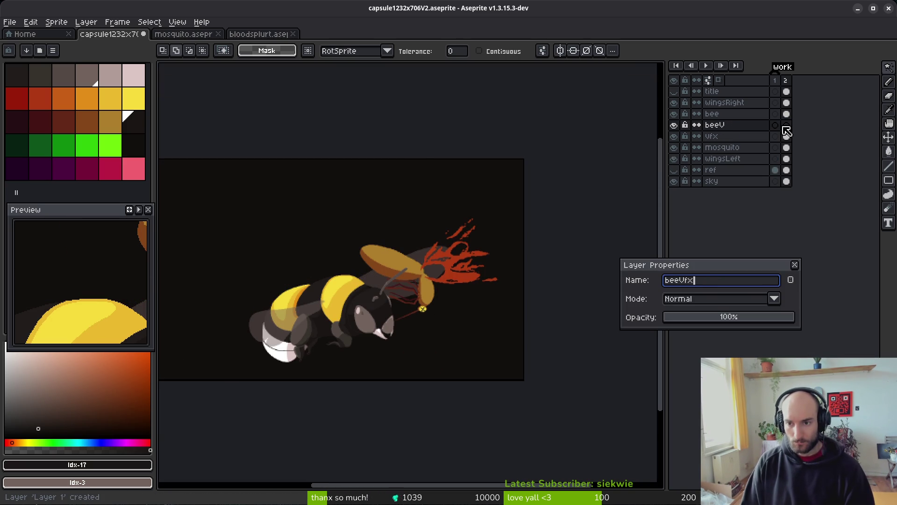
key("Return")
Paste the streak onto beeVfx, then marquee the mosquito wing and splatter on vfx
key("ctrl+v")
key("Return")
left_click(787, 136)
left_click_drag(356, 169, 531, 291)
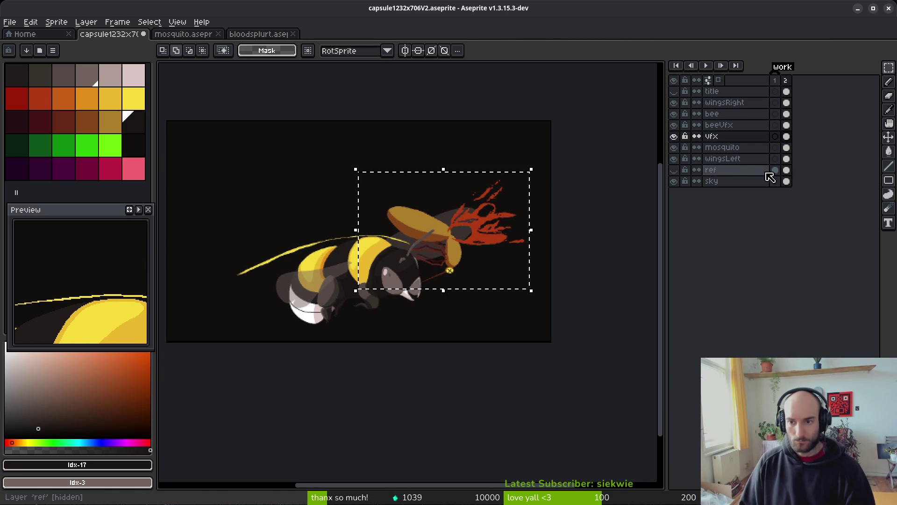
Enlarge the mosquito and splatter on the vfx and mosquito layers, then nudge the right part down
left_click_drag(787, 136, 786, 147)
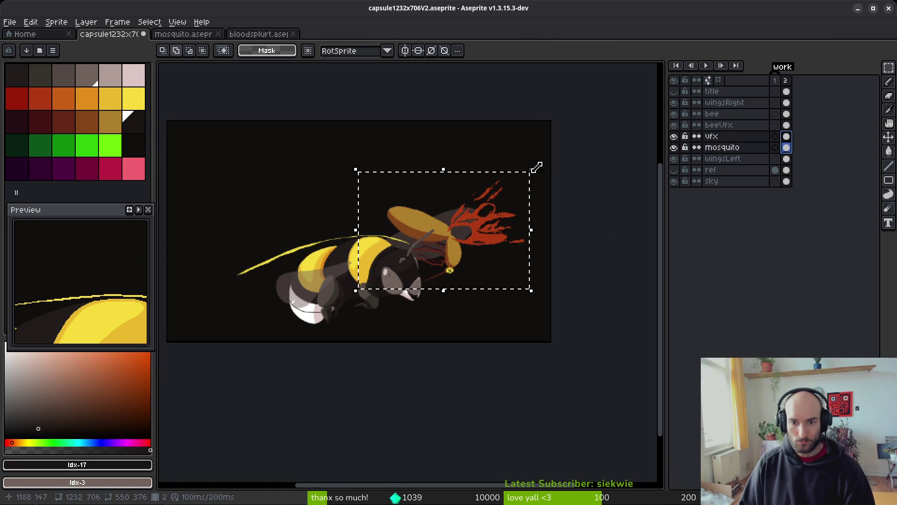
mouse_move(535, 165)
left_mouse_down()
mouse_move(544, 166)
mouse_move(555, 150)
left_mouse_up()
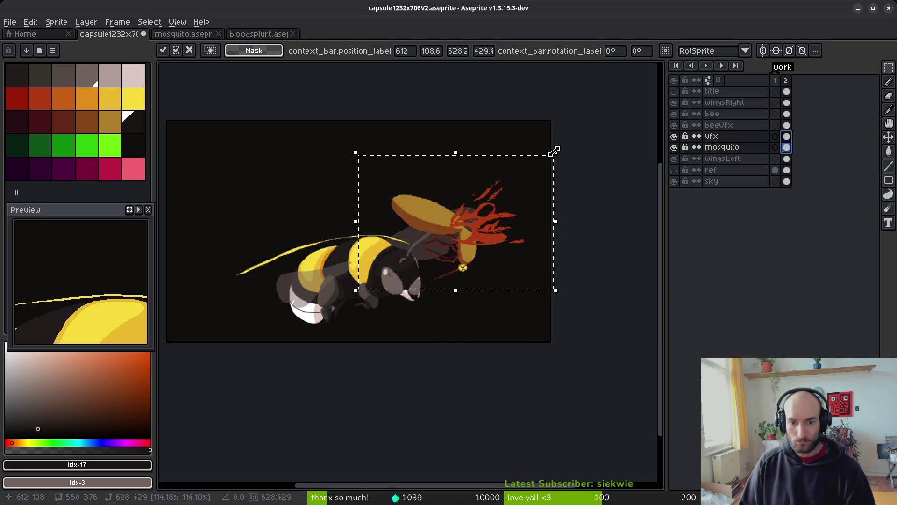
key("Return")
left_click_drag(318, 122, 579, 315)
mouse_move(503, 257)
left_mouse_down()
mouse_move(495, 266)
mouse_move(503, 272)
left_mouse_up()
key("Return")
key("ctrl+d")
Reselect the whole mosquito and splatter on both layers and move them down slightly left
left_click_drag(346, 131, 584, 281)
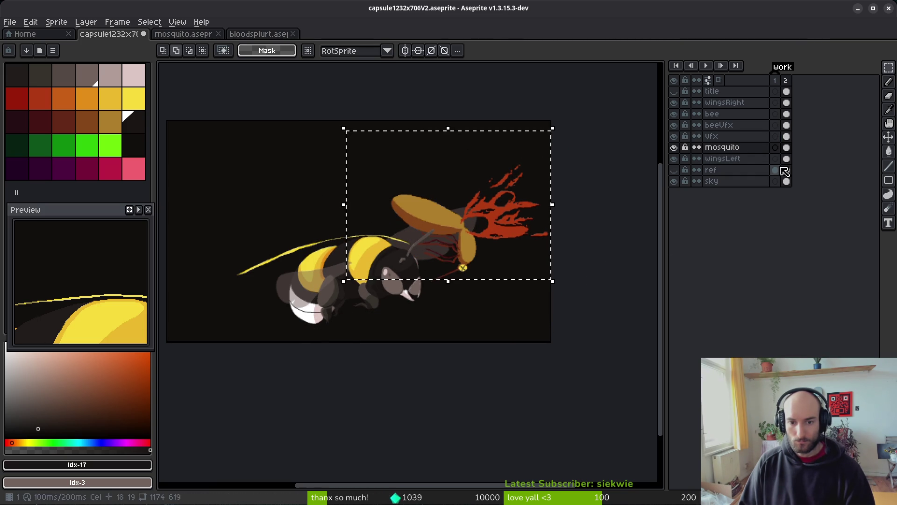
mouse_move(312, 211)
left_mouse_down()
mouse_move(340, 240)
mouse_move(556, 322)
left_mouse_up()
left_click_drag(786, 148, 787, 136)
left_click_drag(466, 234, 464, 249)
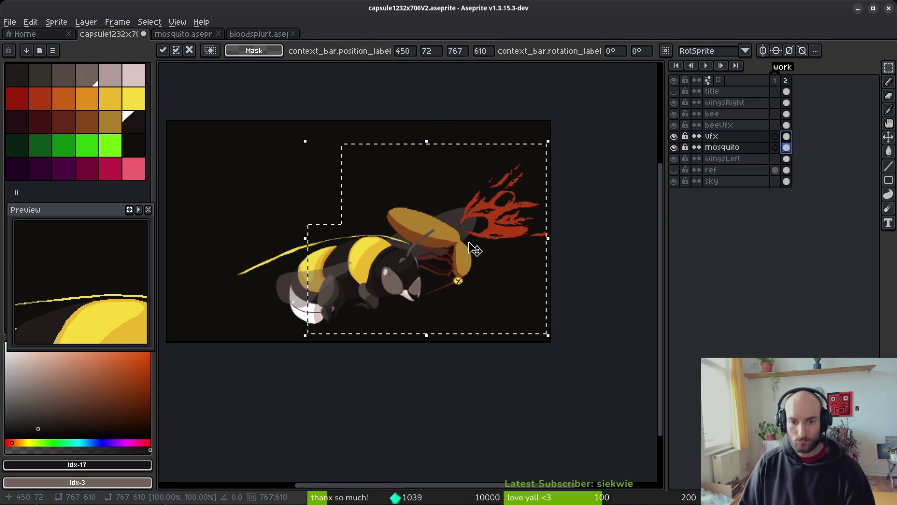
key("ctrl+d")
scroll(508, 260, "down", 1)
scroll(485, 289, "down", 1)
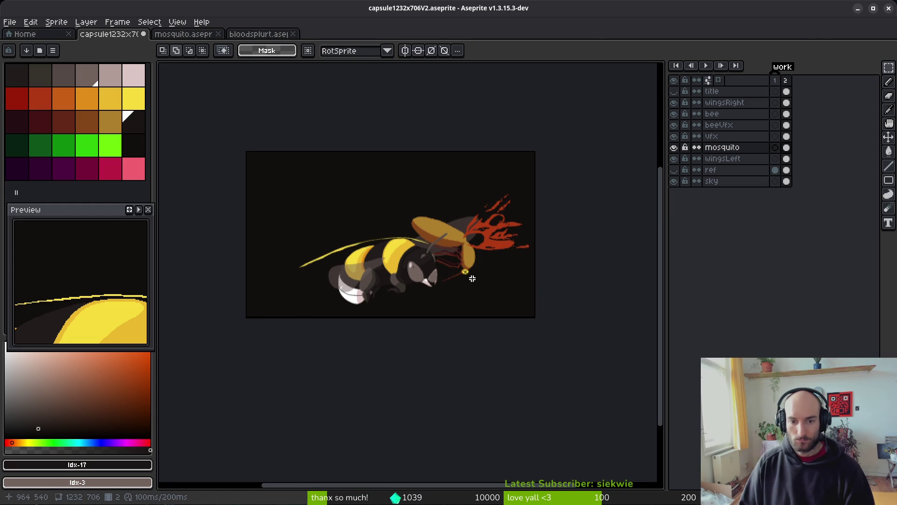
Choose the wingsLeft layer, a light pinkish grey palette colour and the fill tool
scroll(464, 280, "down", 1)
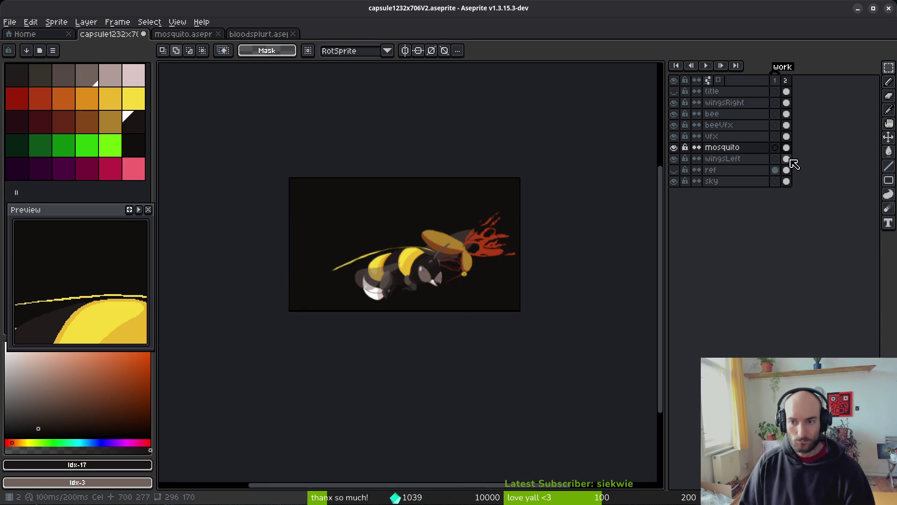
left_click(723, 158)
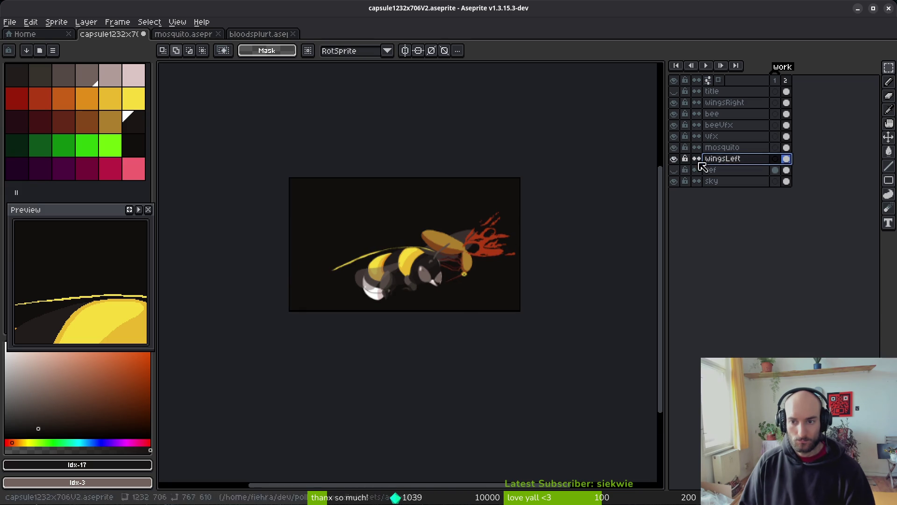
left_click(111, 75)
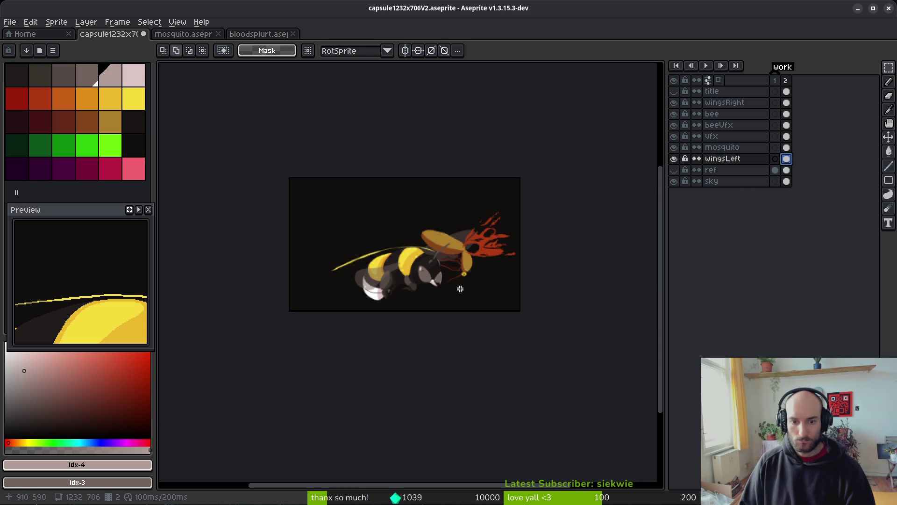
key("w")
scroll(449, 290, "up", 2)
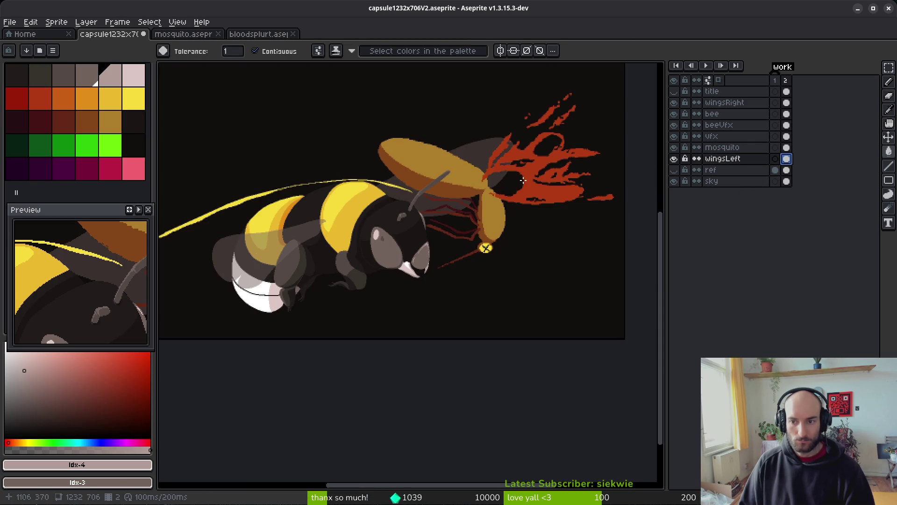
left_click(656, 193)
Test a pale pink fill on the wingsRight wing, then undo it
left_click(787, 103)
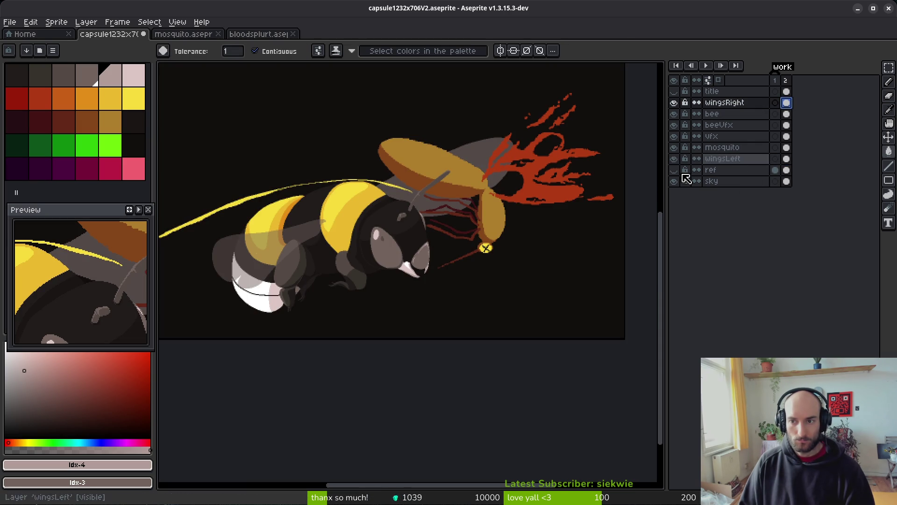
scroll(381, 267, "down", 1)
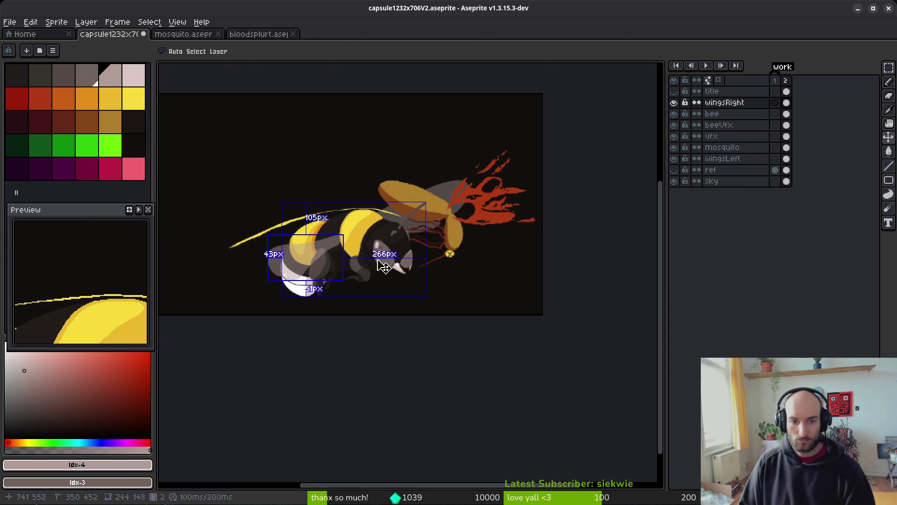
left_click(135, 74)
scroll(390, 189, "up", 3)
left_click(390, 188)
key("ctrl+z")
left_click(330, 229)
key("ctrl+z")
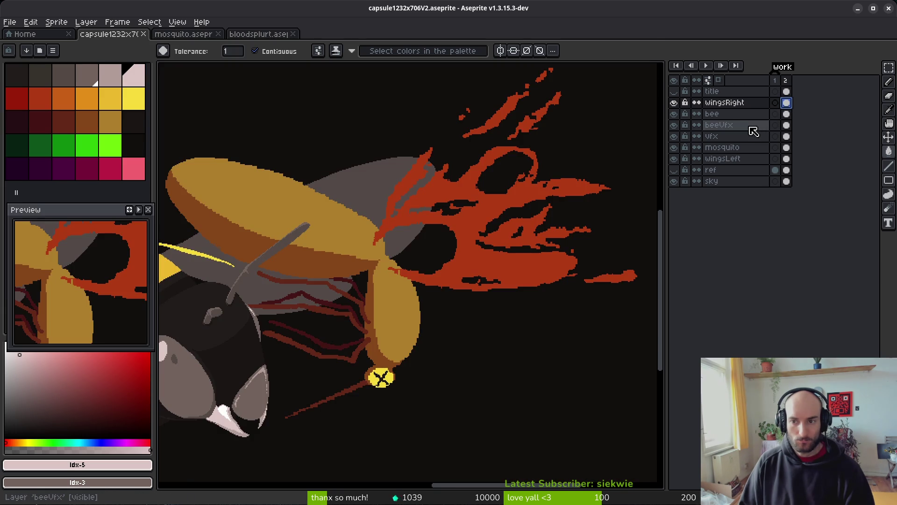
scroll(426, 200, "down", 1)
scroll(192, 287, "up", 1)
Fill the grey wing on wingsLeft with the lighter colour and save capsule1232x706V2.aseprite
left_click(191, 287)
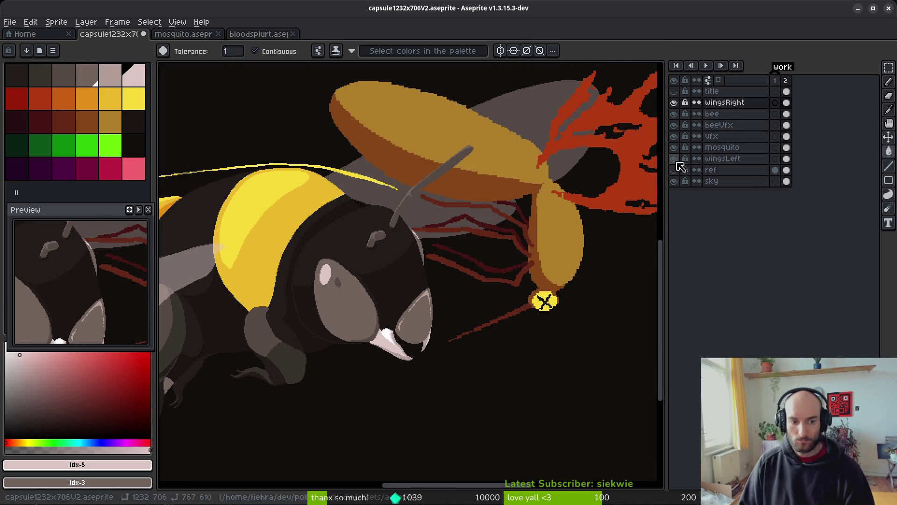
left_click(786, 158)
left_click(536, 108)
scroll(509, 164, "down", 5)
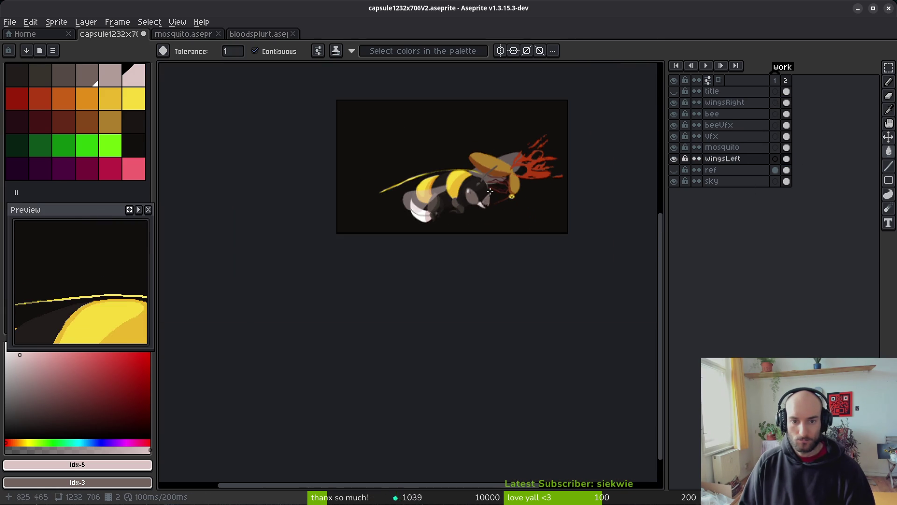
key("ctrl+s")
scroll(498, 202, "up", 3)
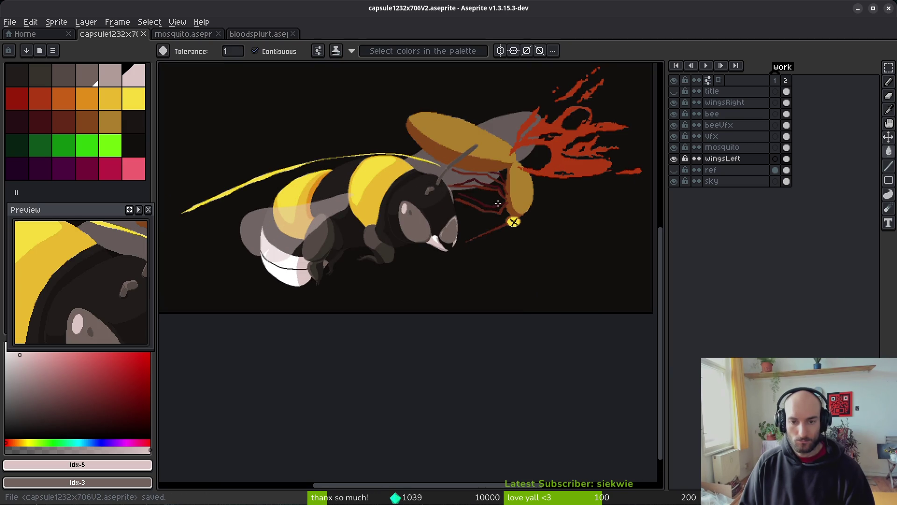
left_click_drag(449, 214, 481, 256)
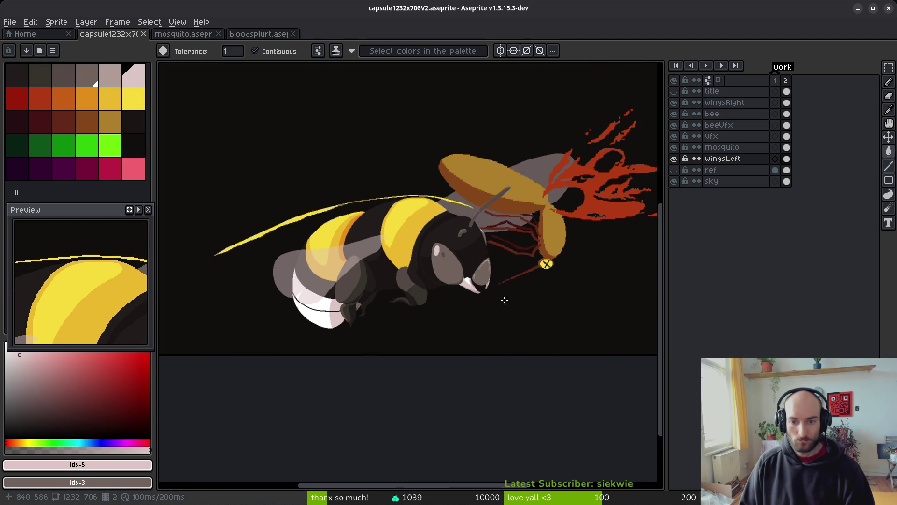
scroll(486, 286, "down", 2)
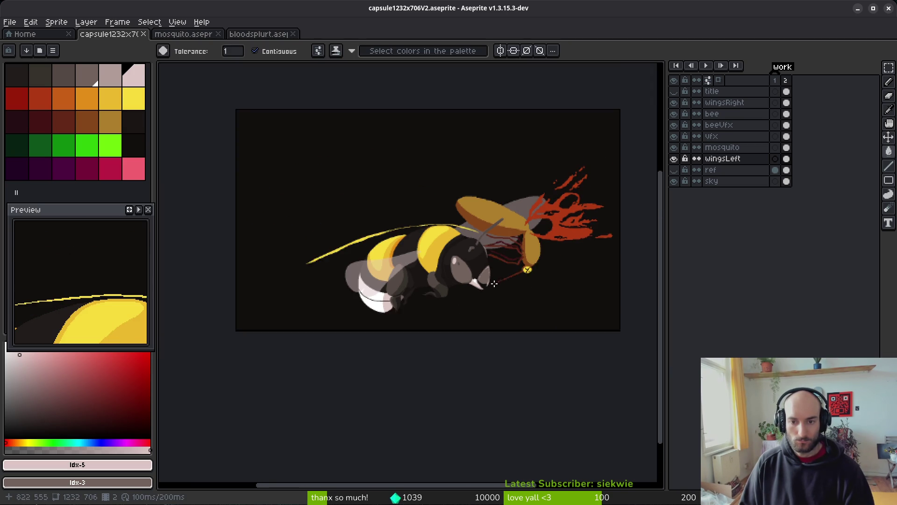
scroll(480, 254, "up", 4)
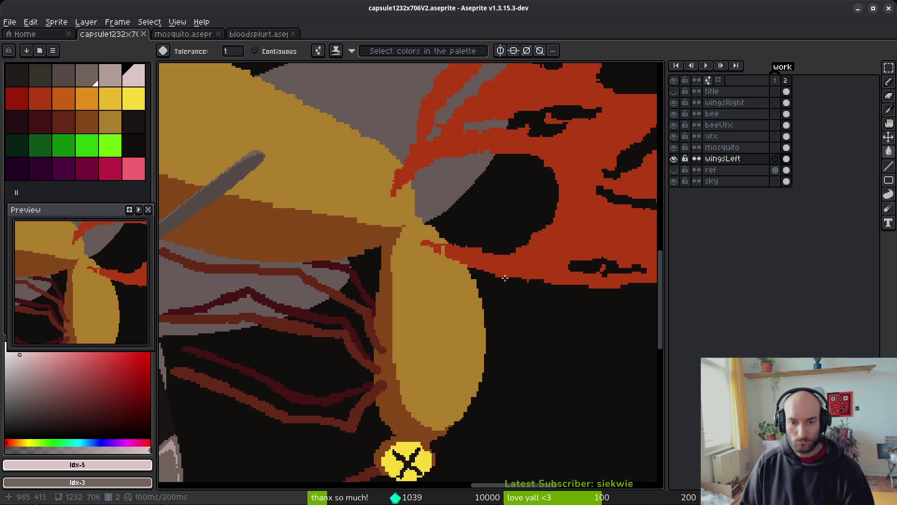
scroll(544, 264, "down", 2)
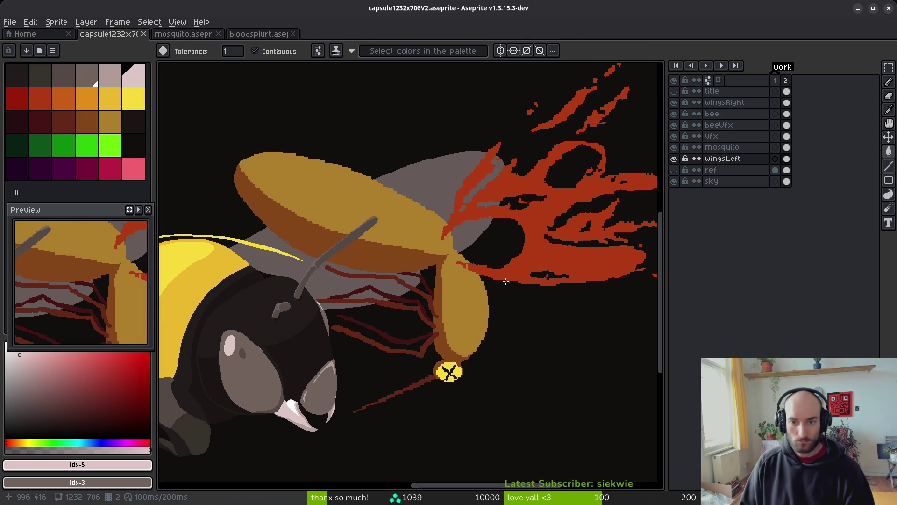
scroll(503, 281, "down", 3)
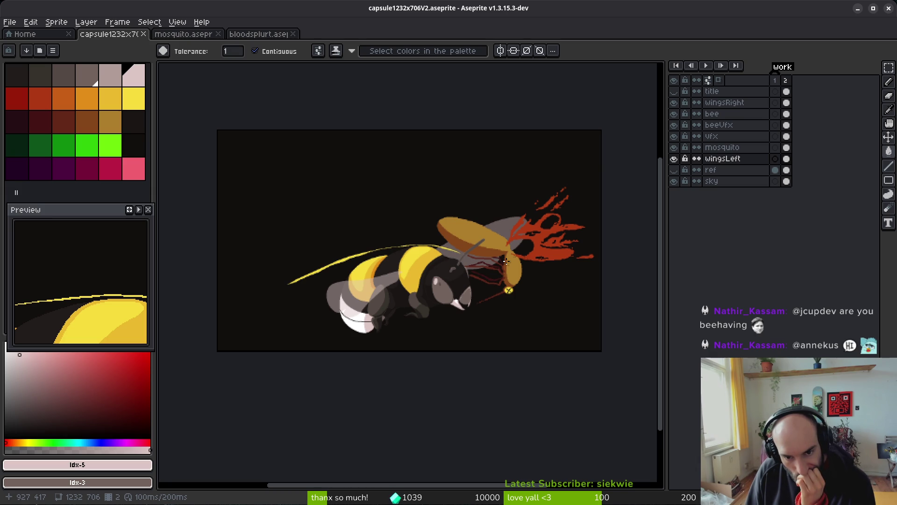
scroll(401, 320, "up", 5)
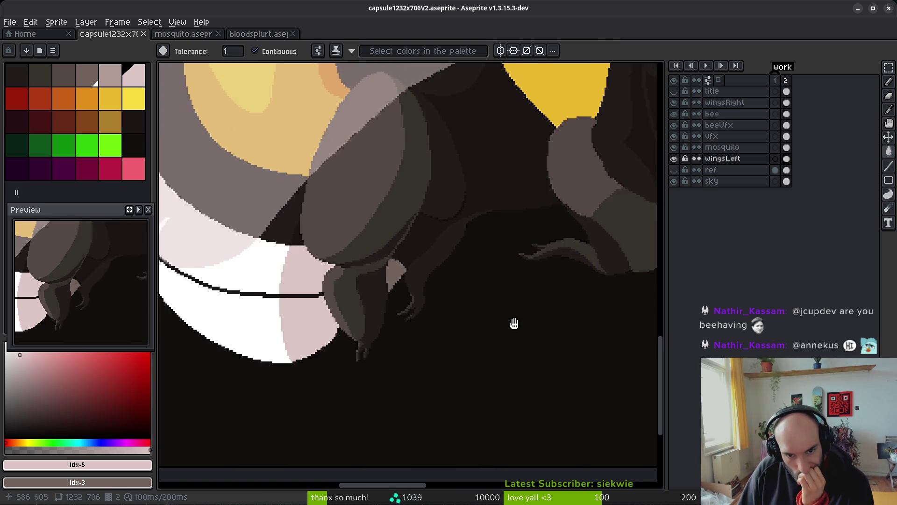
On the bee layer, sample #201c1a and trial darker fills on the wing and leg shapes
scroll(477, 300, "down", 2)
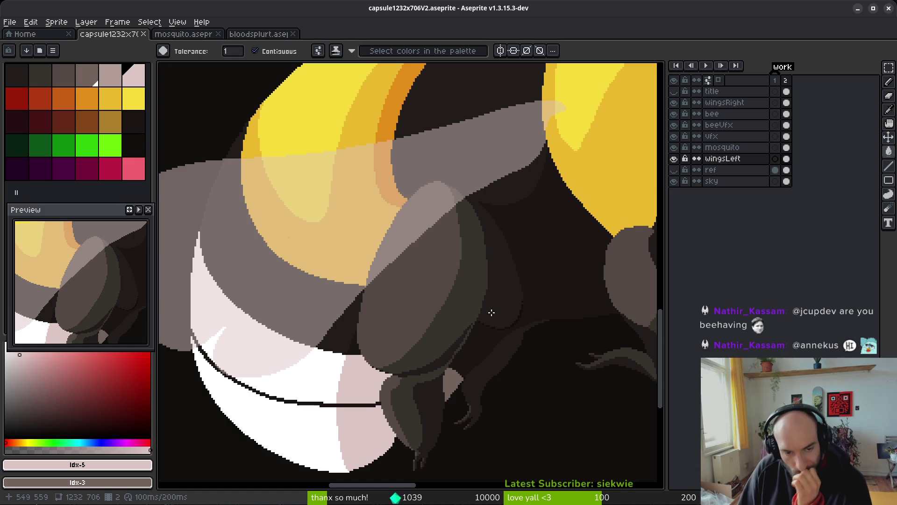
scroll(483, 300, "left", 2)
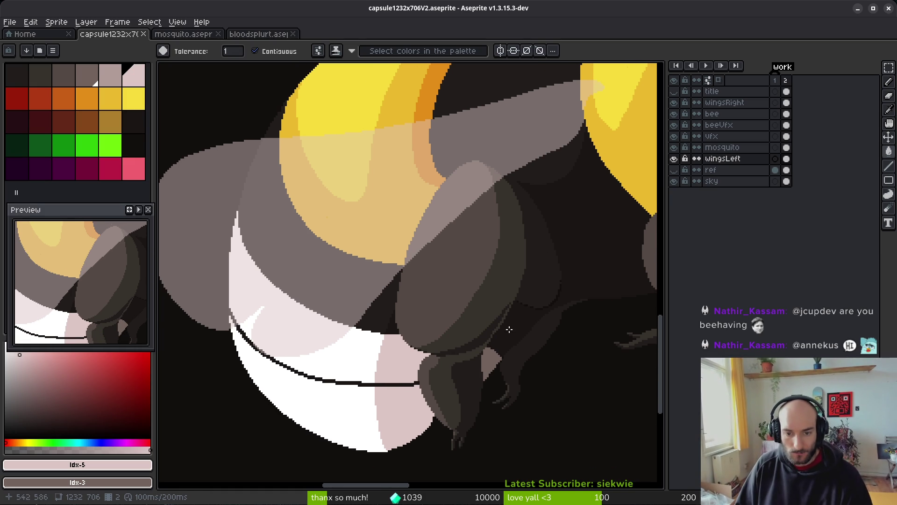
left_click(528, 293, "alt")
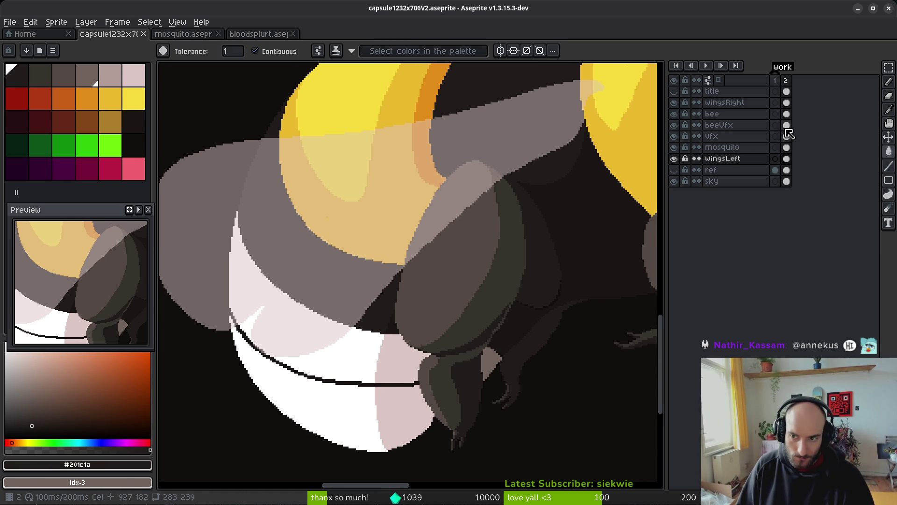
left_click(786, 114)
left_click(517, 271, "alt")
left_click(450, 265)
key("ctrl+z")
left_click(545, 276, "alt")
left_click(495, 299)
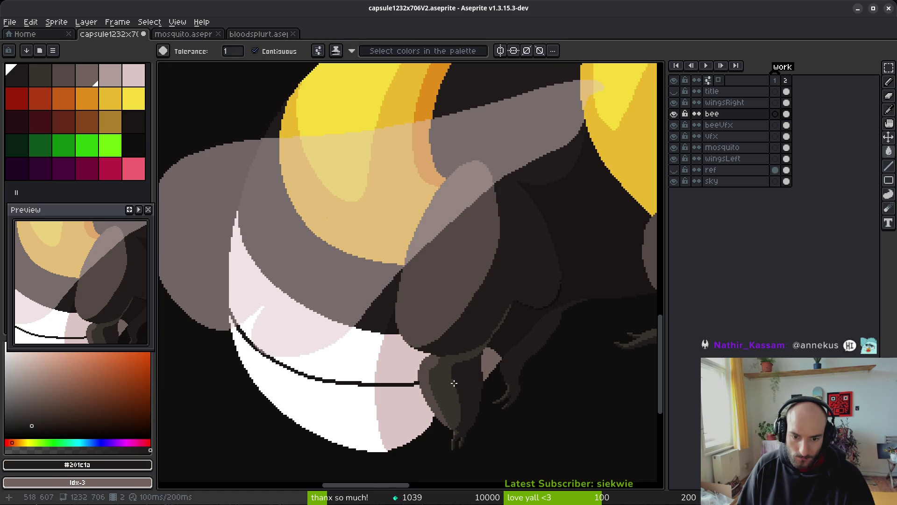
left_click(480, 340)
scroll(607, 326, "right", 4)
left_click(545, 331)
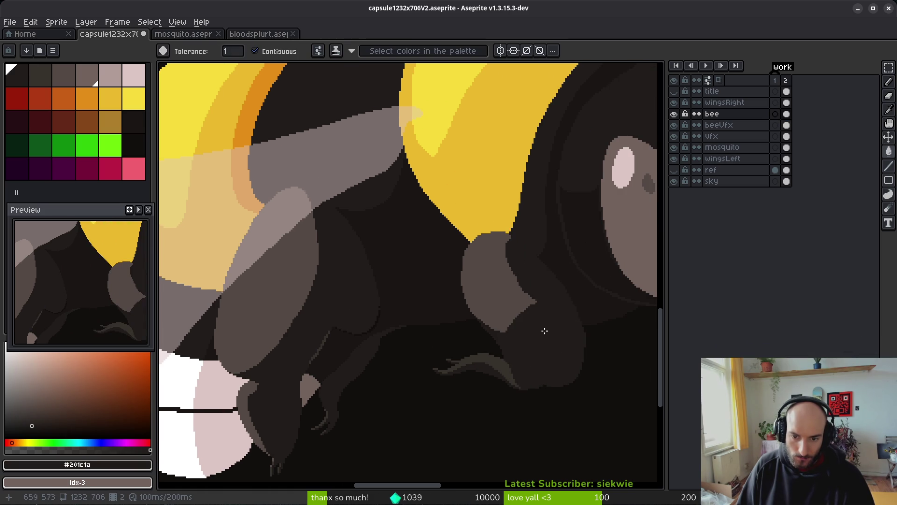
Paint-bucket the wing ellipse and the large and small leg shapes with #36312c
left_click(514, 369, "alt")
left_click(495, 285)
left_click(271, 280)
left_click(241, 393)
scroll(241, 392, "down", 6)
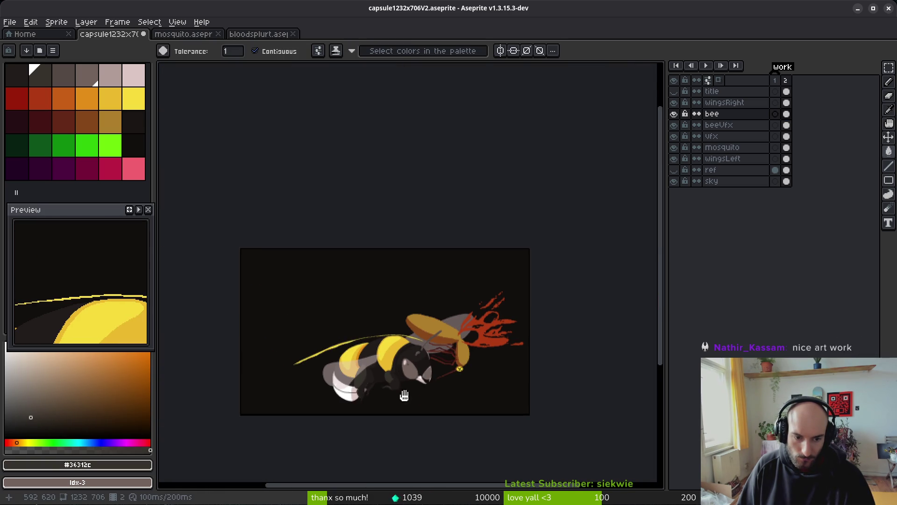
scroll(453, 395, "up", 6)
key("ctrl+z")
key("ctrl+z")
key("ctrl+z")
left_click(504, 332)
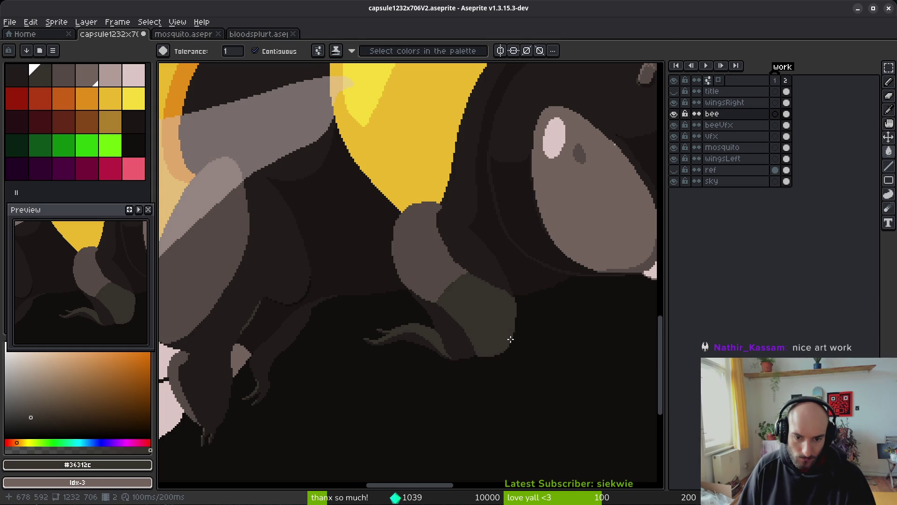
Darken the remaining upper, left and lower grey leg patches with #36312c
scroll(537, 327, "left", 3)
key("alt")
left_click(531, 304)
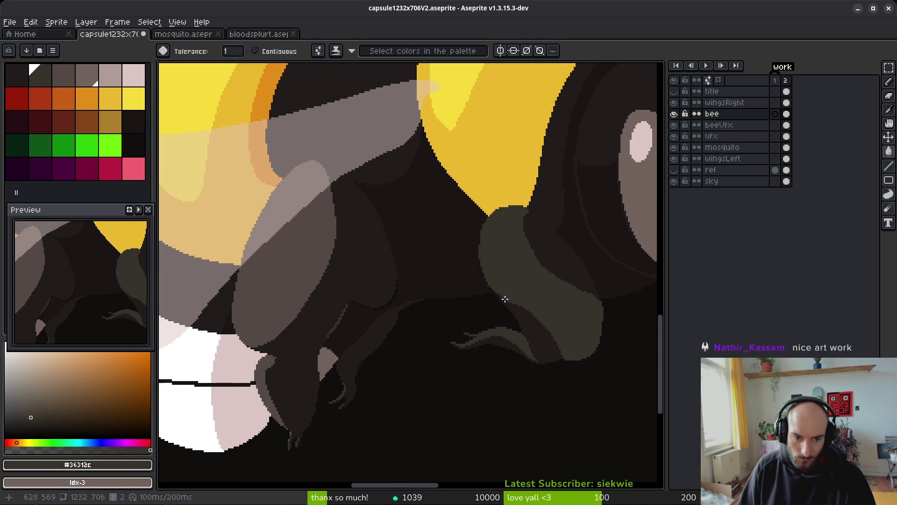
left_click(287, 269)
left_click(265, 365)
scroll(266, 365, "down", 5)
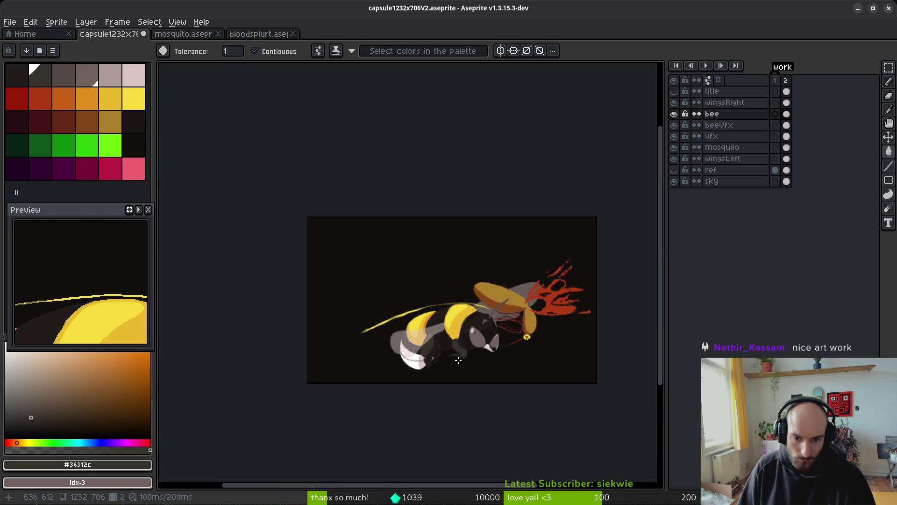
scroll(466, 363, "up", 8)
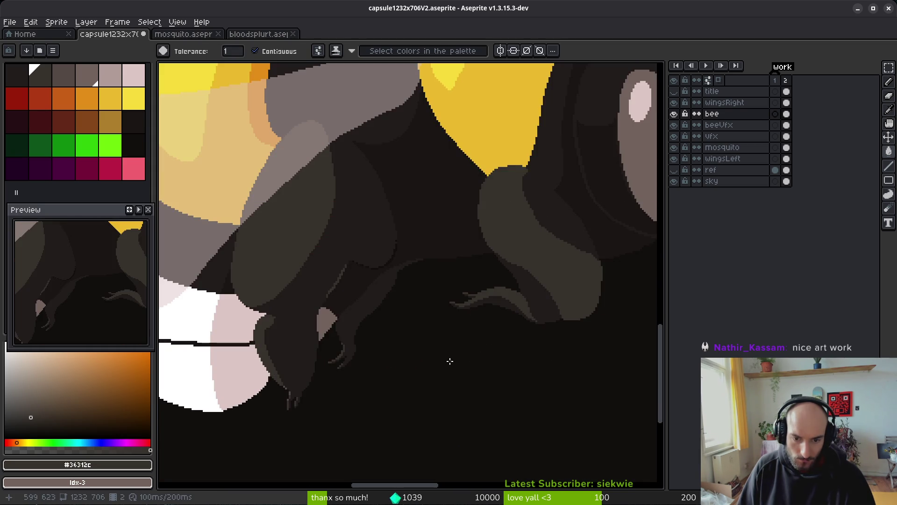
left_click_drag(425, 351, 523, 369)
scroll(514, 378, "up", 3)
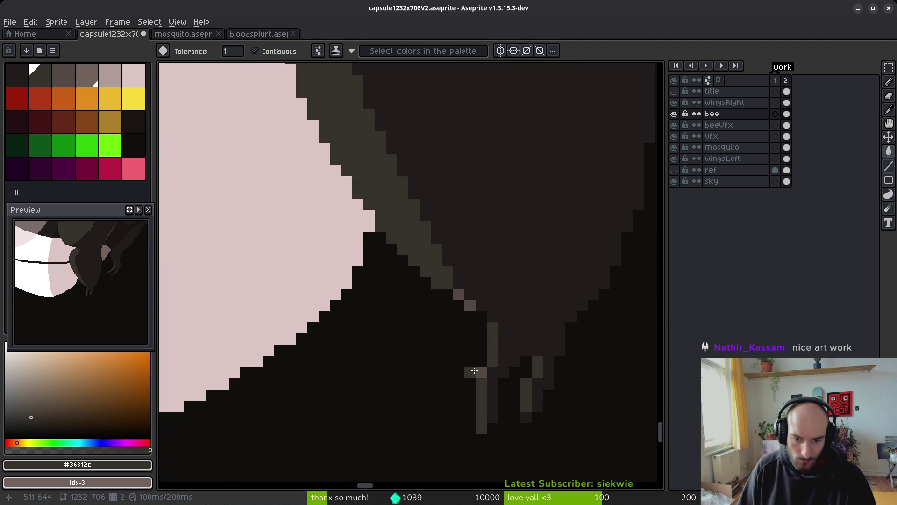
Fill the far mandible with darker green-grey and darken the light pixels along its edges
scroll(463, 301, "down", 5)
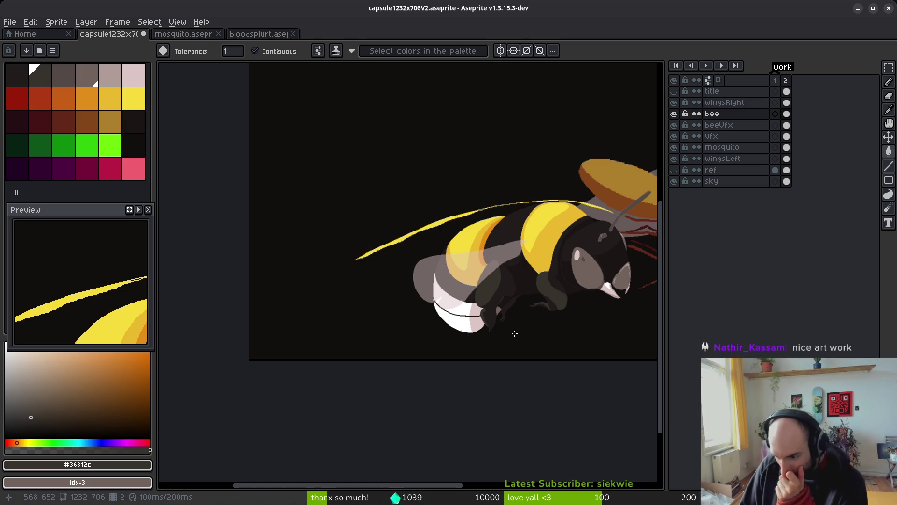
scroll(515, 333, "up", 4)
scroll(513, 306, "up", 4)
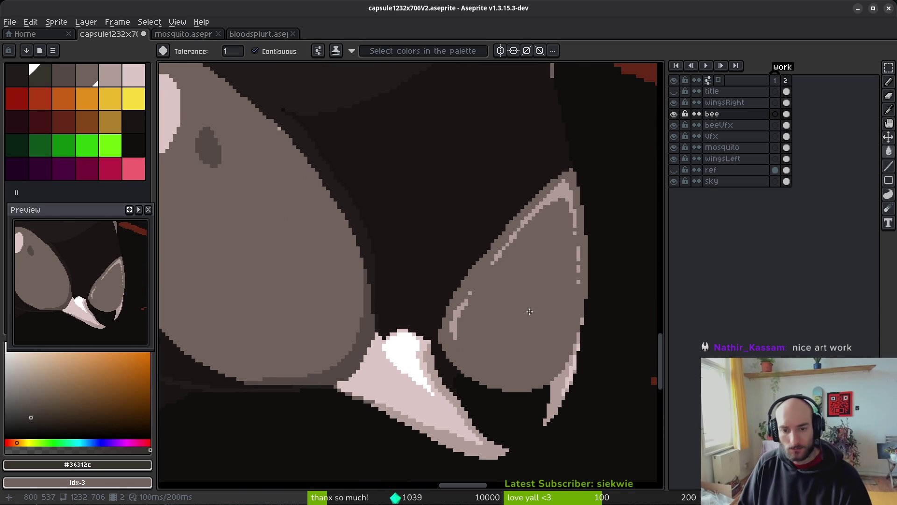
left_click(529, 311)
key("[")
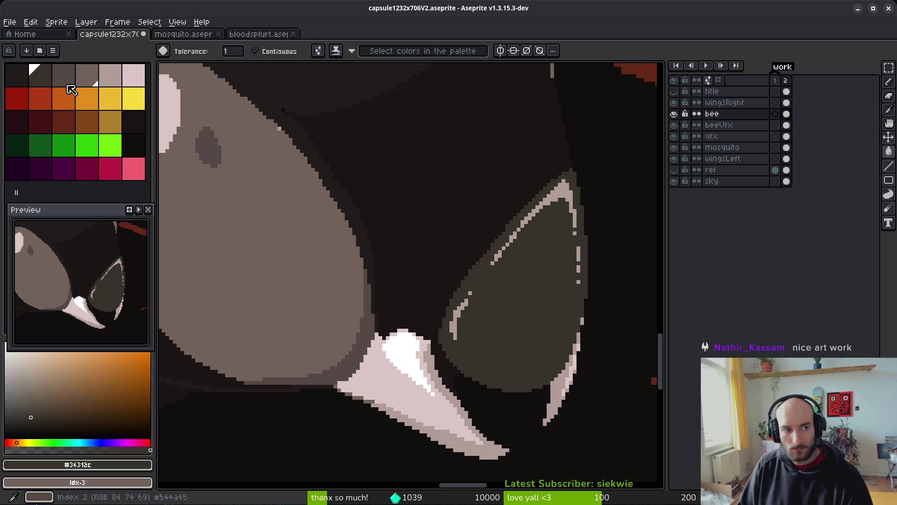
scroll(571, 193, "up", 2)
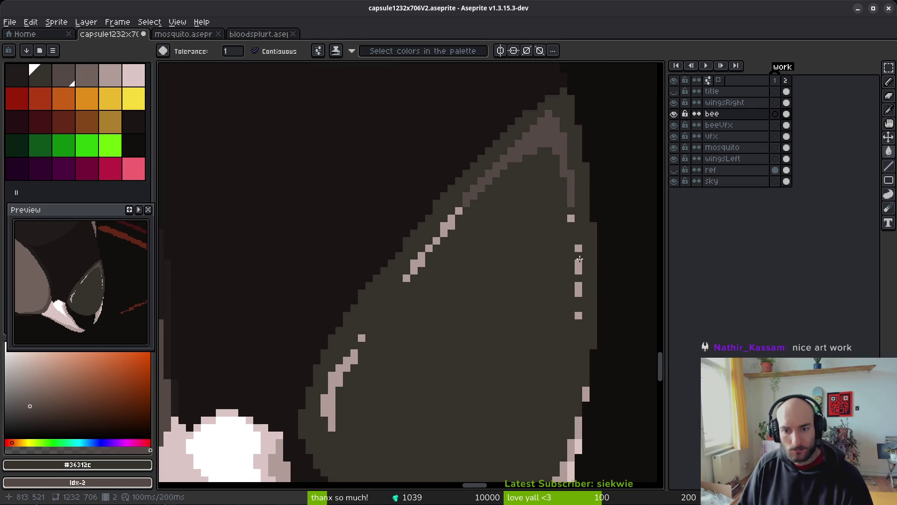
left_click(579, 288)
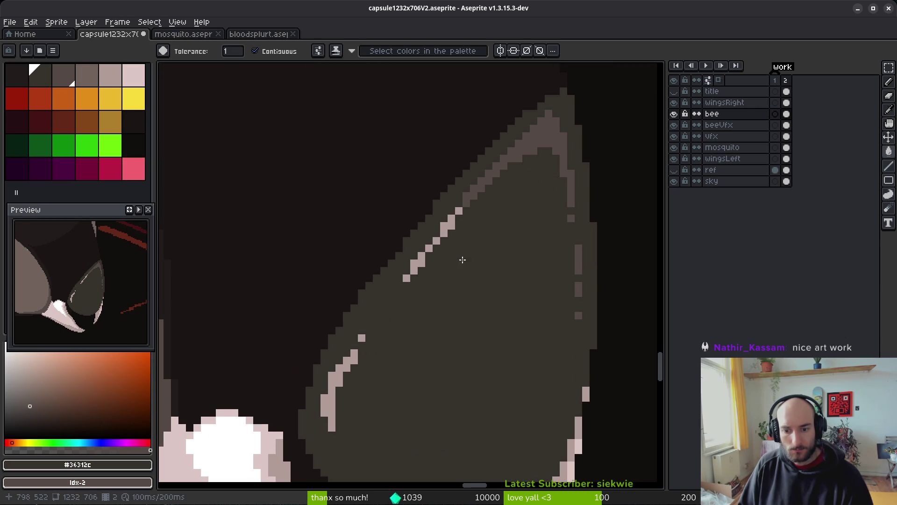
left_click(444, 228)
left_click(451, 219)
left_click(430, 247)
left_click(420, 258)
Try a single lighter grey fill across the mandible, then undo it
left_click(341, 373)
left_click(330, 411)
left_click(471, 365)
key("ctrl+z")
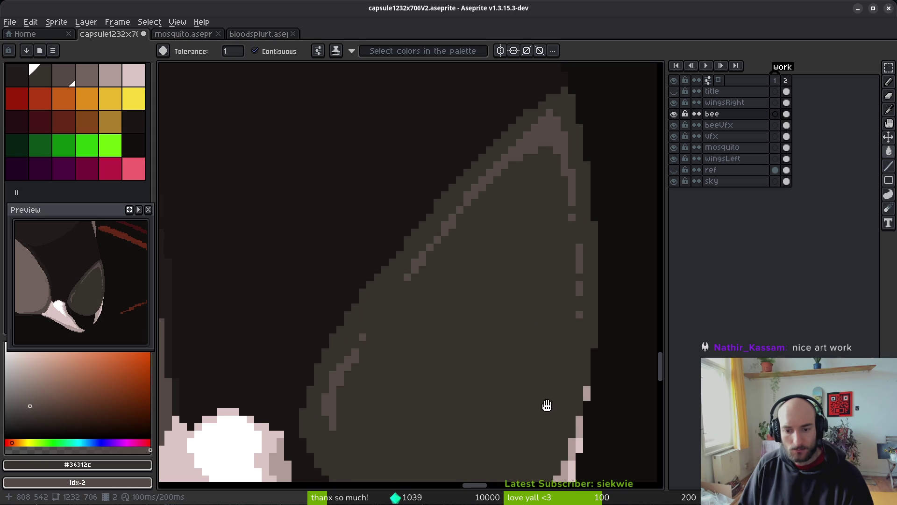
scroll(542, 270, "down", 3)
scroll(537, 264, "down", 2)
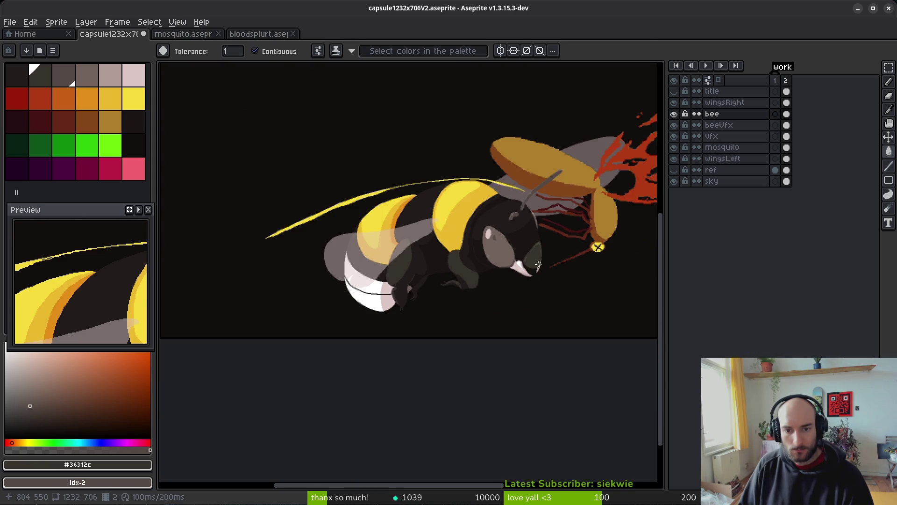
Fill the outline under the eye and the grey eye black, and the pink highlight dark grey
scroll(495, 239, "up", 5)
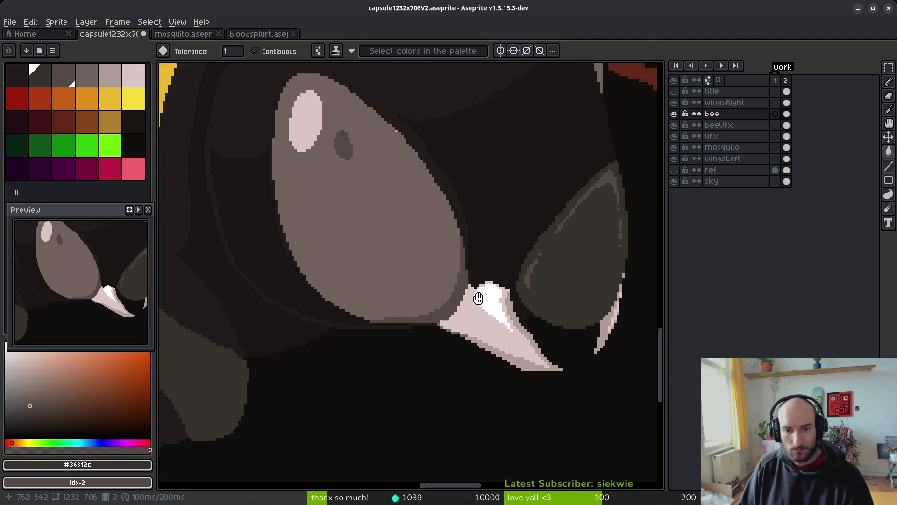
left_click(460, 317, "alt")
left_click(459, 317)
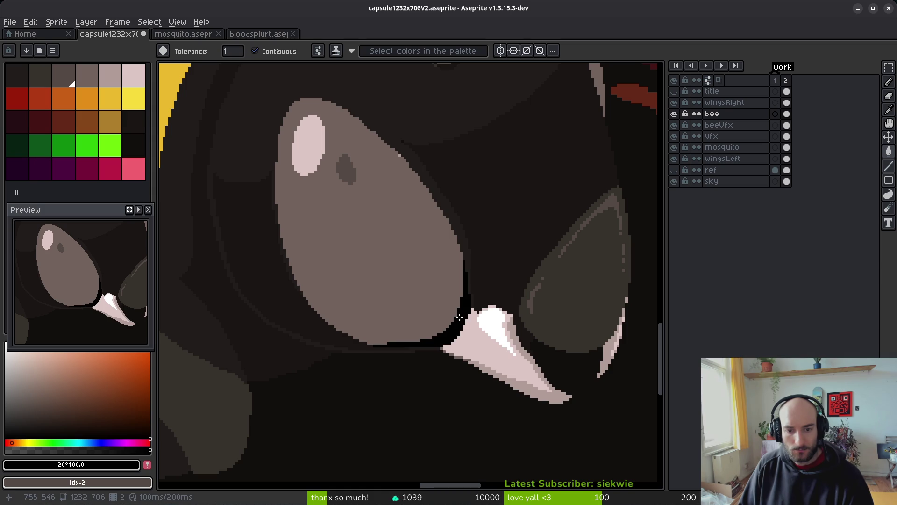
left_click(134, 145)
left_click(397, 262)
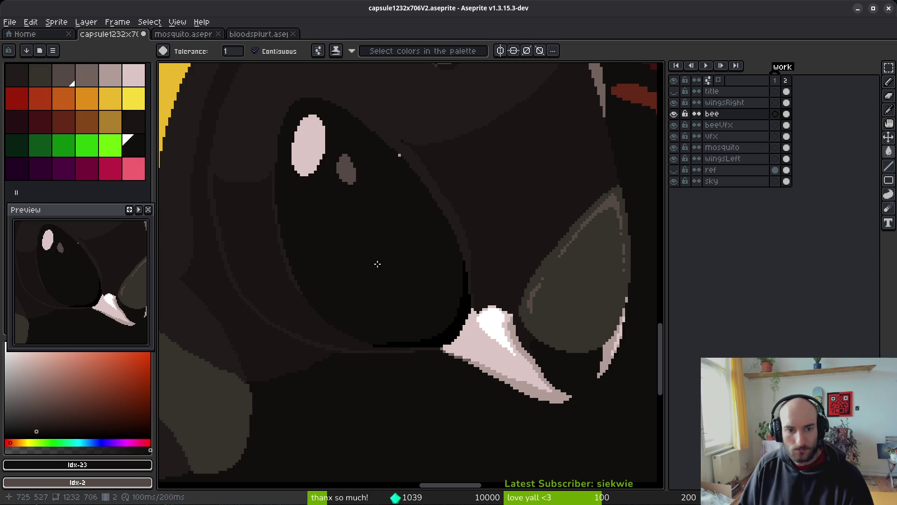
left_click(40, 75)
left_click(313, 145)
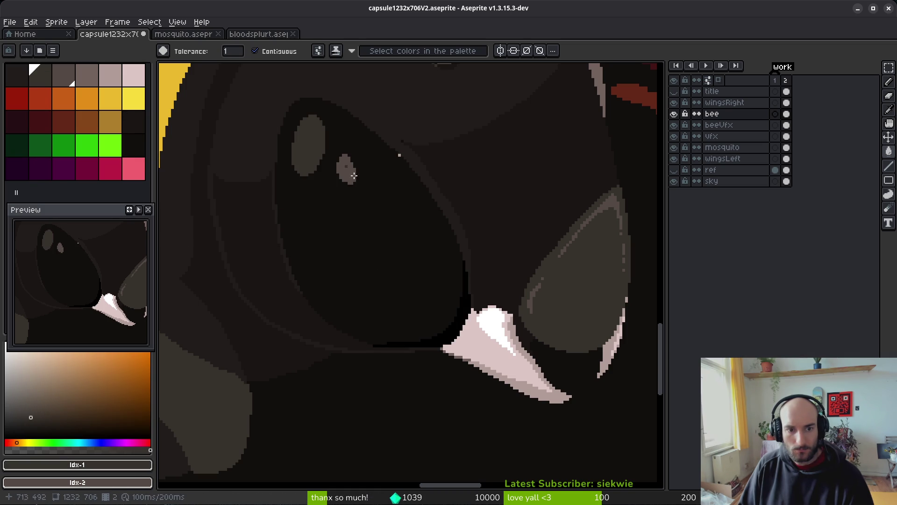
key("ctrl+z")
key("ctrl+z")
left_click(310, 150)
key("ctrl+z")
key("ctrl+y")
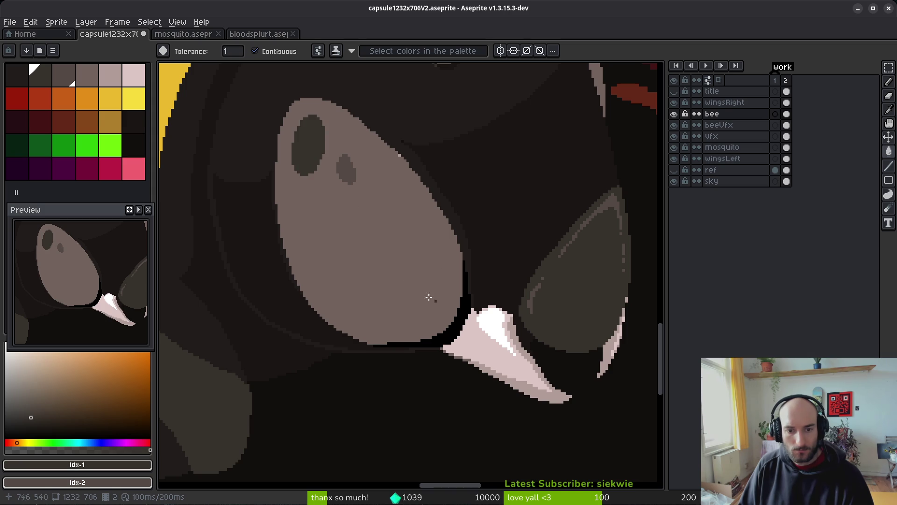
left_click(132, 142)
left_click(355, 224)
Redo the large grey eye area in black and sample pure black from the eye
scroll(436, 312, "down", 5)
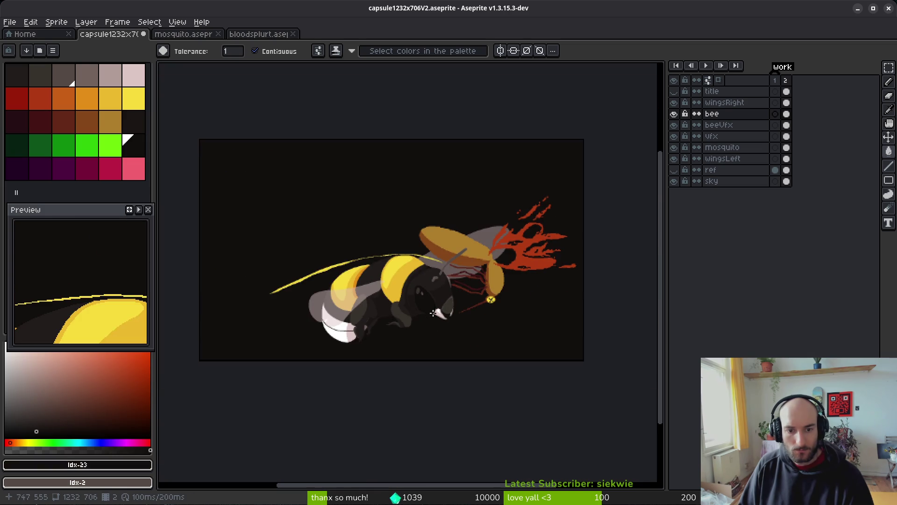
scroll(430, 303, "up", 5)
left_click(439, 346, "alt")
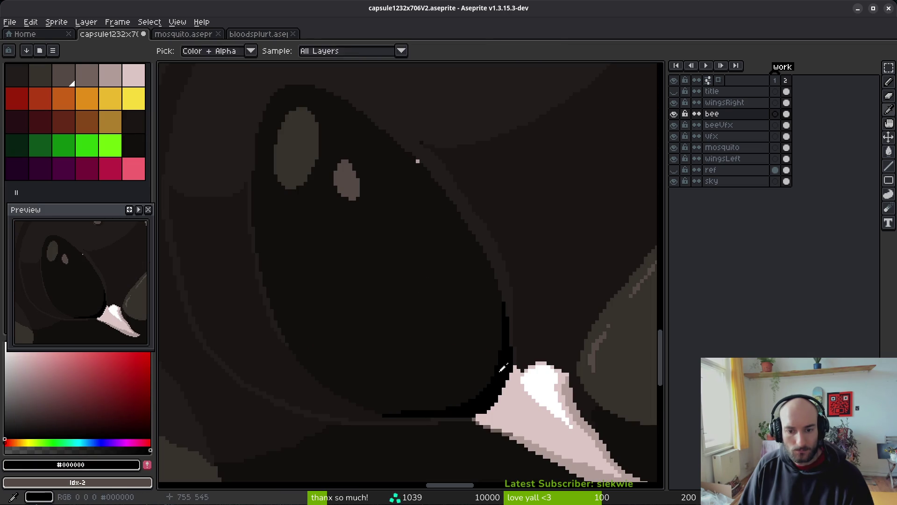
key("ctrl+z")
key("ctrl+z")
key("ctrl+z")
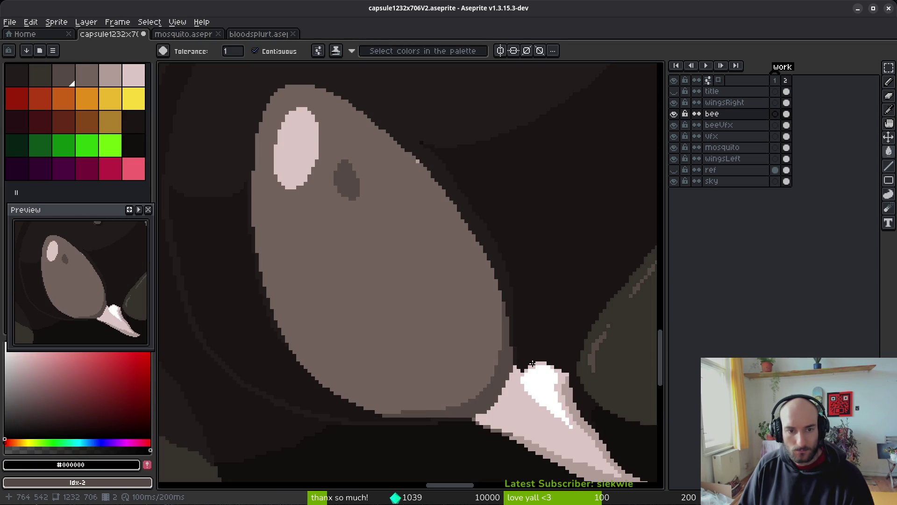
left_click(365, 268)
scroll(413, 182, "up", 2)
key("ctrl+z")
key("ctrl+y")
left_click(445, 218, "alt")
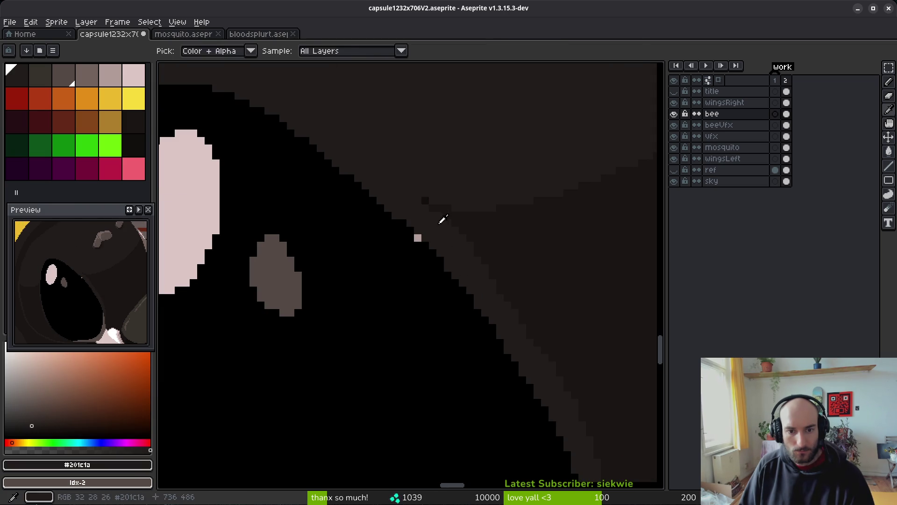
scroll(474, 291, "down", 1)
left_click(432, 251, "alt")
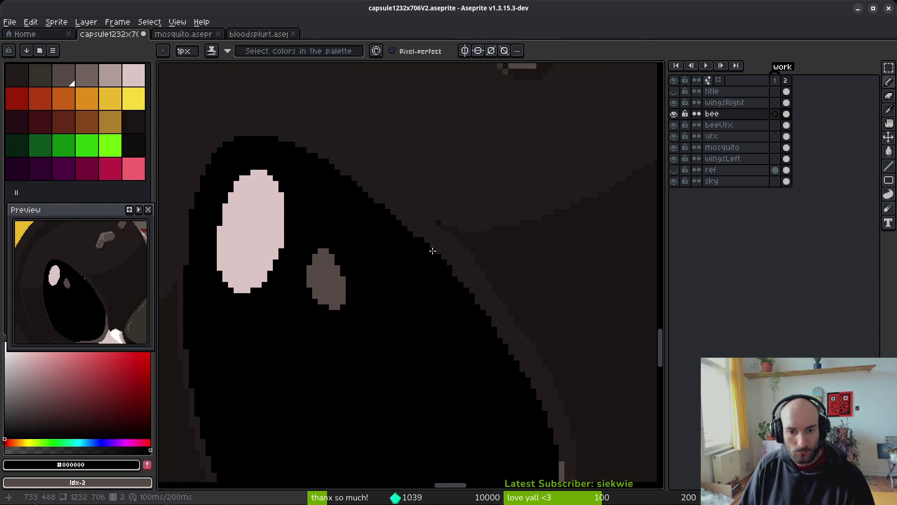
scroll(433, 251, "down", 2)
scroll(471, 326, "down", 3)
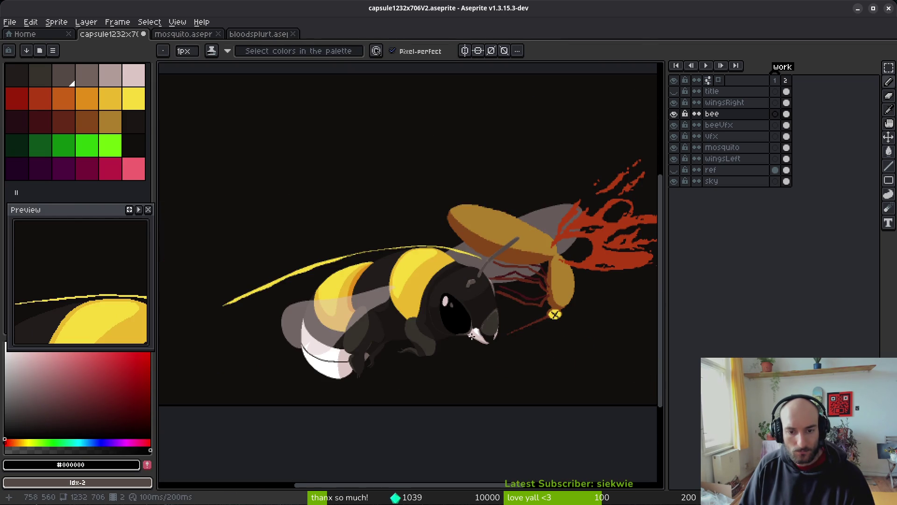
scroll(451, 312, "up", 4)
Fill the large eye highlight a darker grey instead of greyish pink
key("i")
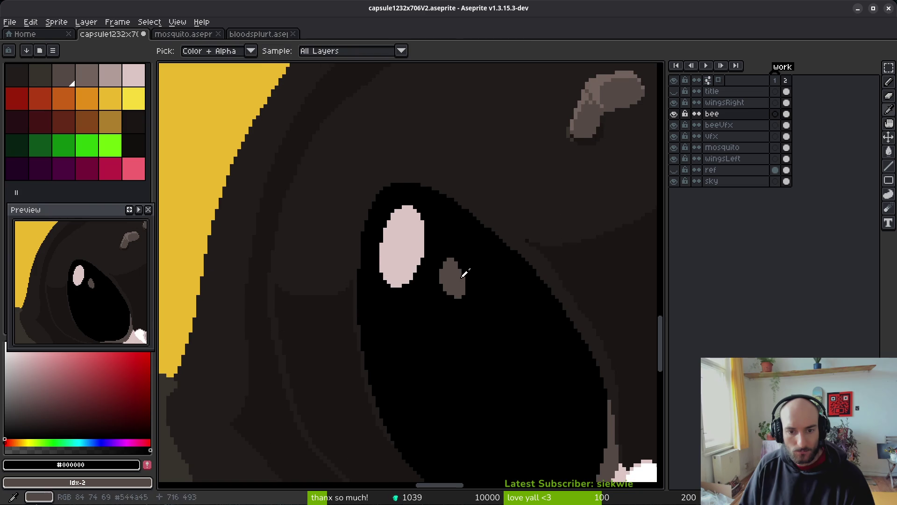
key("g")
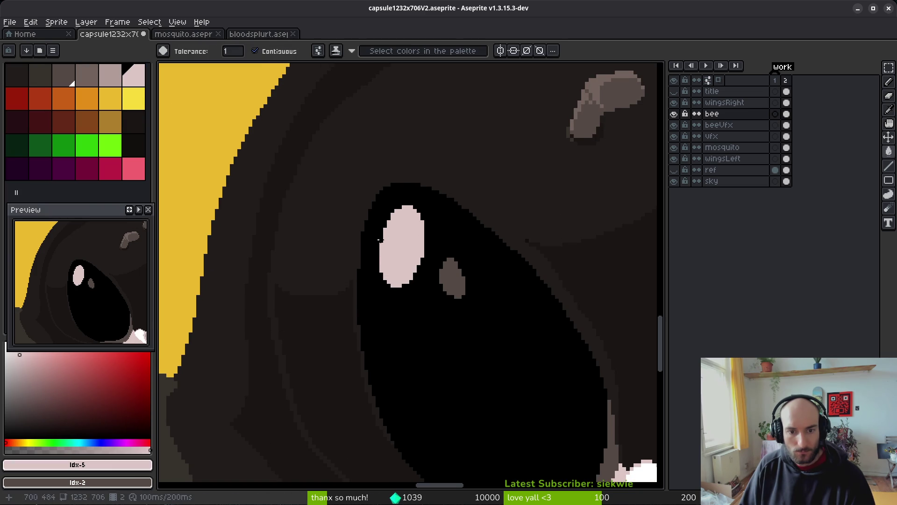
left_click(111, 74)
left_click(400, 236)
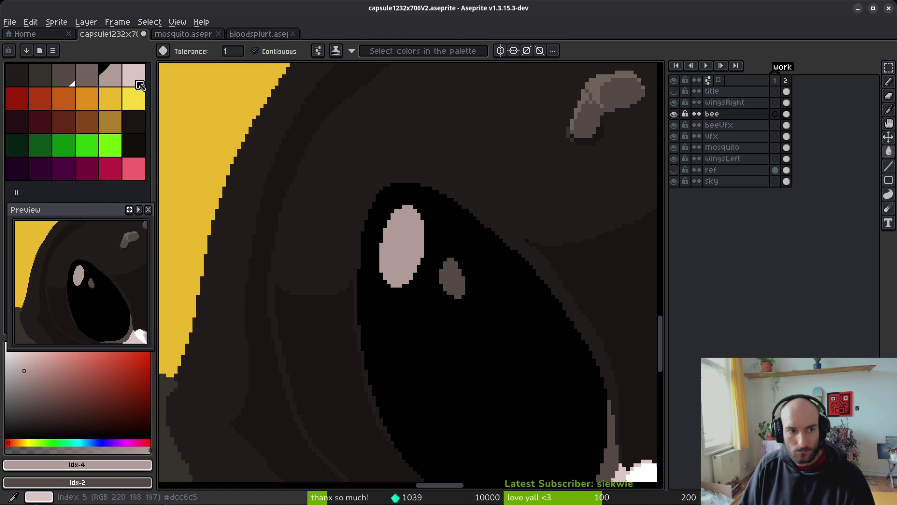
left_click(86, 74)
left_click(411, 267)
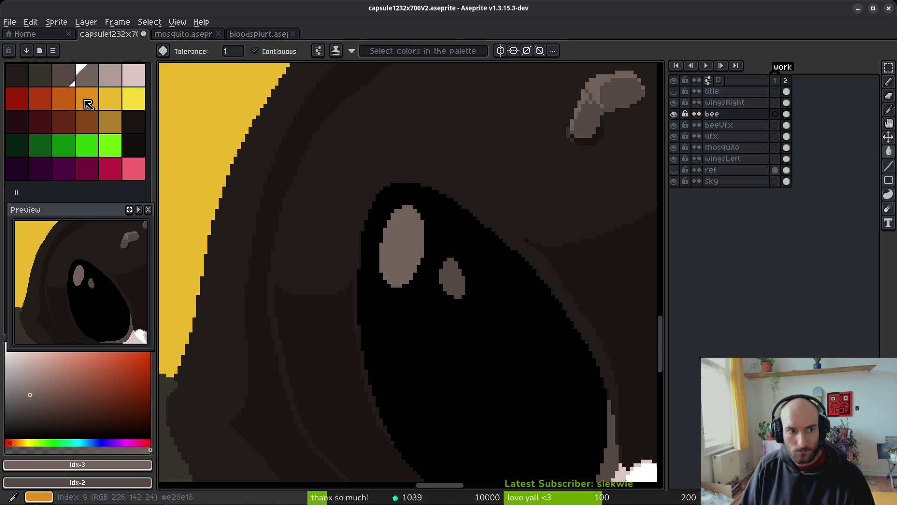
Fill the small eye highlight orange after trying red, then choose black
left_click(24, 102)
left_click(452, 278)
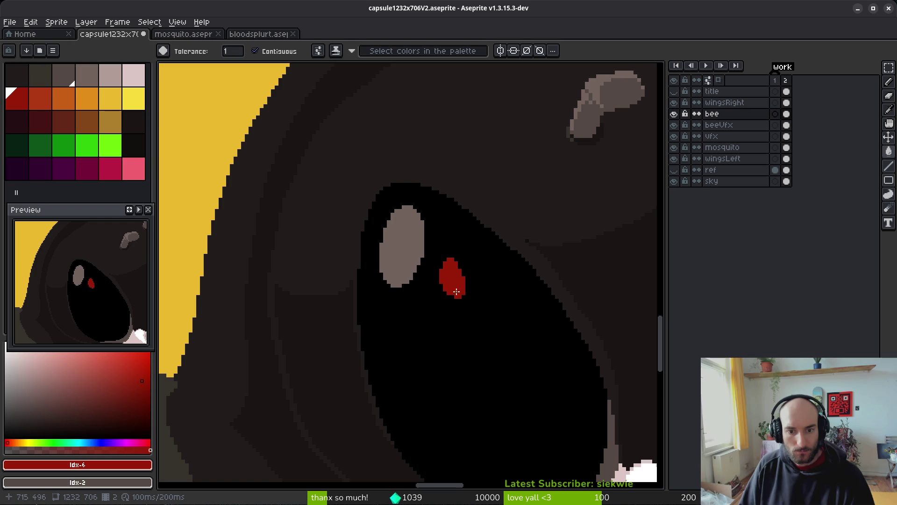
scroll(506, 337, "down", 5)
scroll(511, 341, "up", 4)
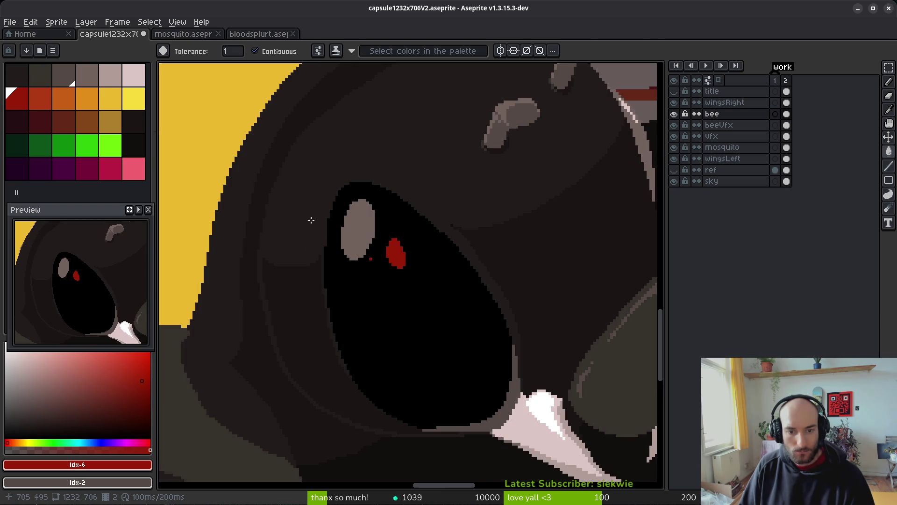
left_click(87, 98)
scroll(411, 246, "up", 1)
left_click(392, 256)
scroll(443, 290, "down", 5)
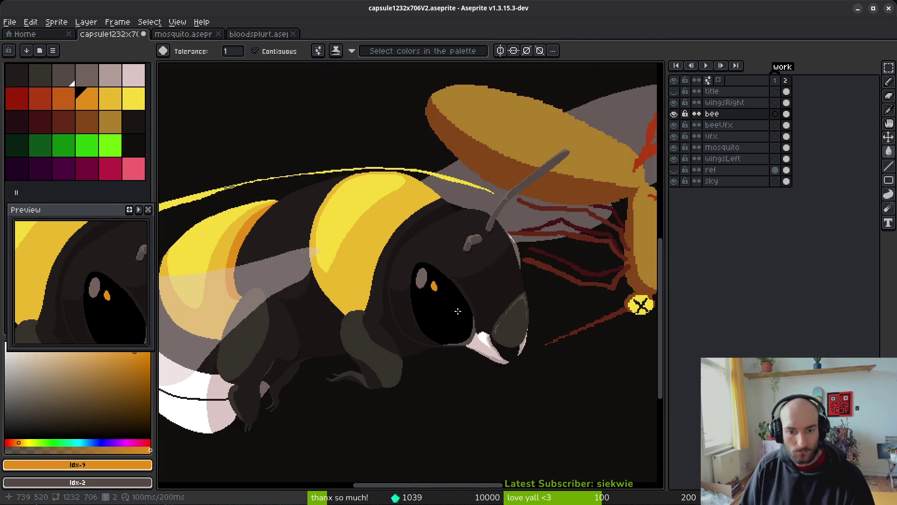
scroll(491, 280, "up", 4)
left_click(285, 407, "alt")
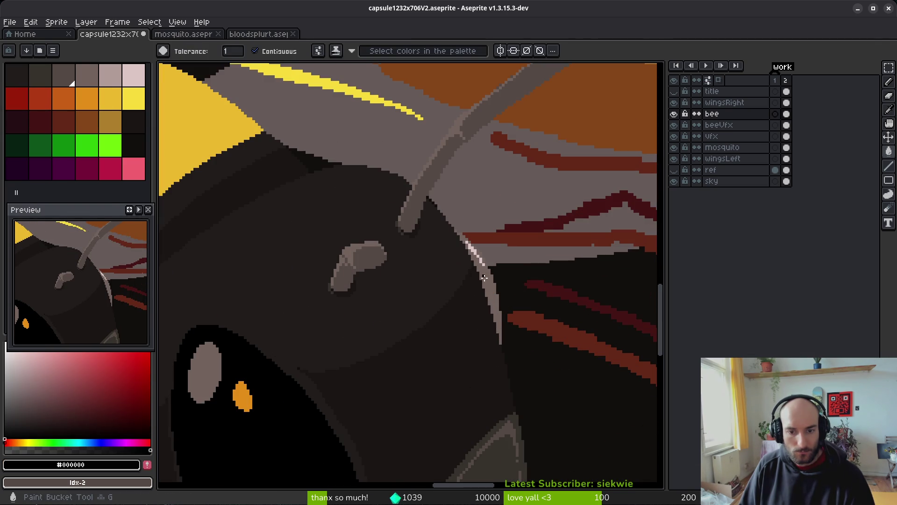
Turn the grey rim along the head edge black with a lasso selection and Replace Color
left_click(495, 297)
scroll(476, 244, "up", 2)
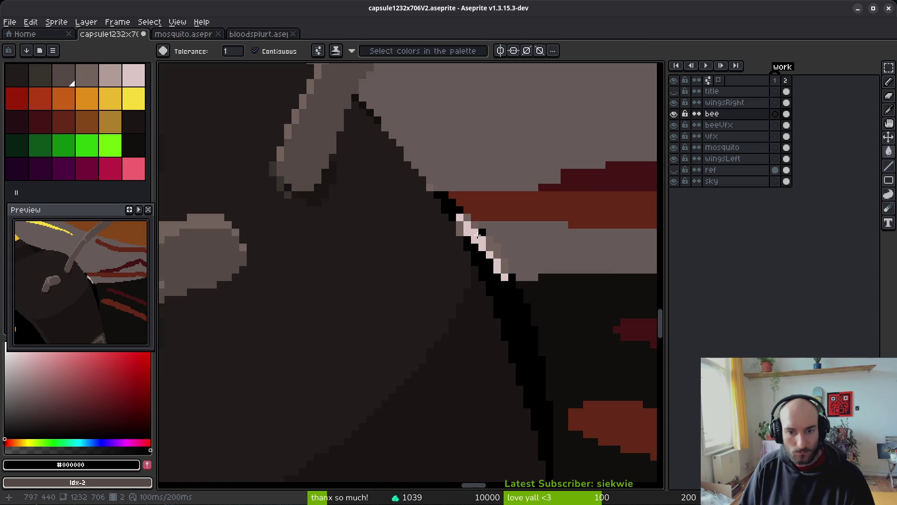
scroll(480, 237, "up", 2)
key("q")
mouse_move(486, 130)
left_mouse_down()
mouse_move(411, 337)
mouse_move(572, 328)
left_mouse_up()
left_click(572, 327, "alt")
right_click(528, 320, "alt")
key("shift+r")
left_click(312, 121)
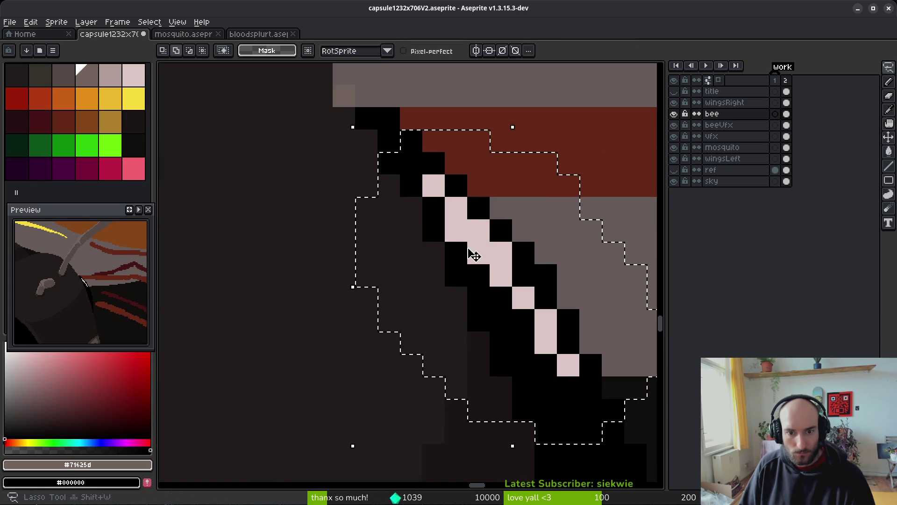
scroll(463, 236, "down", 5)
key("g")
scroll(480, 266, "up", 4)
key("ctrl+d")
Fill the five pink rim pixels along the head grey
left_click(424, 329)
left_click(435, 343)
left_click(412, 310)
left_click(390, 280)
left_click(365, 254)
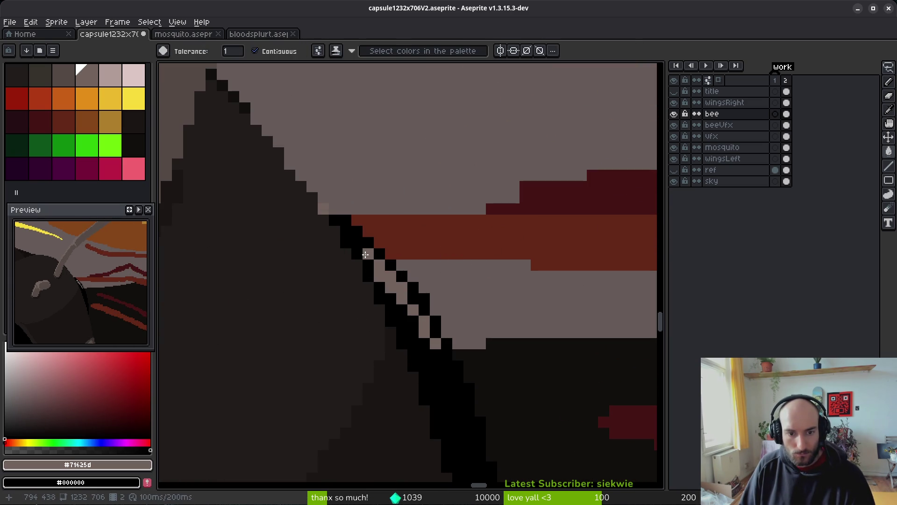
scroll(379, 327, "down", 5)
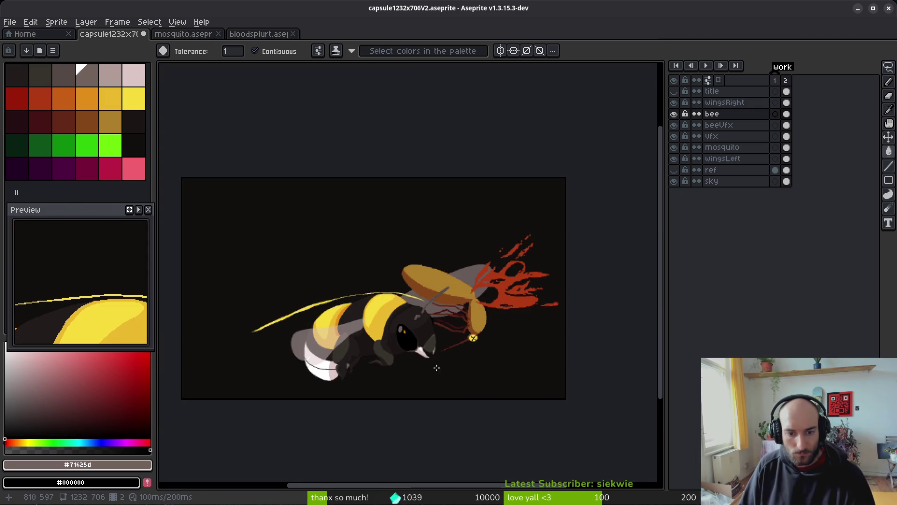
left_click_drag(434, 360, 502, 309)
left_click_drag(483, 342, 496, 363)
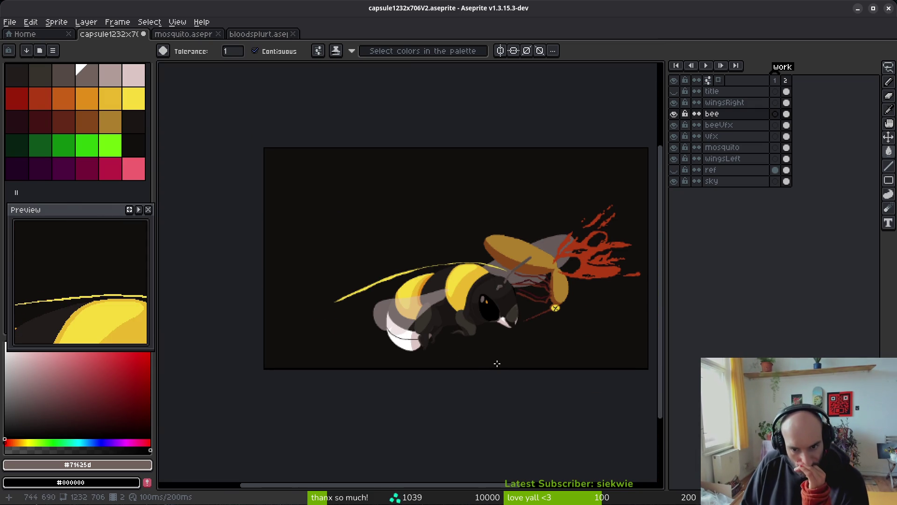
scroll(495, 331, "down", 1)
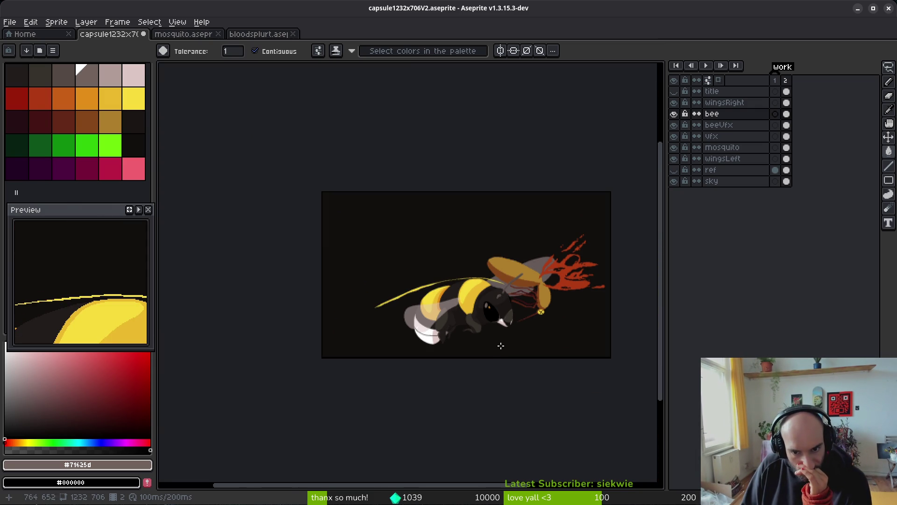
scroll(491, 308, "up", 7)
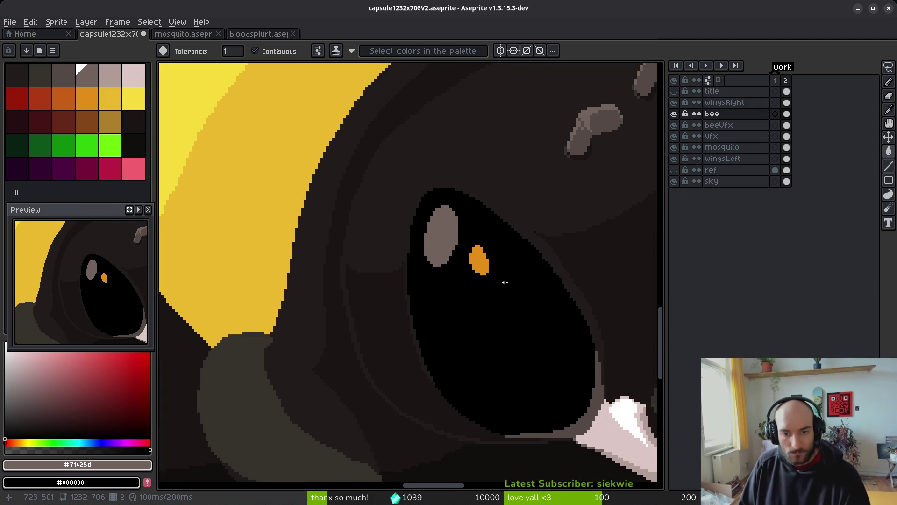
Fill the small eye highlight with the pale pink swatch
key("i")
left_click(236, 149)
key("w")
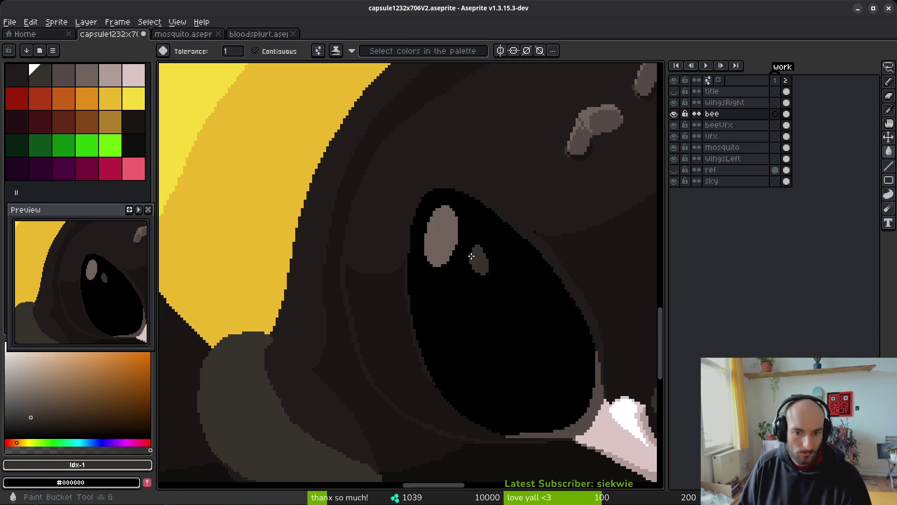
scroll(536, 330, "down", 7)
scroll(536, 330, "up", 7)
key("i")
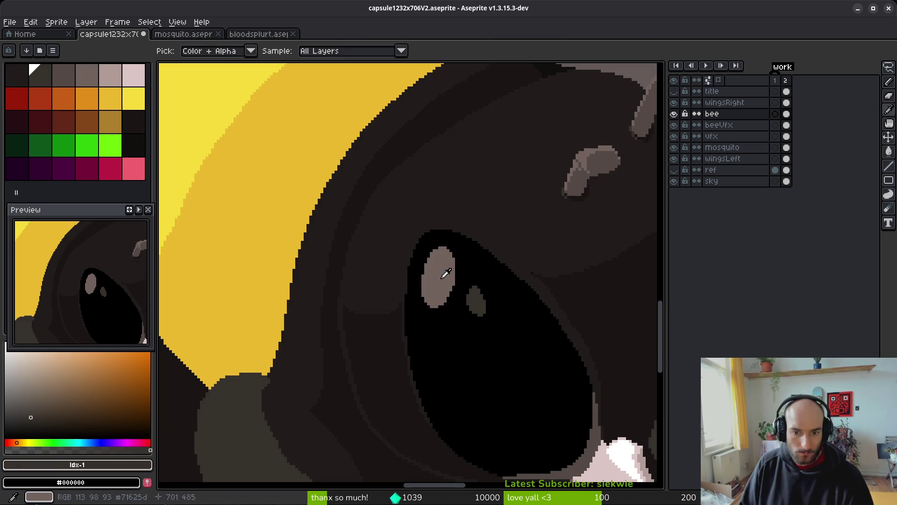
left_click(134, 75)
key("g")
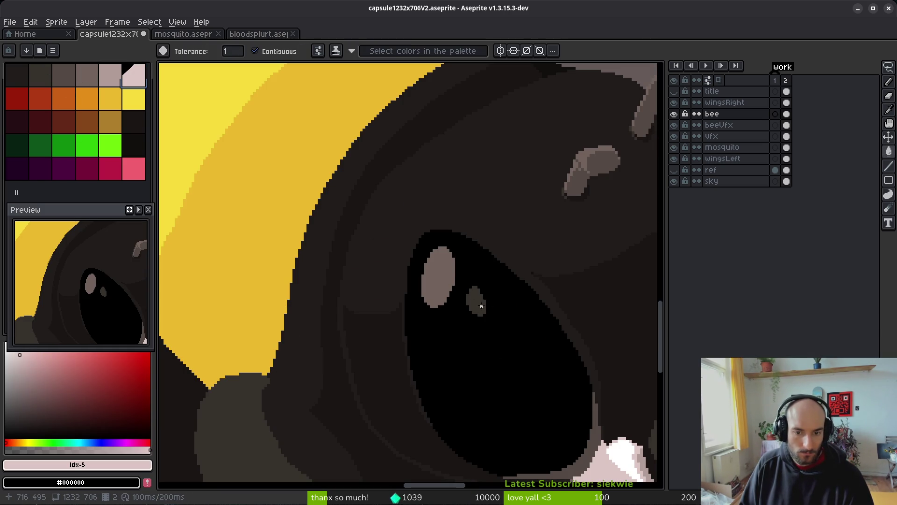
left_click(475, 299)
Make the small eye highlight grey and the large eye highlight pale pink
scroll(531, 351, "down", 5)
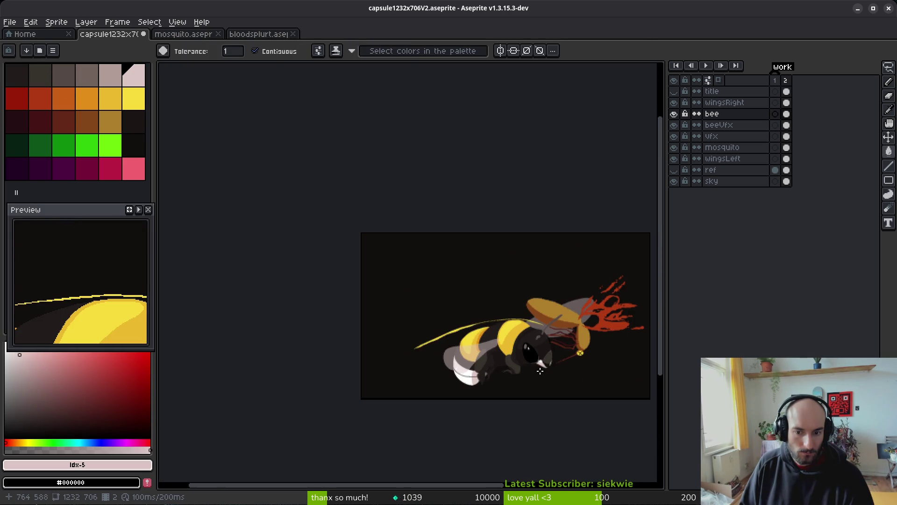
scroll(540, 356, "up", 4)
scroll(455, 290, "up", 2)
left_click(399, 244, "alt")
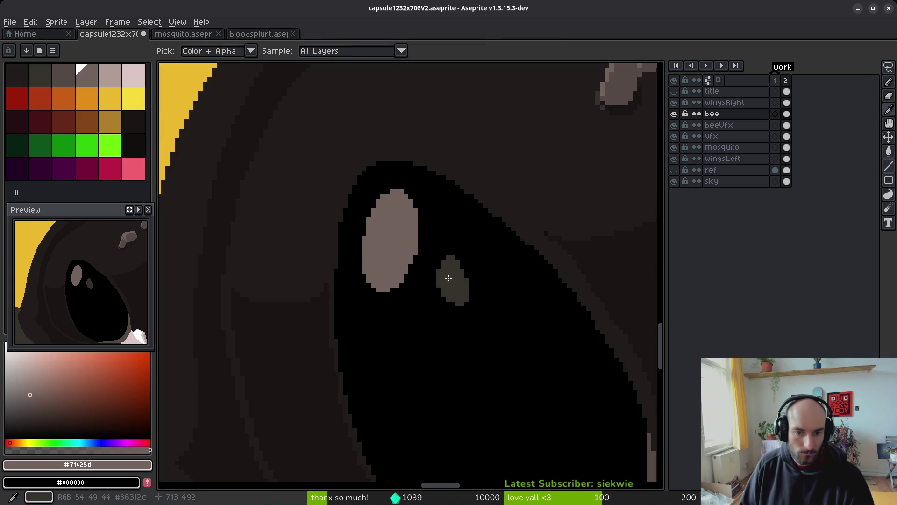
left_click(450, 281)
left_click(134, 75)
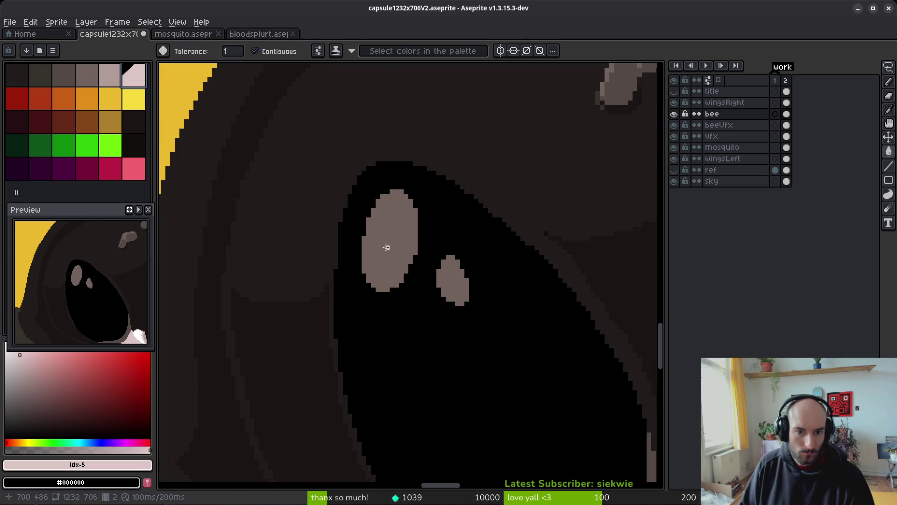
left_click(381, 244)
Recolour the rim pixels on the head edge pale pink as a rim-light
scroll(380, 245, "down", 3)
scroll(538, 252, "up", 3)
scroll(538, 253, "up", 2)
left_click(406, 215)
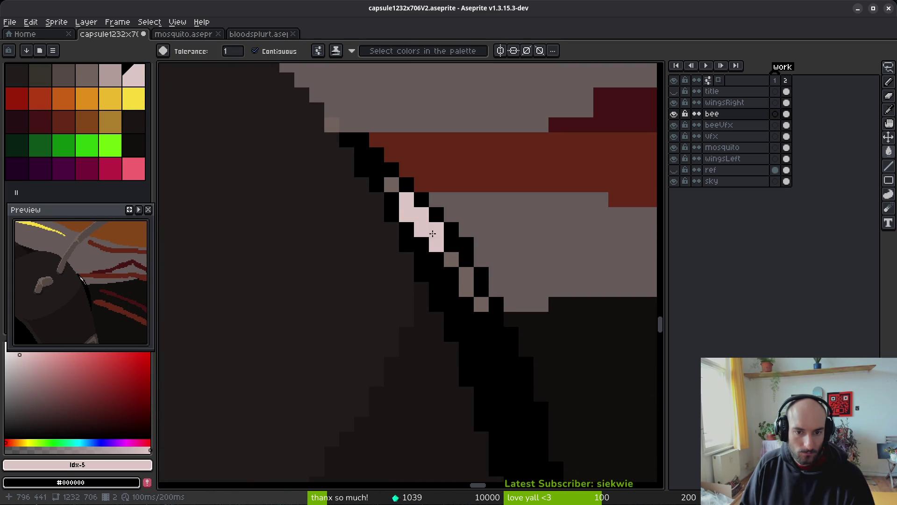
left_click(468, 276)
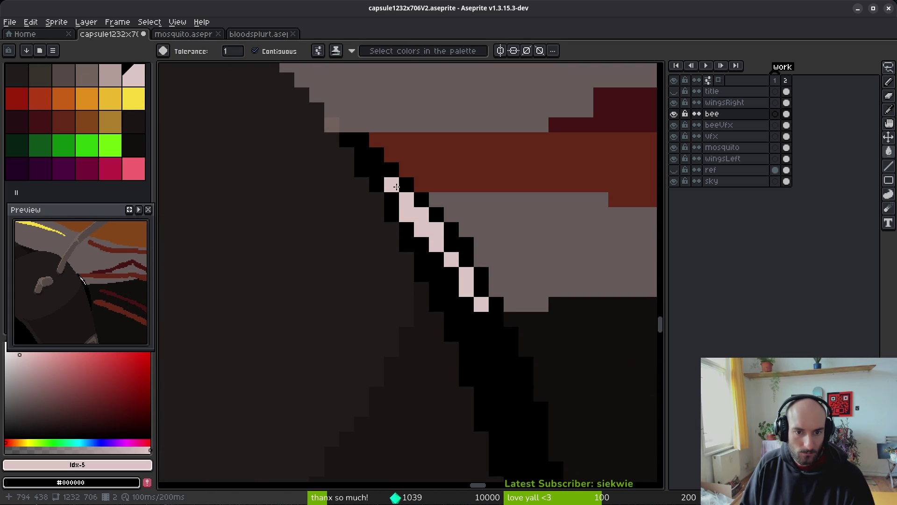
scroll(360, 341, "down", 2)
scroll(449, 300, "up", 2)
scroll(451, 318, "down", 3)
scroll(456, 315, "up", 3)
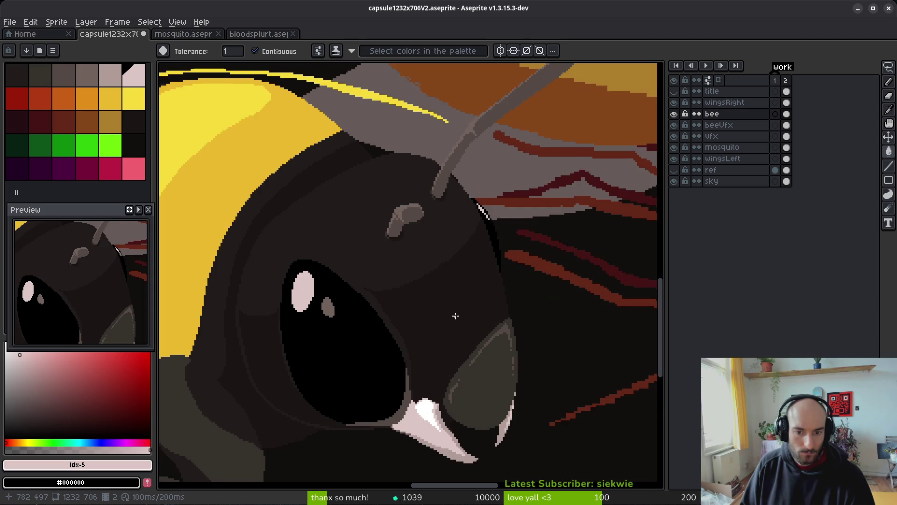
Save the capsule artwork with Ctrl+S
key("ctrl+s")
scroll(456, 315, "down", 3)
scroll(502, 279, "up", 1)
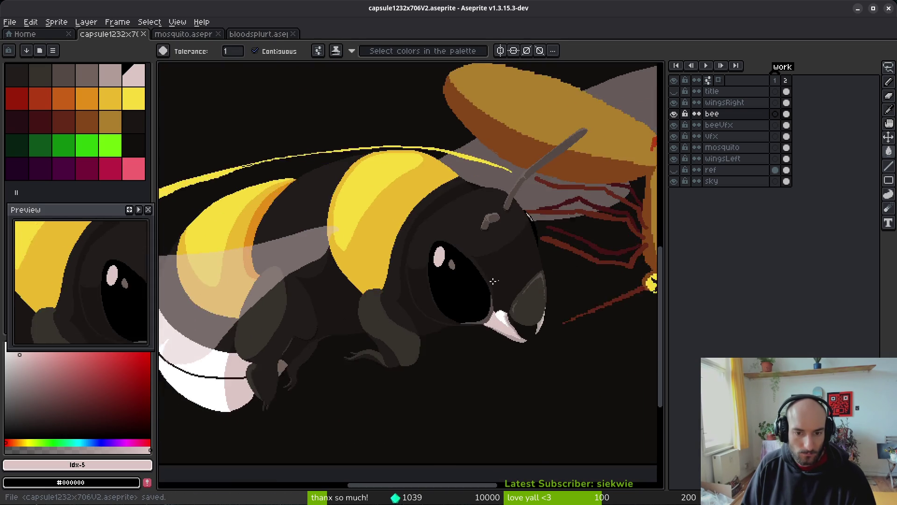
scroll(502, 279, "down", 3)
left_click_drag(509, 297, 529, 294)
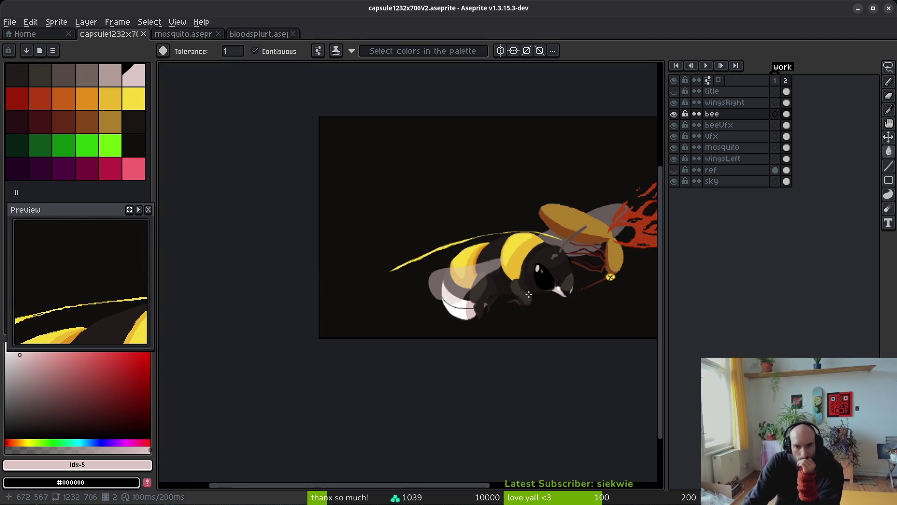